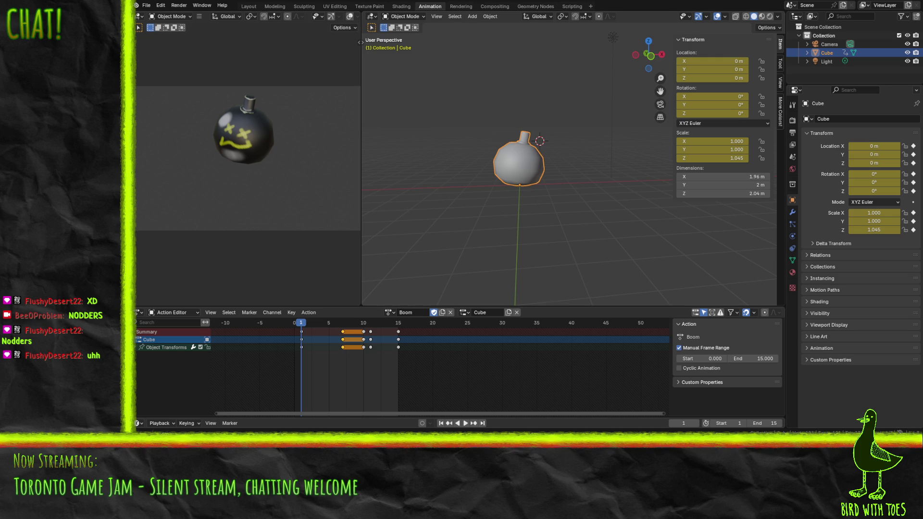
- Create a new General file from the File > New menu
{"action": "left_click", "coordinate": [146, 5]}
{"action": "mouse_move", "coordinate": [161, 15]}
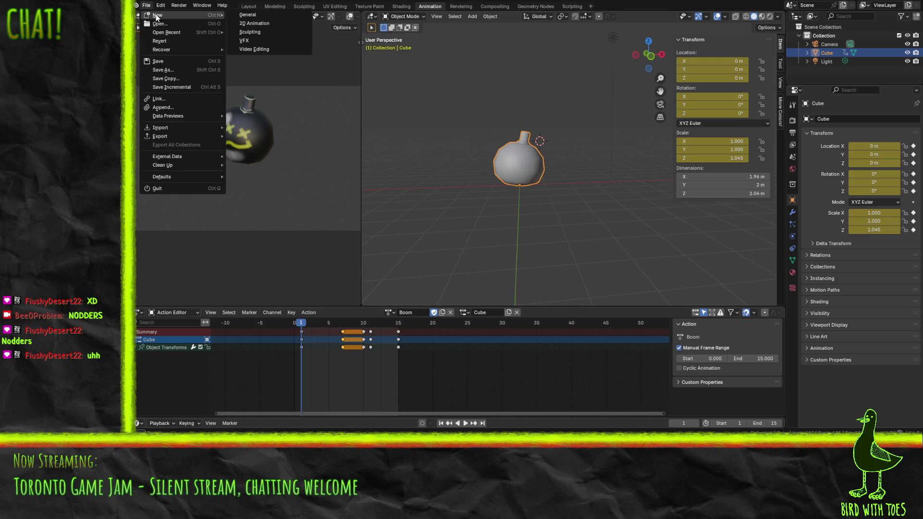
{"action": "left_click", "coordinate": [270, 16]}
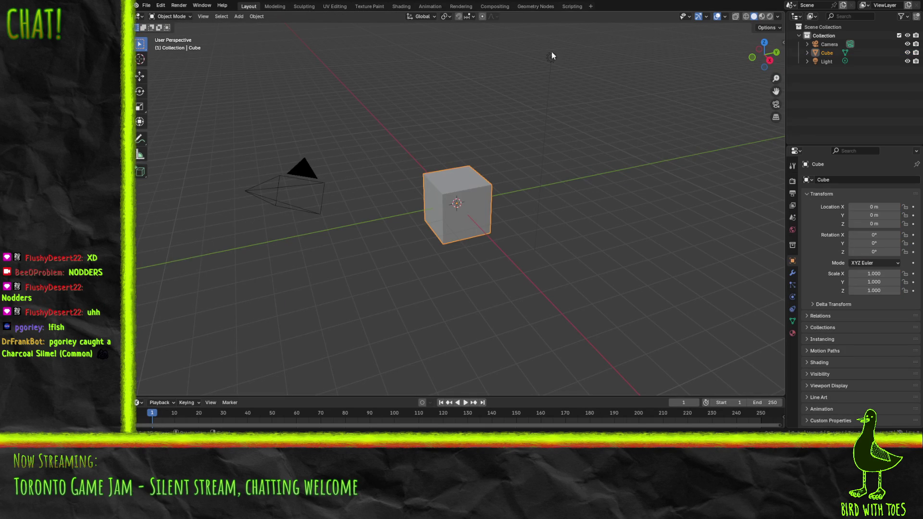
- In Edit Mode, delete all the cube's vertices and add a cylinder mesh in their place
{"action": "key", "text": "Tab"}
{"action": "key", "text": "x"}
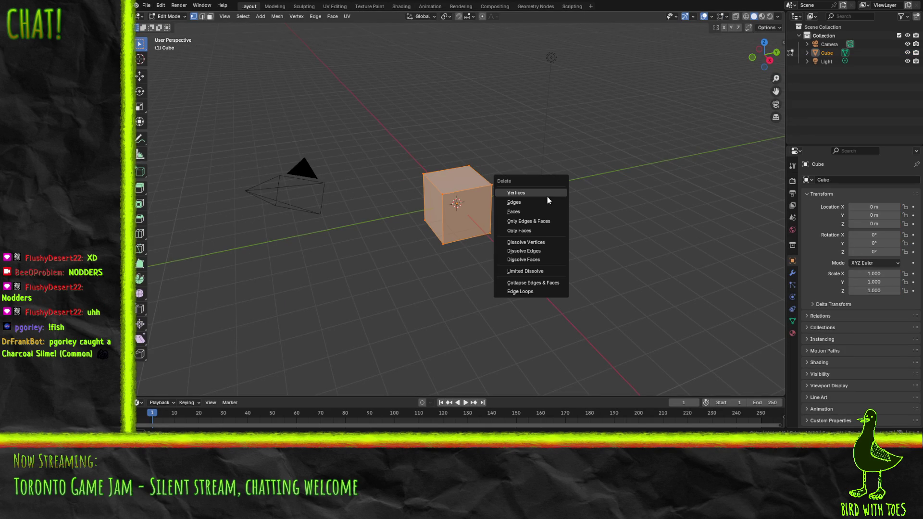
{"action": "left_click", "coordinate": [547, 195]}
{"action": "key", "text": "F3"}
{"action": "type", "text": "cyl"}
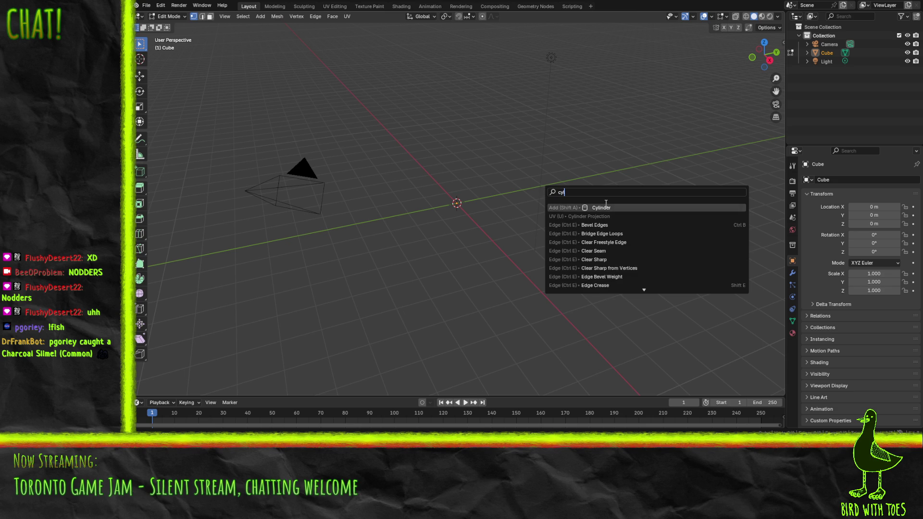
{"action": "left_click", "coordinate": [607, 206]}
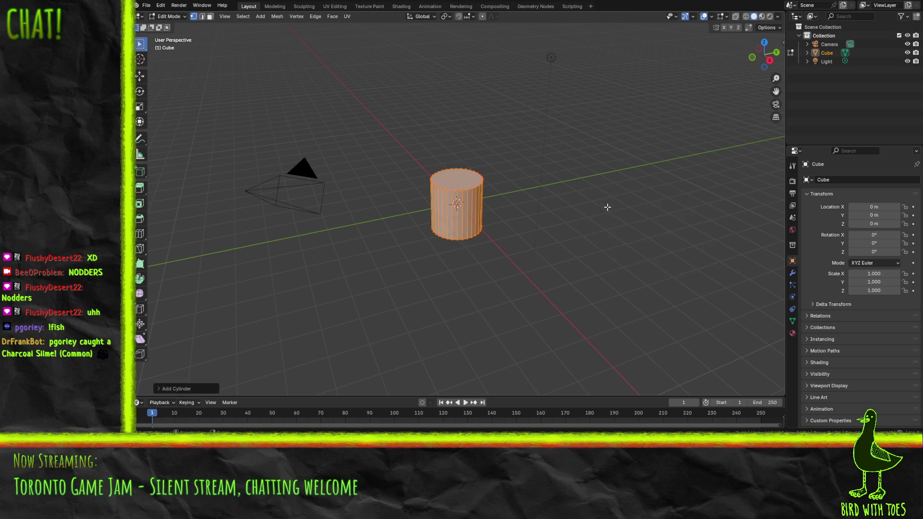
- Give the new cylinder 12 vertices and a 0.5 m radius
{"action": "left_click", "coordinate": [164, 388]}
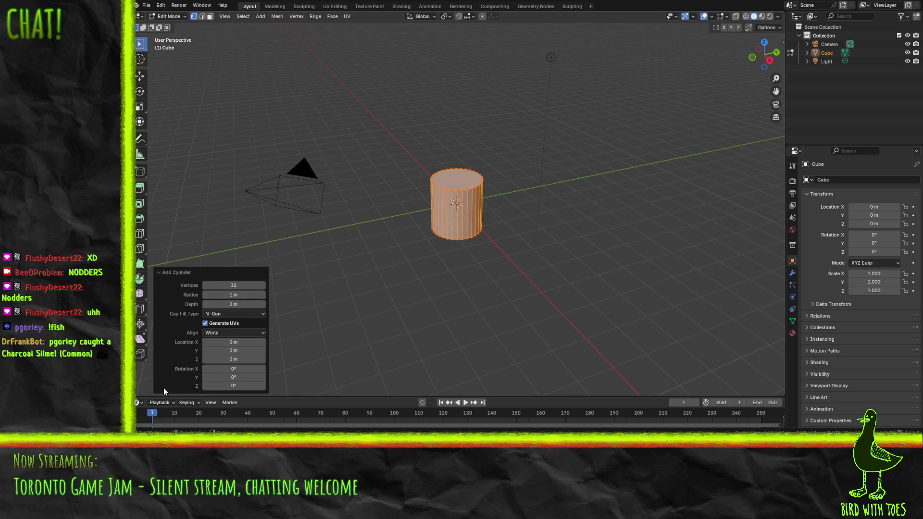
{"action": "left_click", "coordinate": [240, 285]}
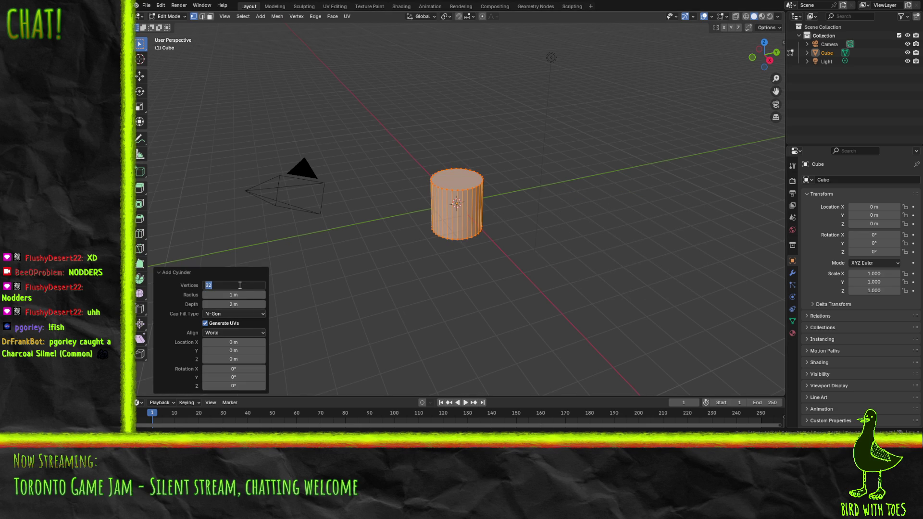
{"action": "type", "text": "12"}
{"action": "key", "text": "Return"}
{"action": "left_click", "coordinate": [241, 305]}
{"action": "key", "text": "Return"}
{"action": "left_click", "coordinate": [240, 295]}
{"action": "key", "text": "BackSpace"}
{"action": "type", "text": ".5"}
{"action": "key", "text": "Return"}
- Set the cylinder's depth to 1.5 m, then view it from the front
{"action": "left_click", "coordinate": [243, 303]}
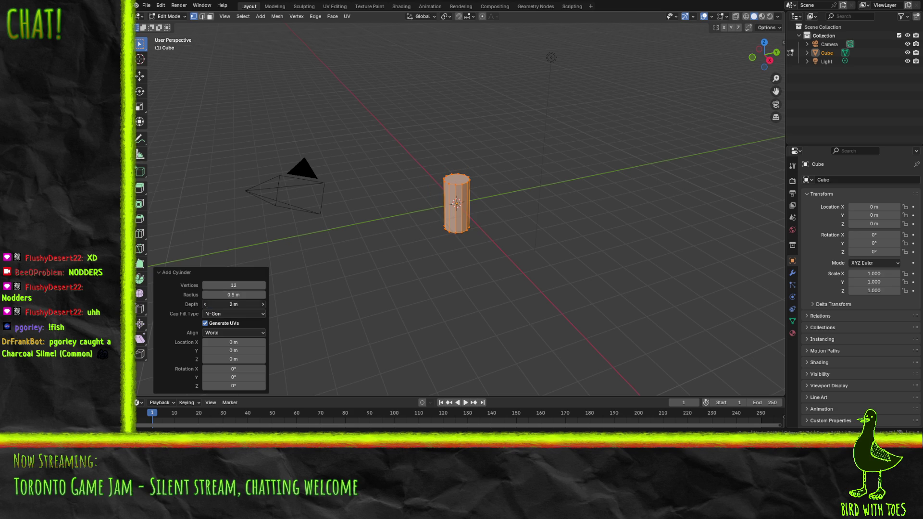
{"action": "type", "text": "1"}
{"action": "key", "text": "Return"}
{"action": "left_click", "coordinate": [239, 303]}
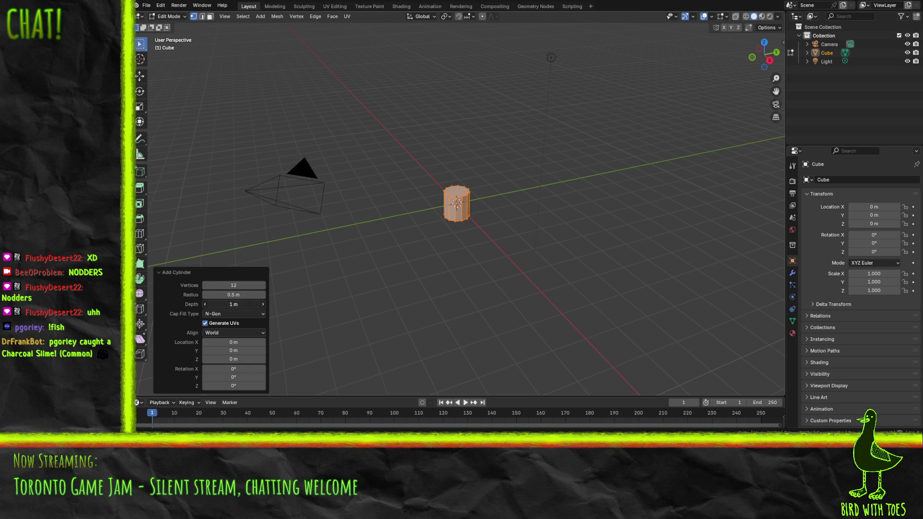
{"action": "type", "text": ".2"}
{"action": "key", "text": "Return"}
{"action": "left_click", "coordinate": [234, 305]}
{"action": "key", "text": "BackSpace"}
{"action": "type", "text": "5"}
{"action": "key", "text": "Return"}
{"action": "mouse_move", "coordinate": [418, 261]}
{"action": "left_mouse_down"}
{"action": "mouse_move", "coordinate": [390, 256]}
{"action": "mouse_move", "coordinate": [417, 256]}
{"action": "left_mouse_up"}
{"action": "left_click", "coordinate": [417, 256]}
{"action": "key", "text": "KP_1"}
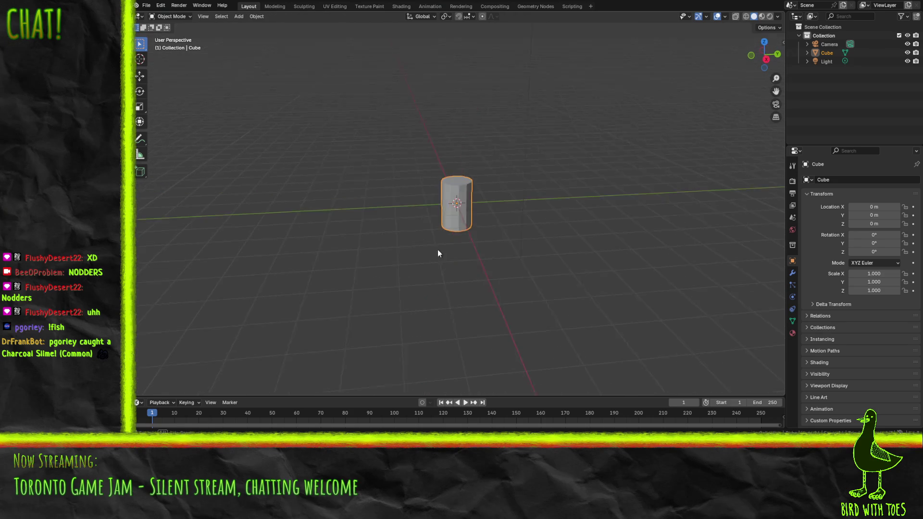
- Switch to face select and select the cylinder's bottom face
{"action": "key", "text": "a"}
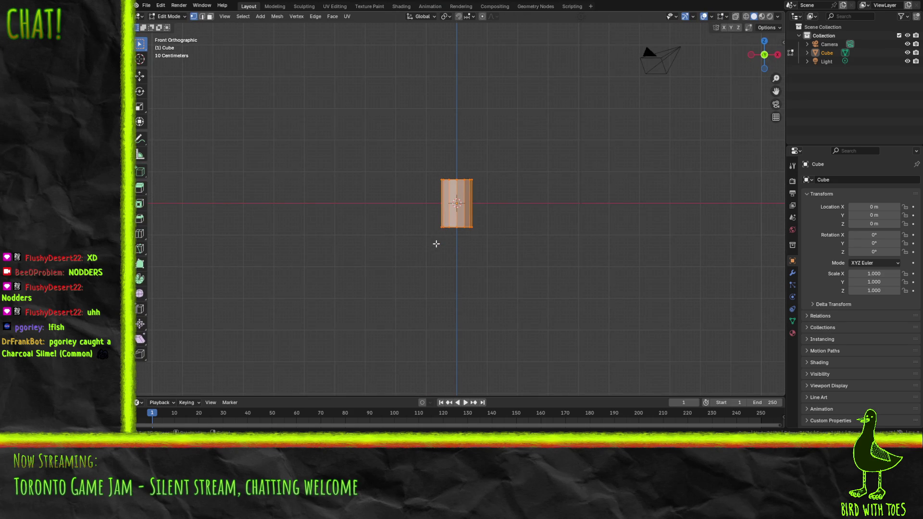
{"action": "scroll", "coordinate": [472, 246], "scroll_direction": "up", "scroll_amount": 6}
{"action": "mouse_move", "coordinate": [526, 245]}
{"action": "left_mouse_down"}
{"action": "mouse_move", "coordinate": [509, 197]}
{"action": "mouse_move", "coordinate": [174, 68]}
{"action": "left_mouse_up"}
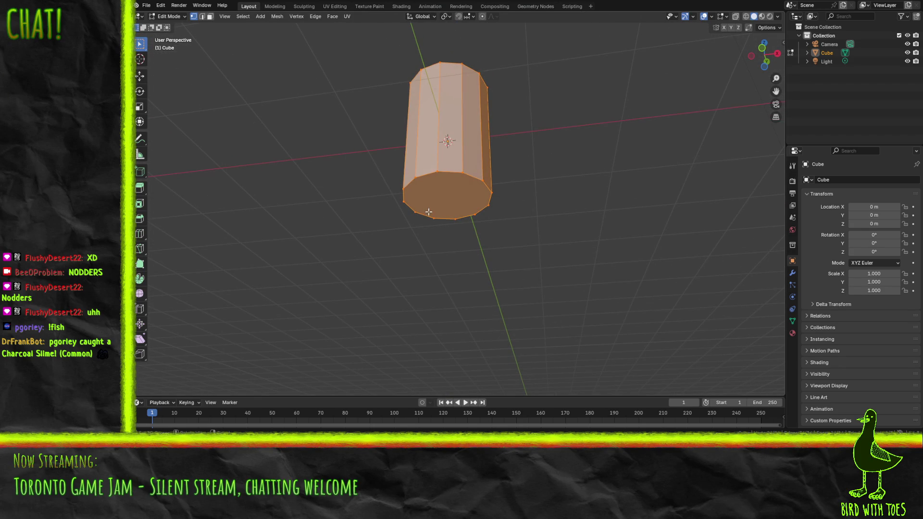
{"action": "key", "text": "alt+a"}
{"action": "left_click", "coordinate": [210, 17]}
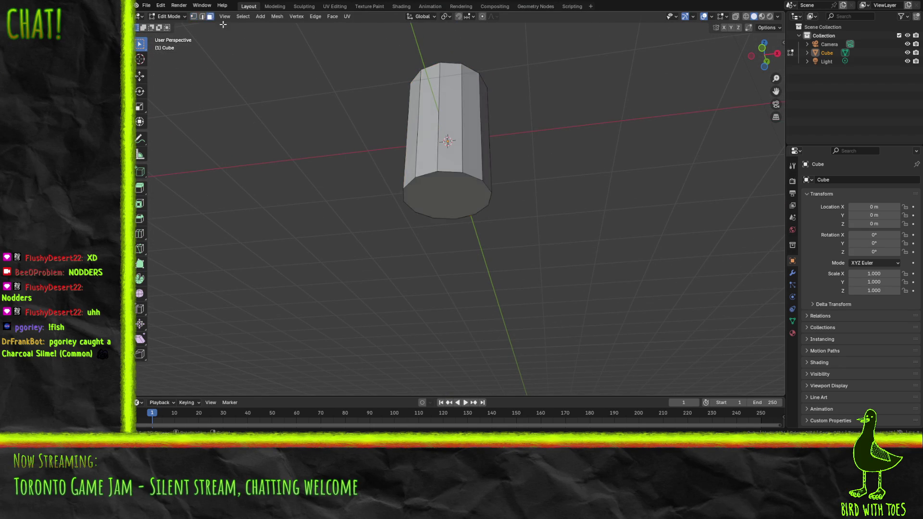
{"action": "left_click", "coordinate": [436, 205]}
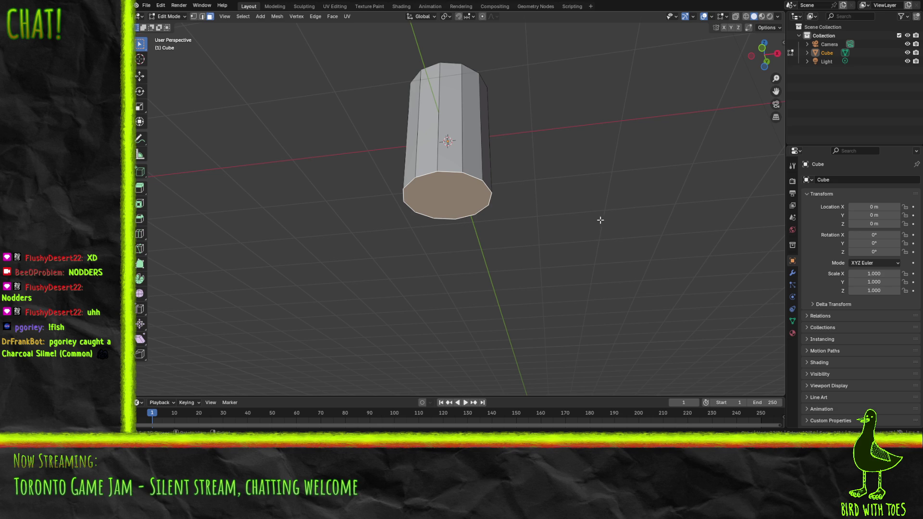
- Extrude the bottom face, lower it 0.2 m and scale it to 0.8
{"action": "key", "text": "e"}
{"action": "right_click", "coordinate": [654, 206]}
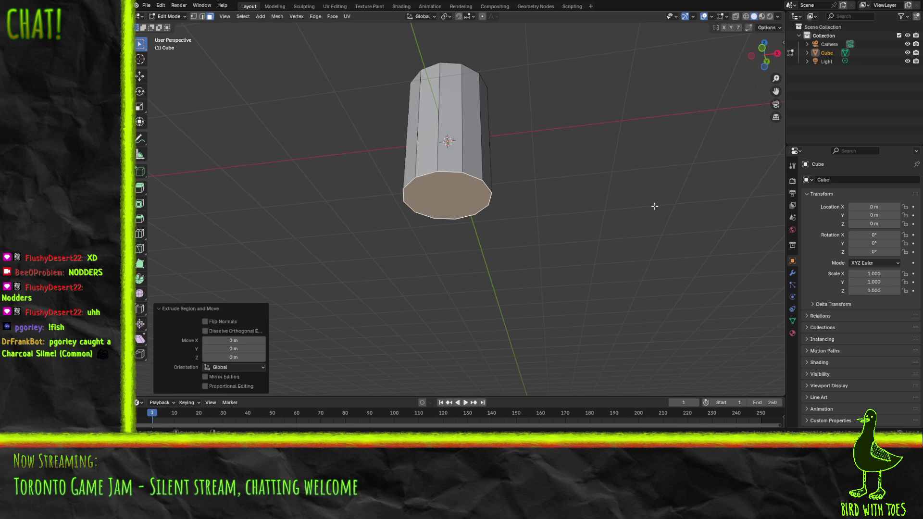
{"action": "key", "text": "KP_1"}
{"action": "key", "text": "g"}
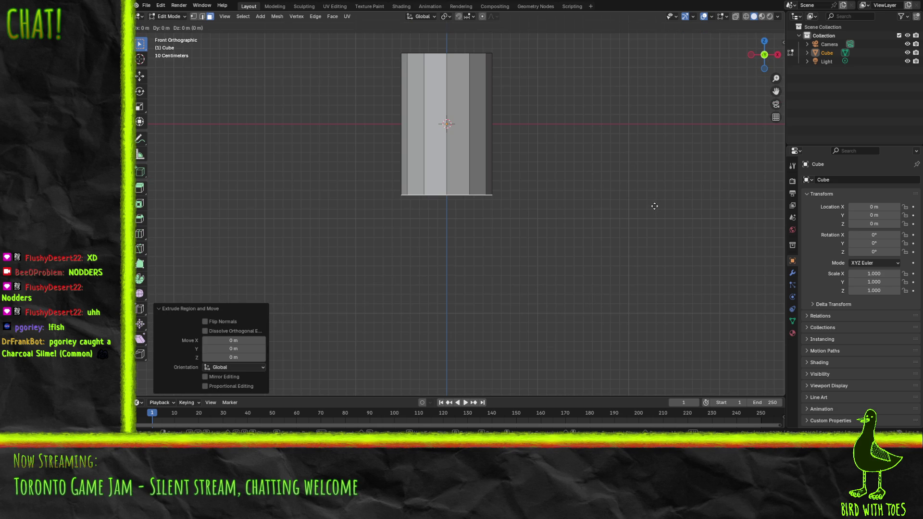
{"action": "left_click", "coordinate": [654, 227]}
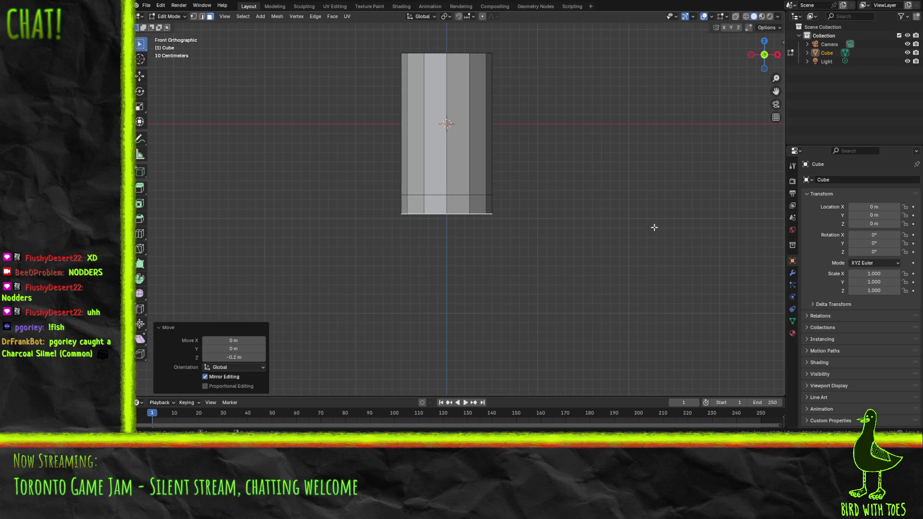
{"action": "key", "text": "s"}
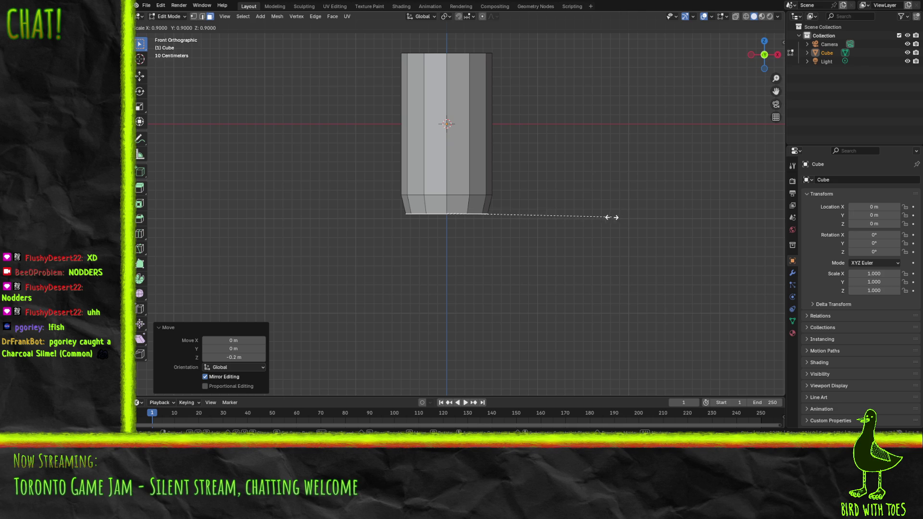
{"action": "left_click", "coordinate": [598, 217]}
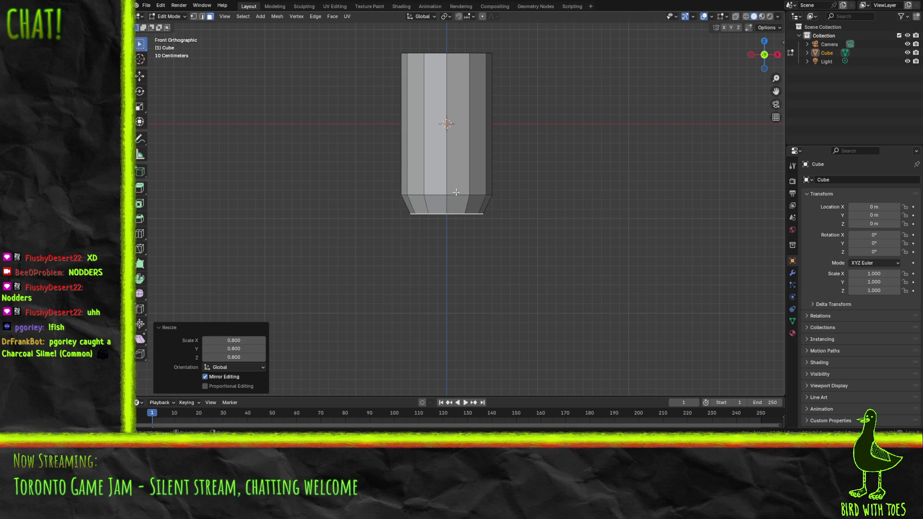
- Add an edge loop in the tapered base and scale it to 0.94
{"action": "left_click", "coordinate": [447, 207]}
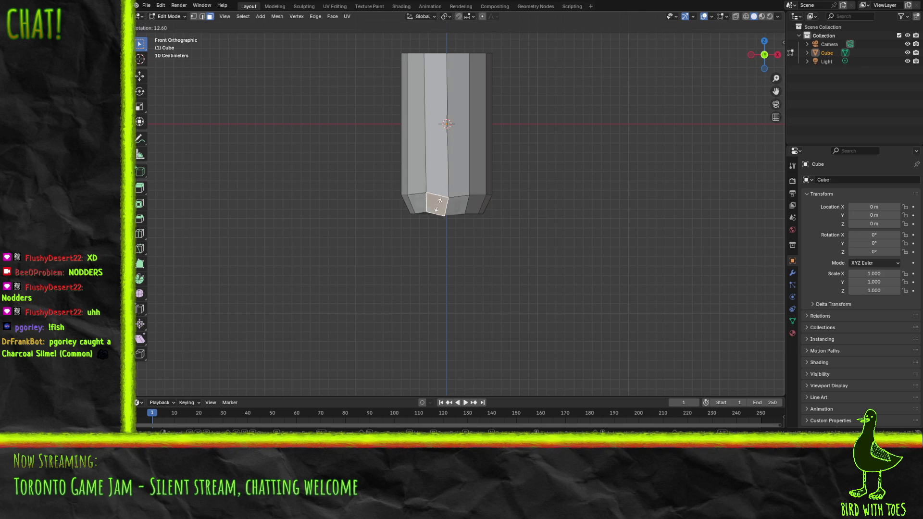
{"action": "left_click", "coordinate": [503, 216]}
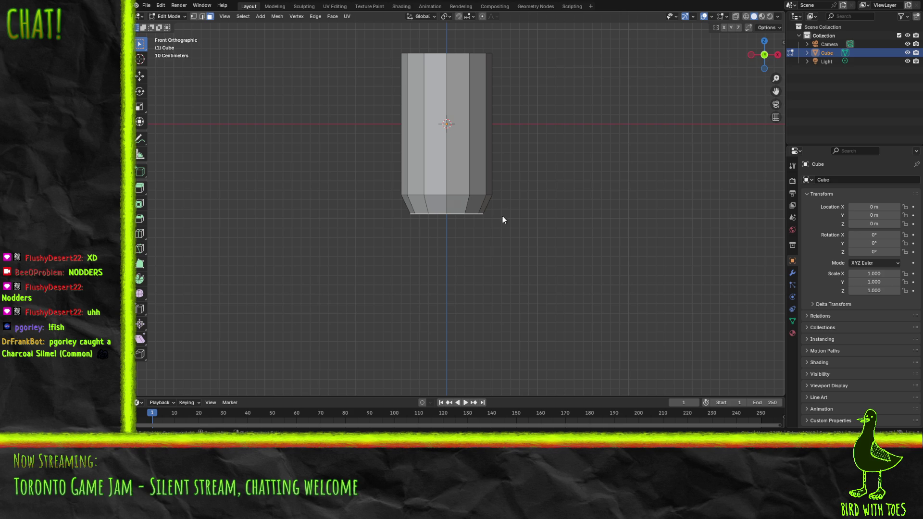
{"action": "key", "text": "ctrl+r"}
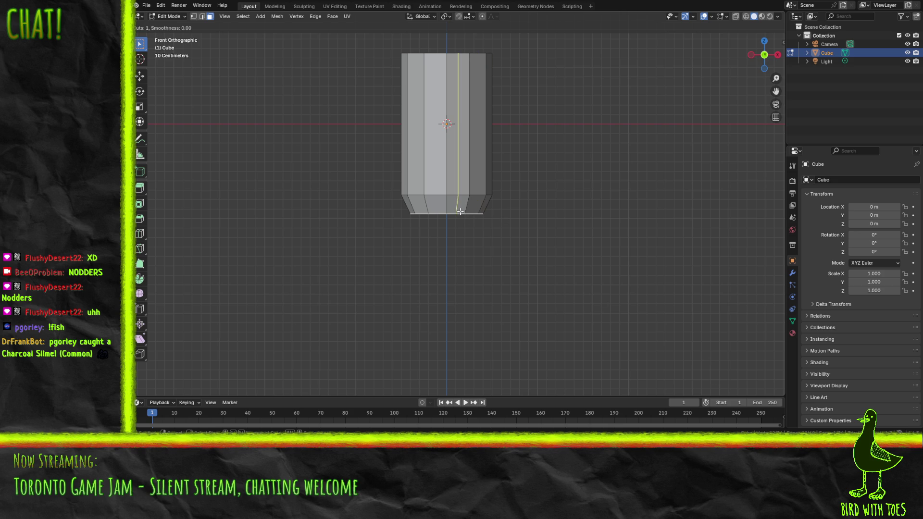
{"action": "left_click", "coordinate": [550, 208]}
{"action": "right_click", "coordinate": [551, 209]}
{"action": "key", "text": "s"}
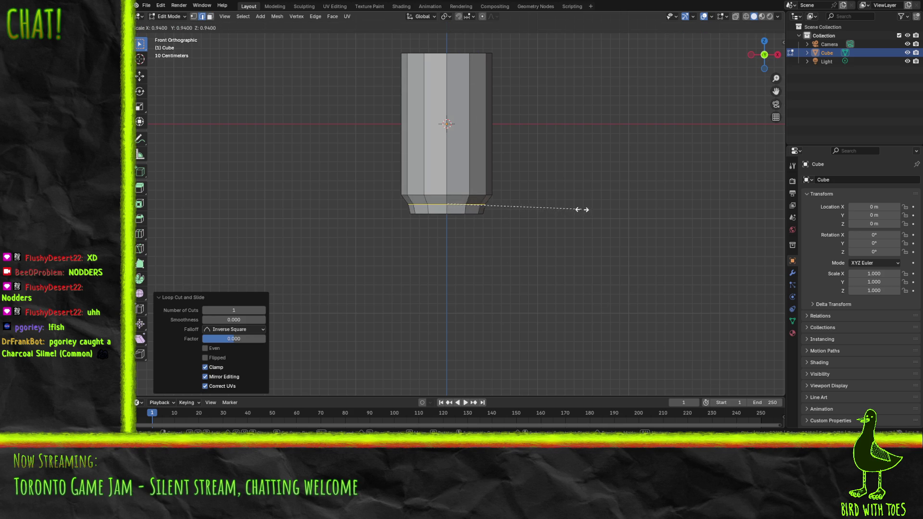
{"action": "left_click", "coordinate": [583, 210]}
{"action": "left_click", "coordinate": [456, 213], "text": "alt+shift"}
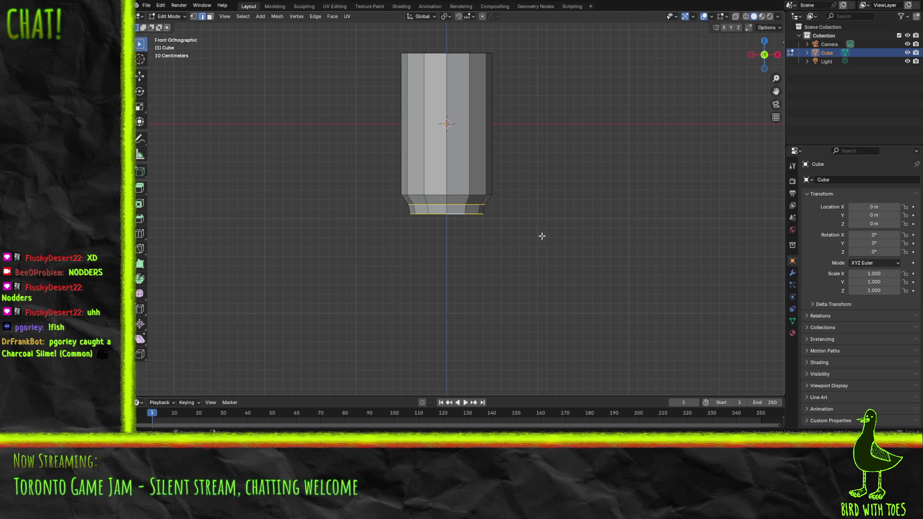
- Raise the selected base loops slightly along Z
{"action": "key", "text": "g"}
{"action": "key", "text": "z"}
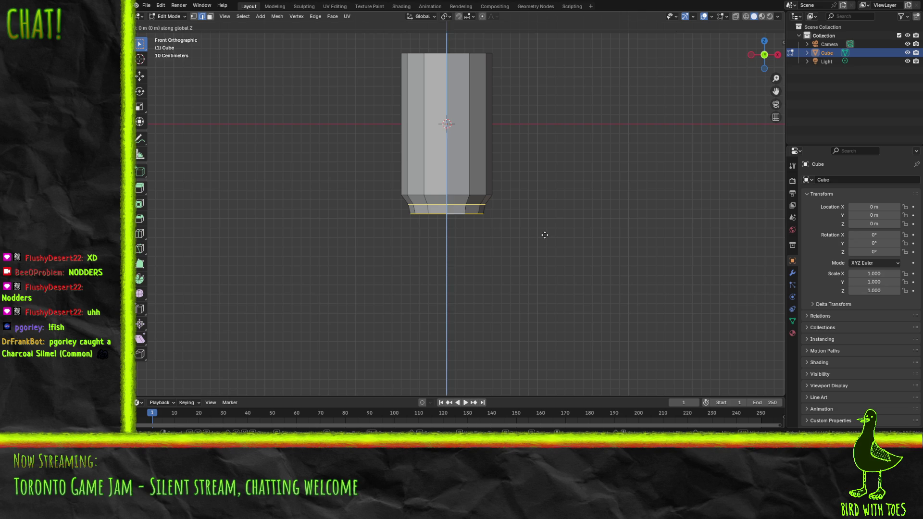
{"action": "left_click", "coordinate": [553, 214]}
{"action": "left_click", "coordinate": [560, 210]}
{"action": "scroll", "coordinate": [552, 200], "scroll_direction": "down", "scroll_amount": 3}
{"action": "mouse_move", "coordinate": [536, 176]}
{"action": "left_mouse_down"}
{"action": "mouse_move", "coordinate": [506, 171]}
{"action": "mouse_move", "coordinate": [454, 230]}
{"action": "left_mouse_up"}
{"action": "key", "text": "KP_1"}
- Extrude the top edge loop up 0.1 m and scale it to 0.8
{"action": "left_click", "coordinate": [442, 209], "text": "alt"}
{"action": "scroll", "coordinate": [558, 247], "scroll_direction": "up", "scroll_amount": 5}
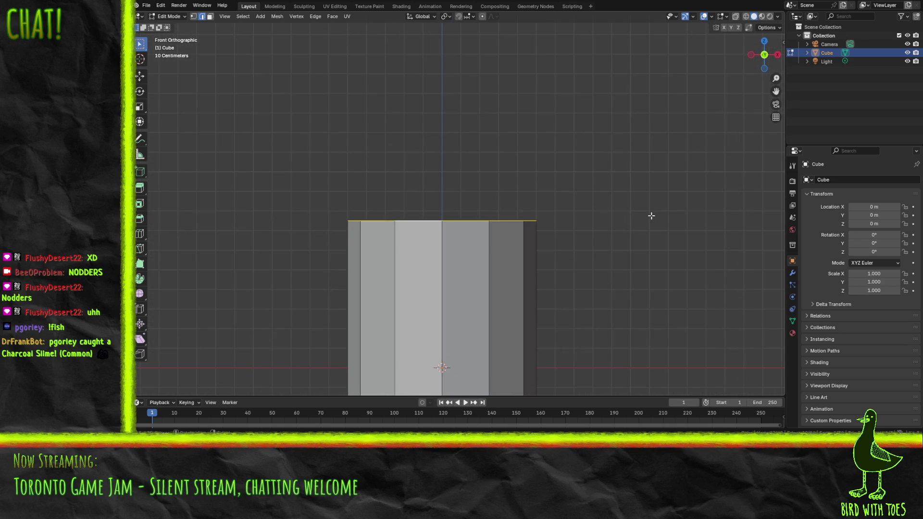
{"action": "type", "text": "e0.1"}
{"action": "key", "text": "Return"}
{"action": "type", "text": "s"}
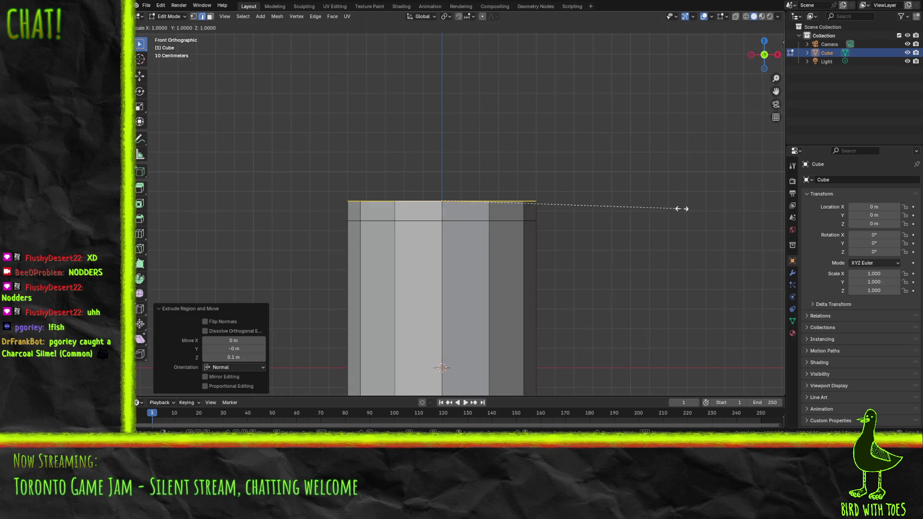
{"action": "type", "text": "0.8"}
{"action": "key", "text": "Return"}
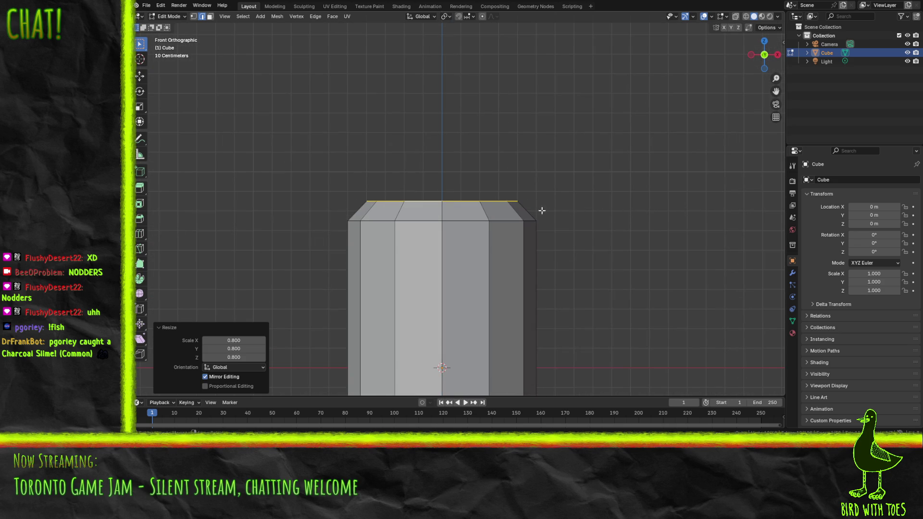
- Add a centred edge loop across the top bevel and scale it to about 0.94
{"action": "left_click", "coordinate": [530, 212]}
{"action": "left_click", "coordinate": [524, 213]}
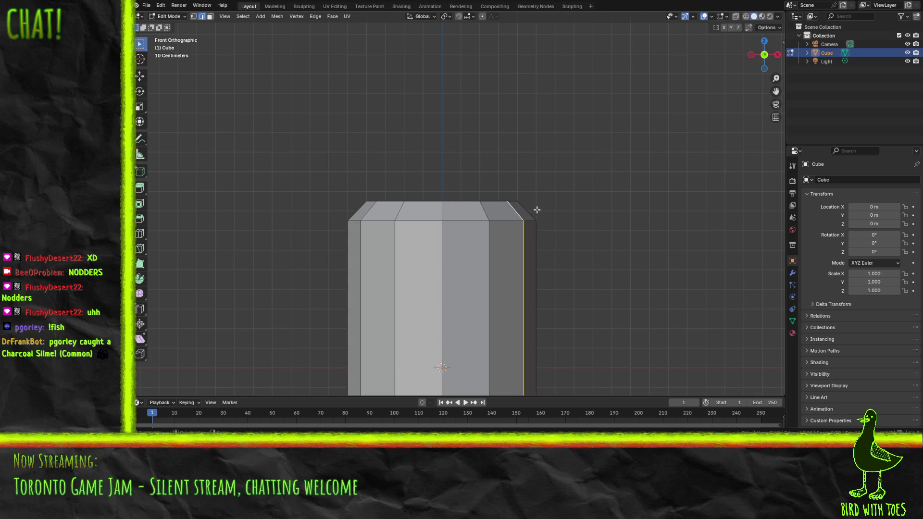
{"action": "key", "text": "ctrl+r"}
{"action": "left_click", "coordinate": [480, 210]}
{"action": "right_click", "coordinate": [607, 220]}
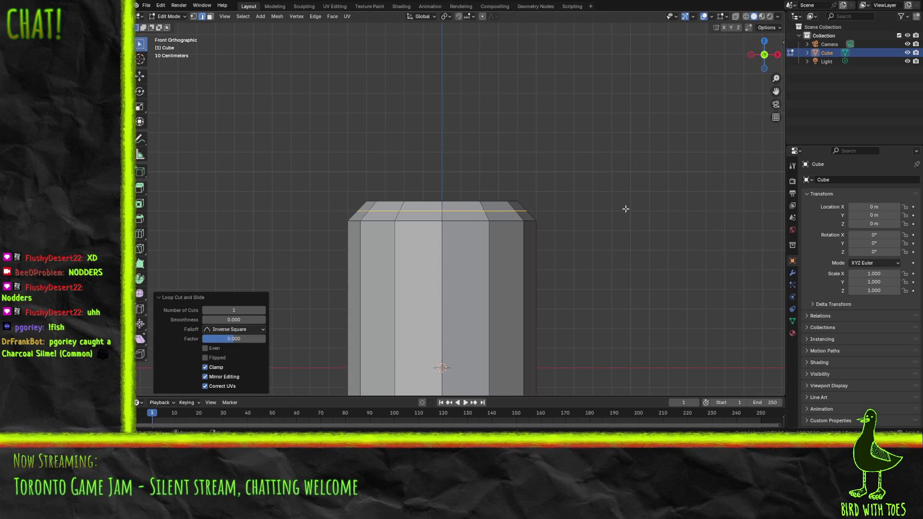
{"action": "key", "text": "s"}
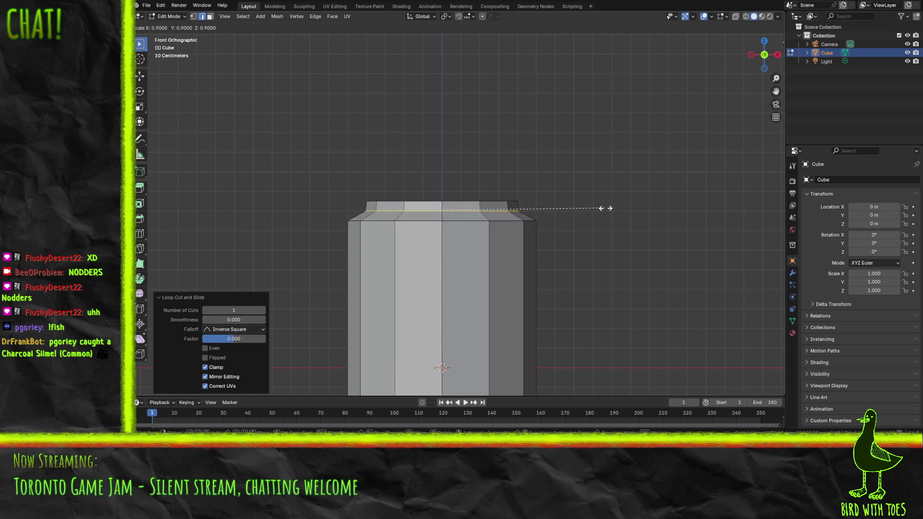
{"action": "left_click", "coordinate": [657, 213]}
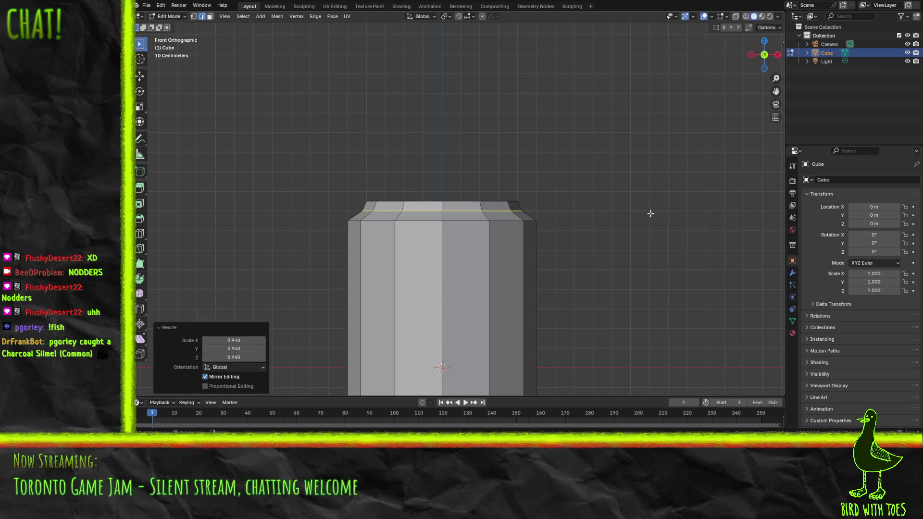
{"action": "scroll", "coordinate": [657, 213], "scroll_direction": "down", "scroll_amount": 2}
{"action": "scroll", "coordinate": [643, 214], "scroll_direction": "up", "scroll_amount": 3}
{"action": "mouse_move", "coordinate": [634, 214]}
{"action": "left_mouse_down"}
{"action": "mouse_move", "coordinate": [587, 225]}
{"action": "mouse_move", "coordinate": [587, 235]}
{"action": "left_mouse_up"}
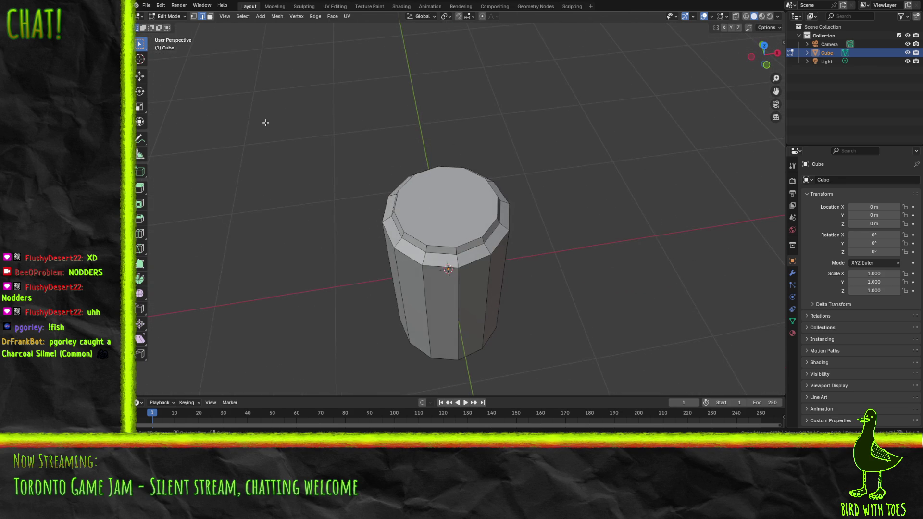
- Inset the can's top face to 0.9 and sink it 0.1 m
{"action": "left_click", "coordinate": [502, 219]}
{"action": "key", "text": "e"}
{"action": "right_click", "coordinate": [617, 193]}
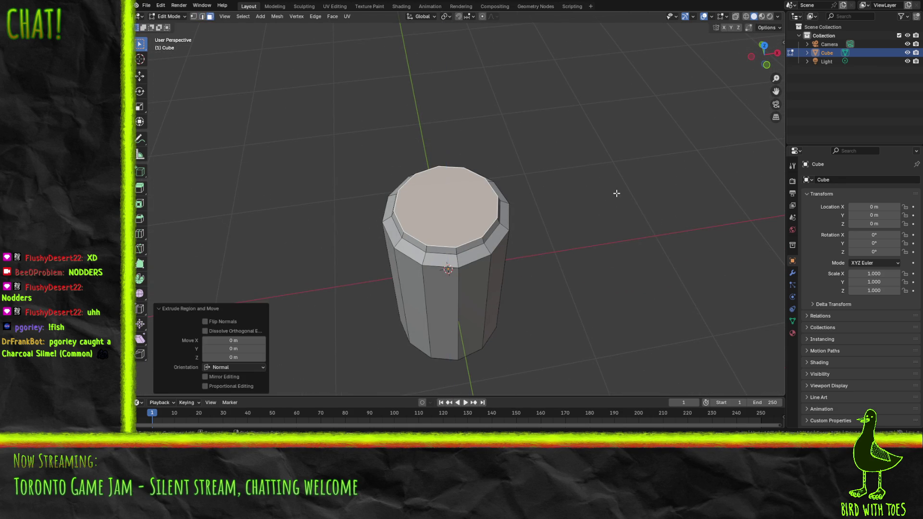
{"action": "key", "text": "s"}
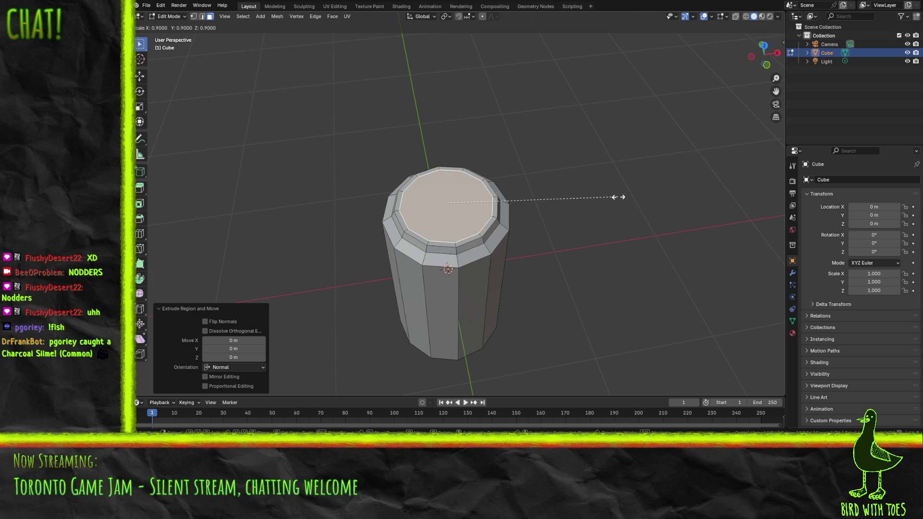
{"action": "left_click", "coordinate": [620, 198]}
{"action": "key", "text": "g"}
{"action": "key", "text": "z"}
{"action": "key", "text": "z"}
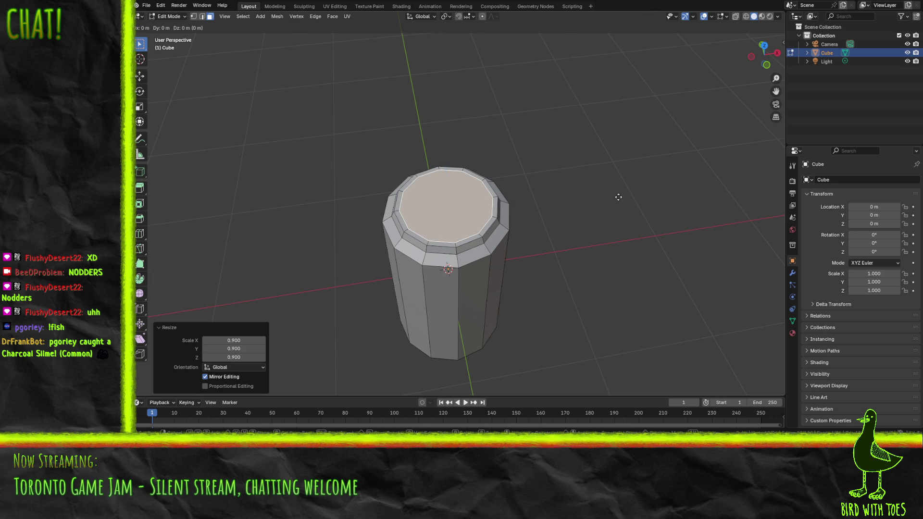
{"action": "key", "text": "Escape"}
{"action": "key", "text": "e"}
{"action": "key", "text": "z"}
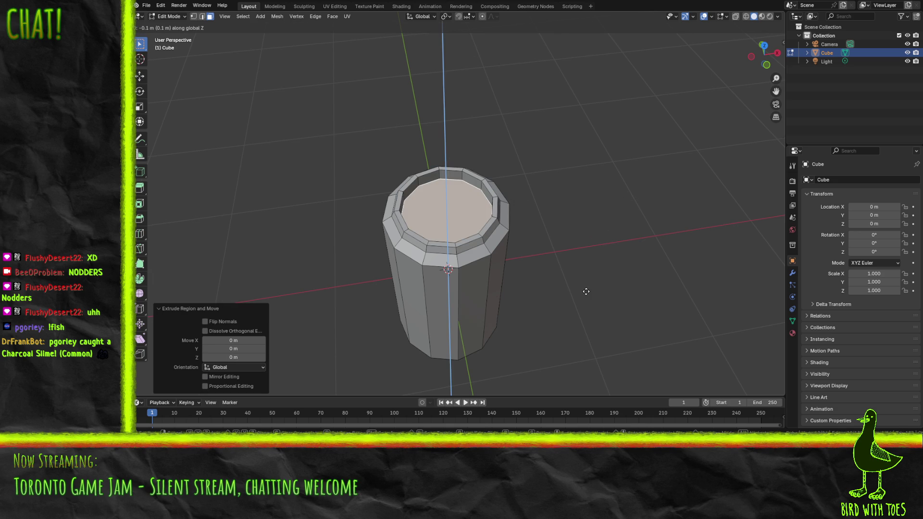
{"action": "left_click", "coordinate": [585, 291]}
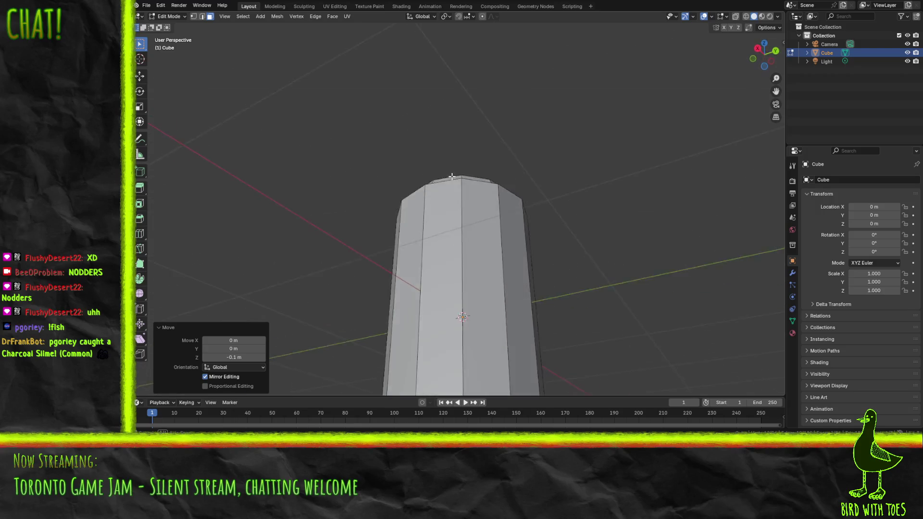
- Mark the rim edge as sharp with the F3 search
{"action": "scroll", "coordinate": [531, 229], "scroll_direction": "down", "scroll_amount": 6}
{"action": "scroll", "coordinate": [488, 242], "scroll_direction": "up", "scroll_amount": 6}
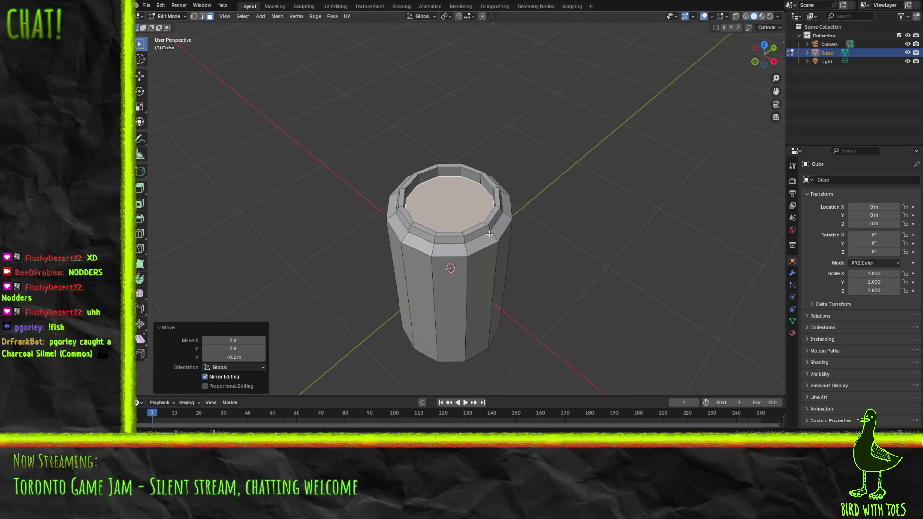
{"action": "key", "text": "F3"}
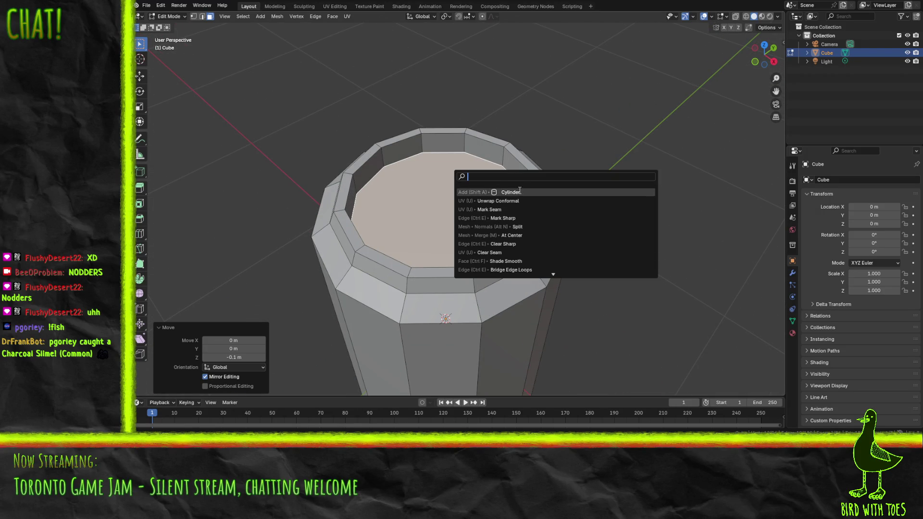
{"action": "key", "text": "Down"}
{"action": "key", "text": "Down"}
{"action": "key", "text": "Down"}
{"action": "key", "text": "Return"}
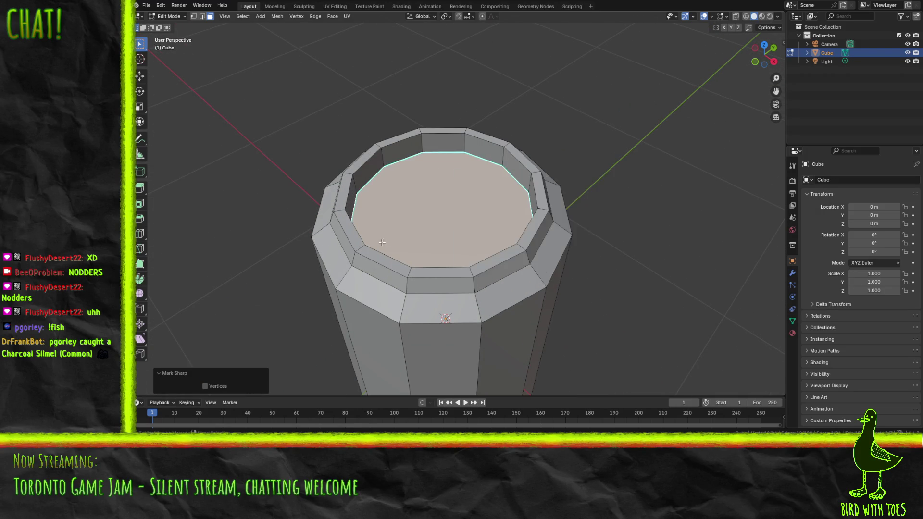
- In edge mode, mark the inner and outer rim loops as sharp
{"action": "left_click", "coordinate": [386, 259], "text": "alt"}
{"action": "left_click", "coordinate": [202, 16]}
{"action": "left_click", "coordinate": [391, 250], "text": "alt"}
{"action": "key", "text": "F3"}
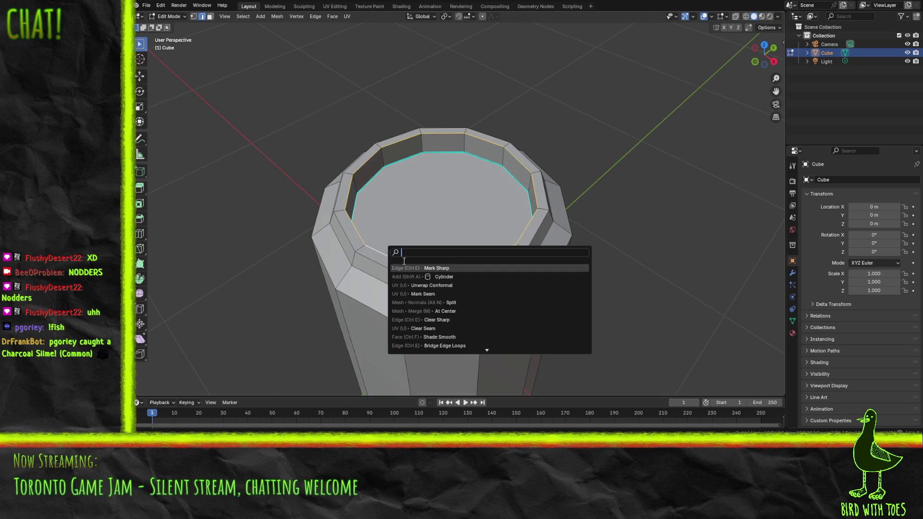
{"action": "key", "text": "Return"}
{"action": "scroll", "coordinate": [412, 265], "scroll_direction": "down", "scroll_amount": 2}
{"action": "left_click", "coordinate": [398, 276], "text": "alt"}
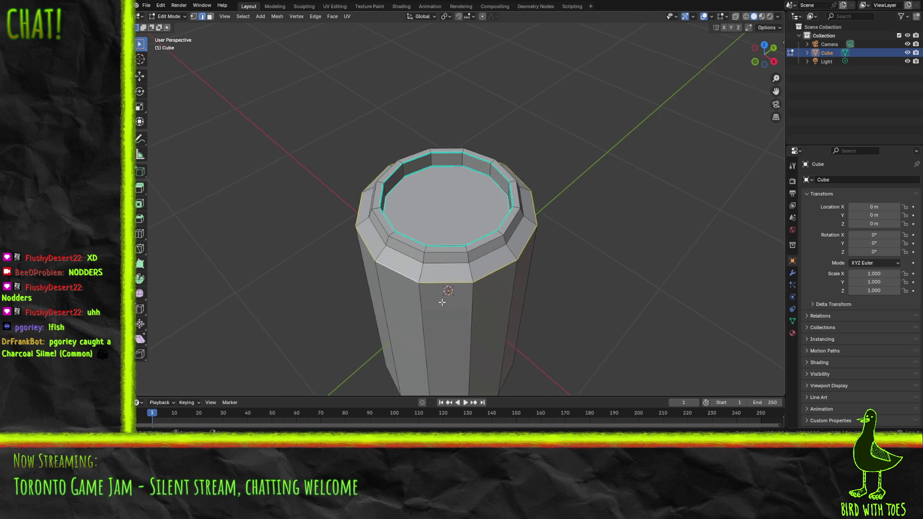
{"action": "key", "text": "F3"}
{"action": "key", "text": "Return"}
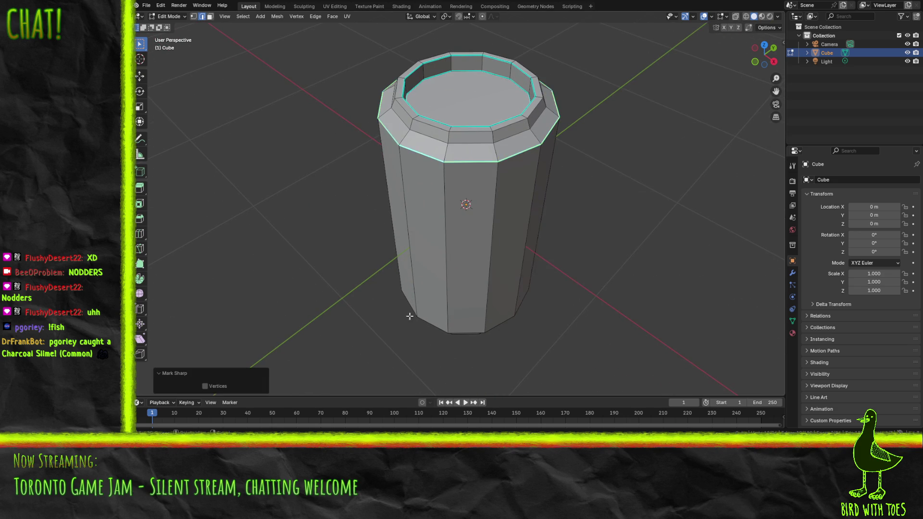
- Mark the bottom cap edge loop as sharp and select another loop near the base
{"action": "left_click", "coordinate": [482, 128], "text": "alt"}
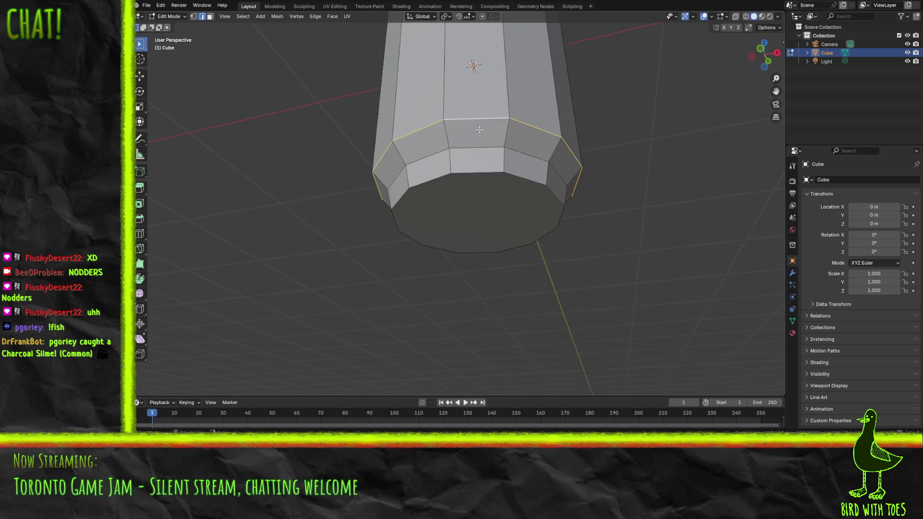
{"action": "left_click", "coordinate": [449, 191], "text": "alt"}
{"action": "key", "text": "F3"}
{"action": "key", "text": "Return"}
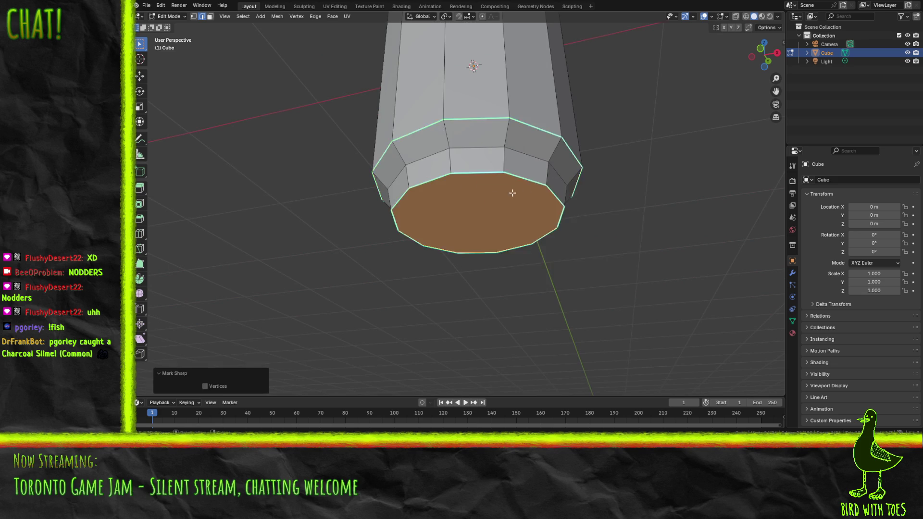
{"action": "key", "text": "alt+a"}
{"action": "left_click", "coordinate": [546, 148], "text": "alt"}
{"action": "key", "text": "F3"}
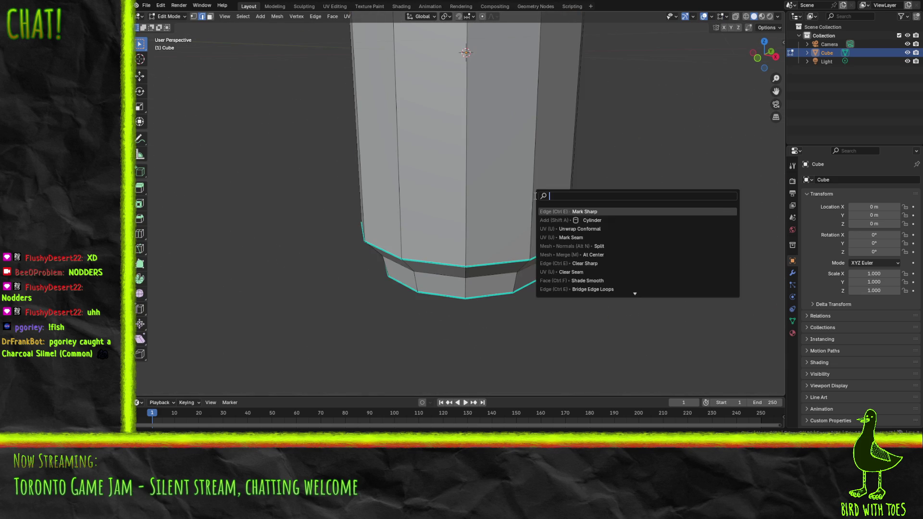
{"action": "type", "text": "a"}
{"action": "key", "text": "Escape"}
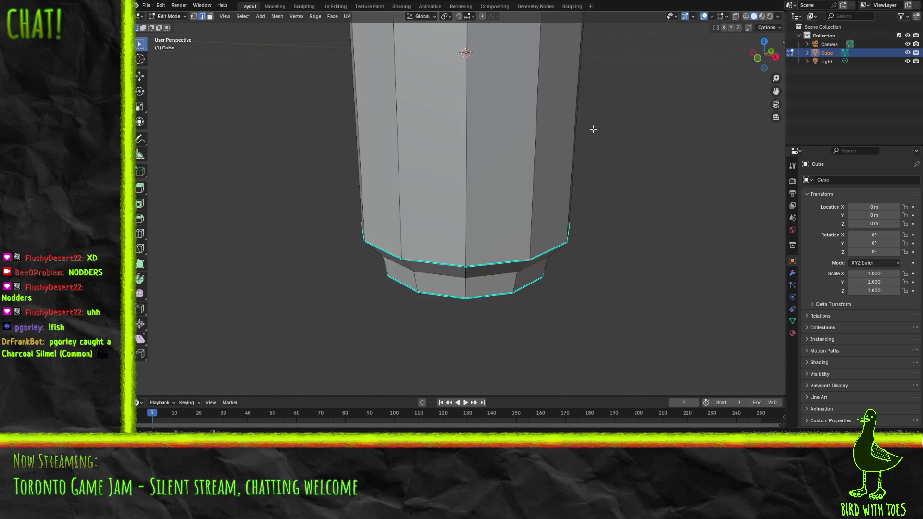
- Select the whole mesh, apply Shade Smooth, and return to Object Mode
{"action": "key", "text": "a"}
{"action": "key", "text": "F3"}
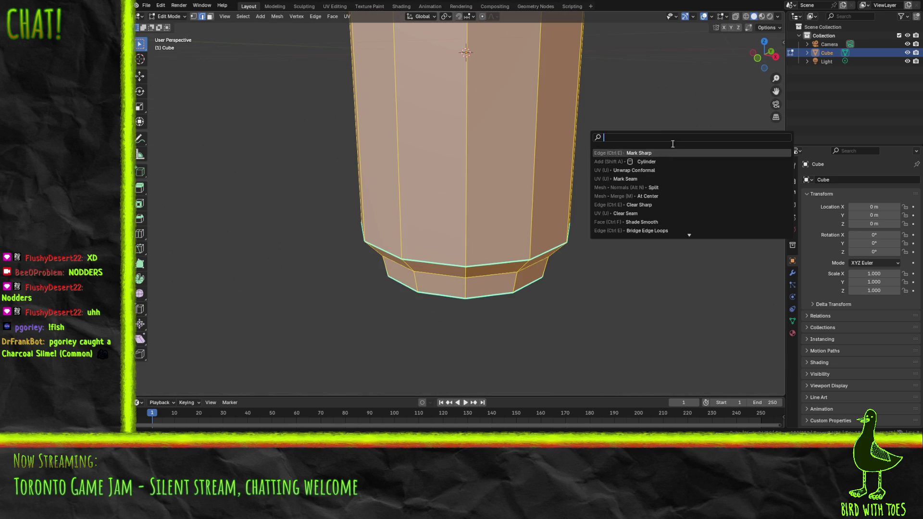
{"action": "type", "text": "shade"}
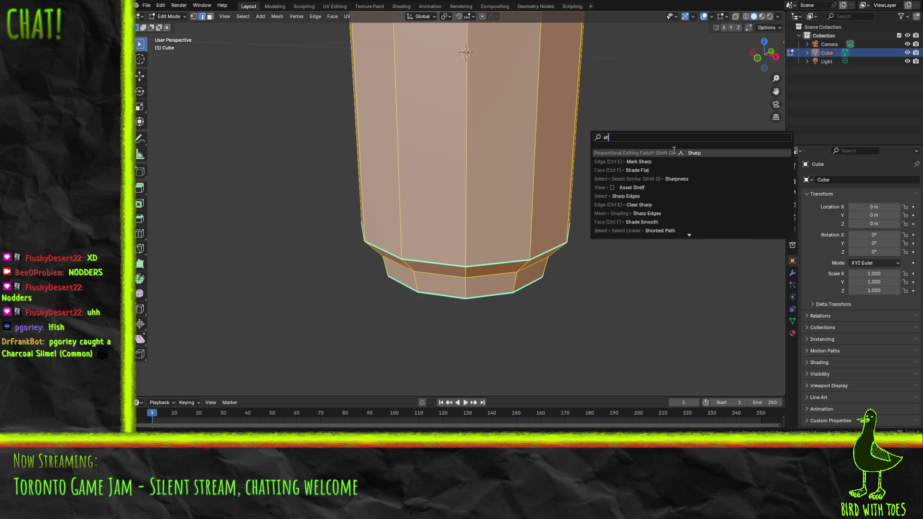
{"action": "left_click", "coordinate": [657, 162]}
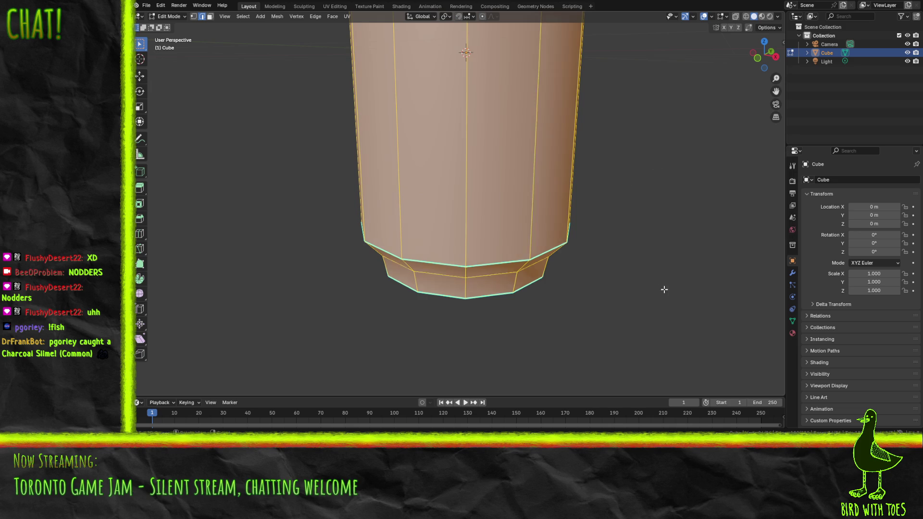
{"action": "key", "text": "Tab"}
{"action": "scroll", "coordinate": [617, 240], "scroll_direction": "down", "scroll_amount": 5}
- Orbit around the smooth-shaded can, snap to front view, and go back into Edit Mode
{"action": "mouse_move", "coordinate": [606, 239]}
{"action": "left_mouse_down"}
{"action": "mouse_move", "coordinate": [548, 206]}
{"action": "mouse_move", "coordinate": [597, 227]}
{"action": "mouse_move", "coordinate": [587, 241]}
{"action": "mouse_move", "coordinate": [437, 223]}
{"action": "mouse_move", "coordinate": [567, 205]}
{"action": "mouse_move", "coordinate": [519, 165]}
{"action": "mouse_move", "coordinate": [523, 204]}
{"action": "mouse_move", "coordinate": [528, 188]}
{"action": "mouse_move", "coordinate": [518, 195]}
{"action": "left_mouse_up"}
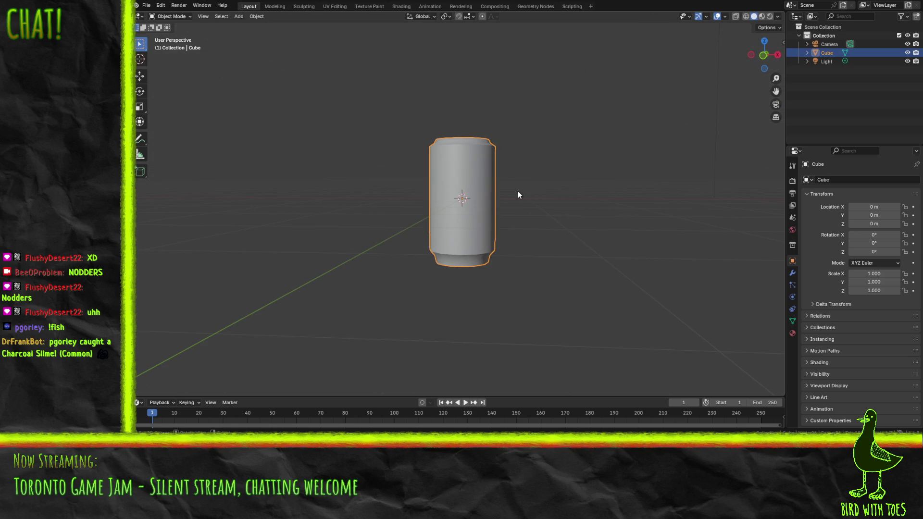
{"action": "mouse_move", "coordinate": [519, 196]}
{"action": "left_mouse_down"}
{"action": "mouse_move", "coordinate": [549, 175]}
{"action": "mouse_move", "coordinate": [534, 175]}
{"action": "mouse_move", "coordinate": [540, 151]}
{"action": "mouse_move", "coordinate": [504, 203]}
{"action": "left_mouse_up"}
{"action": "key", "text": "KP_1"}
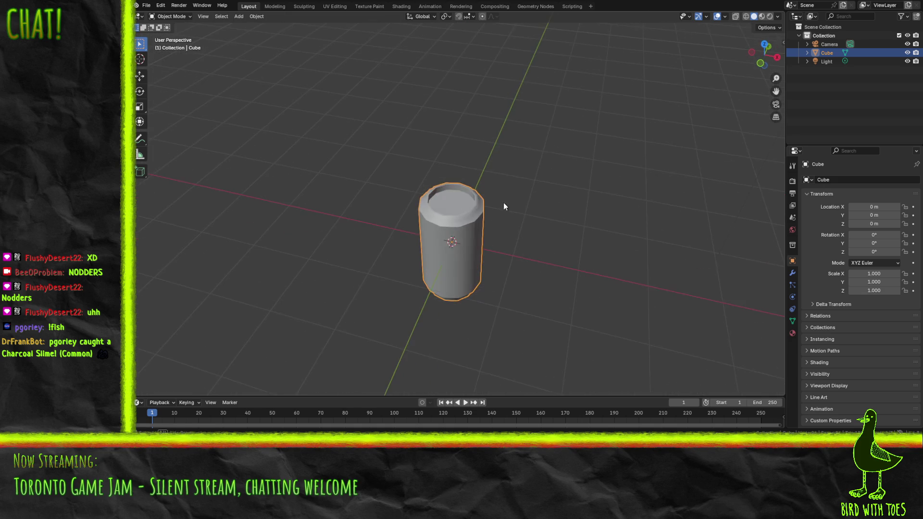
{"action": "key", "text": "Tab"}
{"action": "scroll", "coordinate": [503, 204], "scroll_direction": "up", "scroll_amount": 5}
{"action": "scroll", "coordinate": [501, 192], "scroll_direction": "down", "scroll_amount": 6}
{"action": "mouse_move", "coordinate": [556, 221]}
{"action": "left_mouse_down"}
{"action": "mouse_move", "coordinate": [540, 186]}
{"action": "mouse_move", "coordinate": [596, 206]}
{"action": "mouse_move", "coordinate": [618, 188]}
{"action": "mouse_move", "coordinate": [531, 182]}
{"action": "mouse_move", "coordinate": [529, 212]}
{"action": "left_mouse_up"}
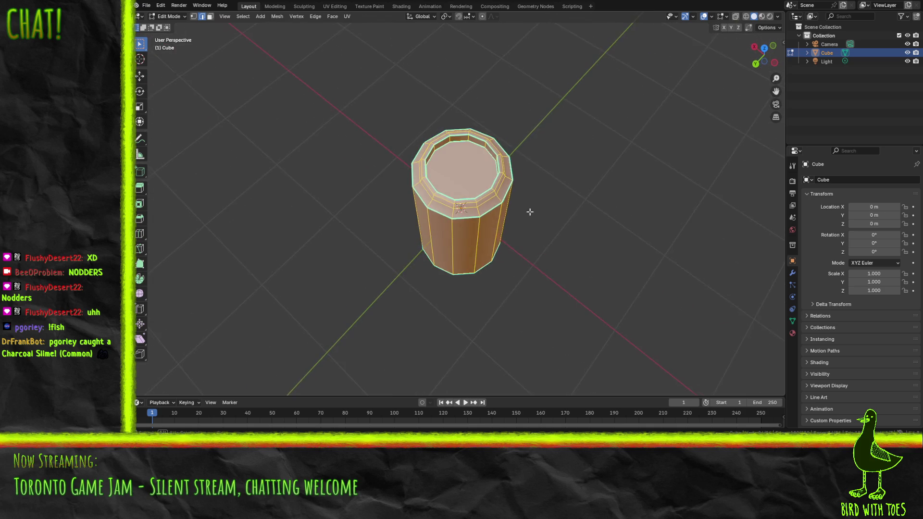
- Mark the chosen edge loops, including the bottom loop, as UV seams, then select the whole can
{"action": "scroll", "coordinate": [529, 212], "scroll_direction": "up", "scroll_amount": 4}
{"action": "key", "text": "alt+a"}
{"action": "key", "text": "F3"}
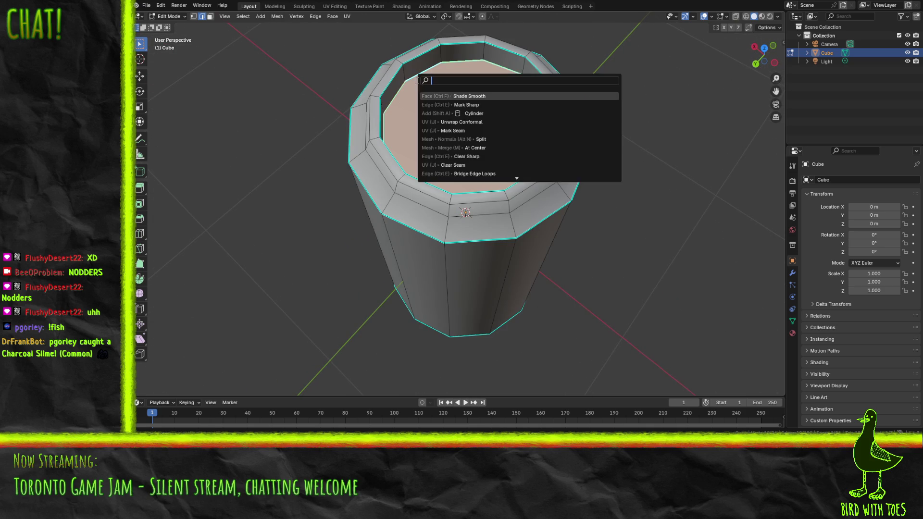
{"action": "type", "text": "sea"}
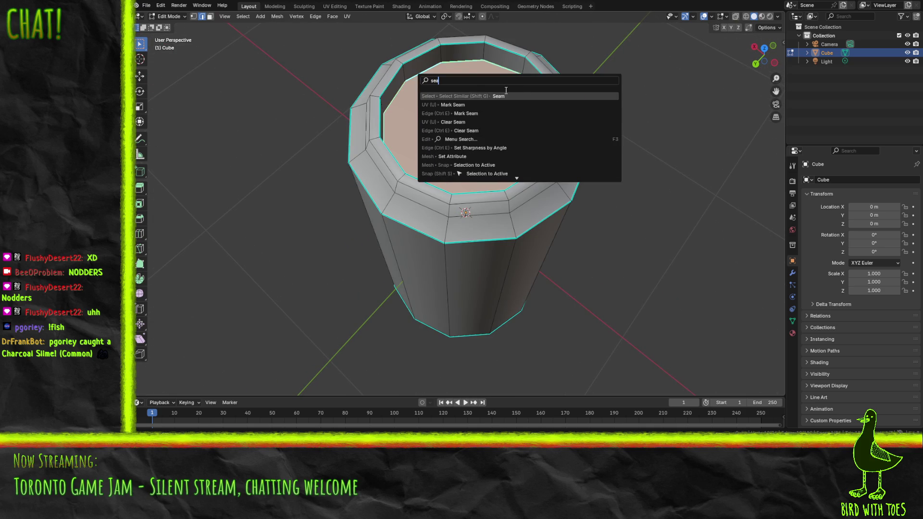
{"action": "left_click", "coordinate": [513, 105]}
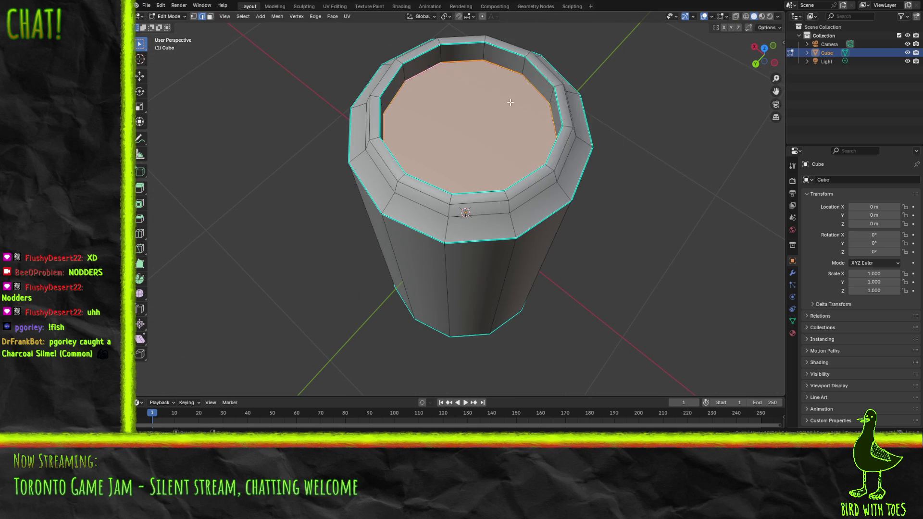
{"action": "left_click", "coordinate": [502, 154], "text": "alt"}
{"action": "key", "text": "F3"}
{"action": "left_click", "coordinate": [541, 168]}
{"action": "scroll", "coordinate": [474, 132], "scroll_direction": "down", "scroll_amount": 4}
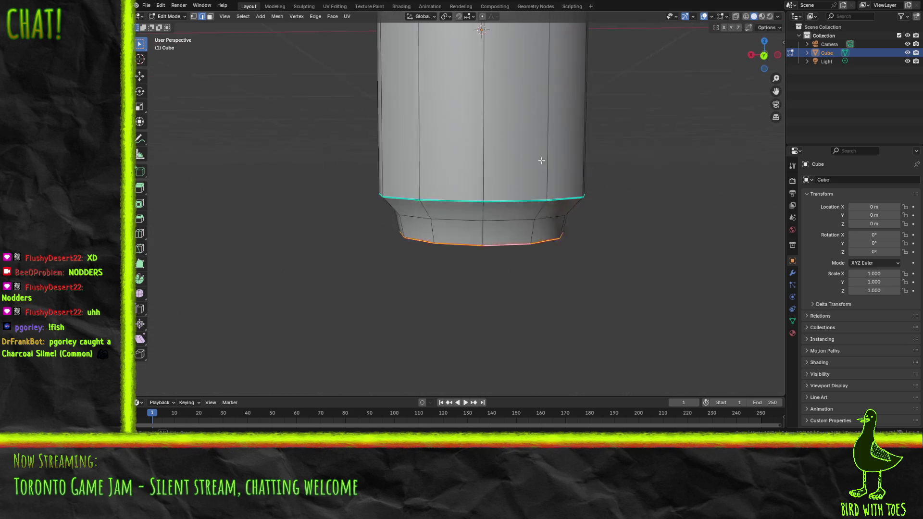
{"action": "key", "text": "a"}
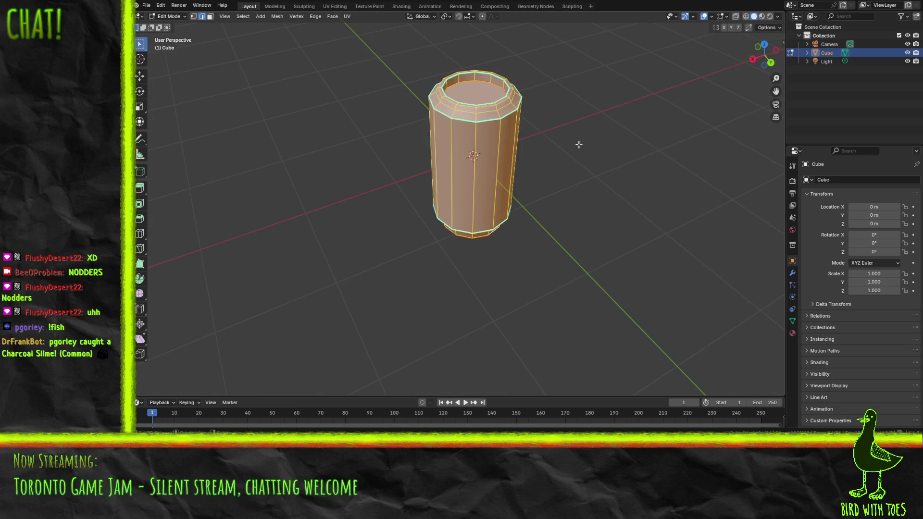
{"action": "key", "text": "F3"}
{"action": "left_click", "coordinate": [335, 6]}
- In the UV Editing workspace, do an initial conformal unwrap of the can
{"action": "left_click", "coordinate": [335, 6]}
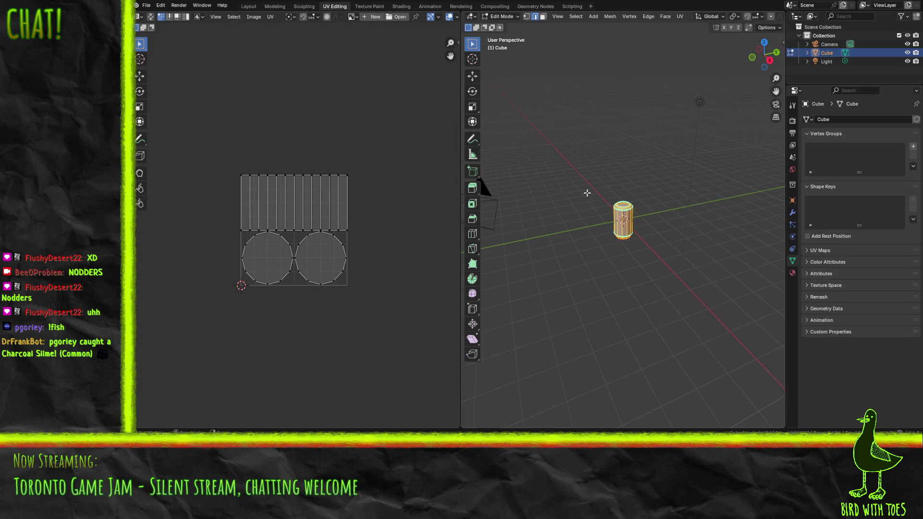
{"action": "key", "text": "F3"}
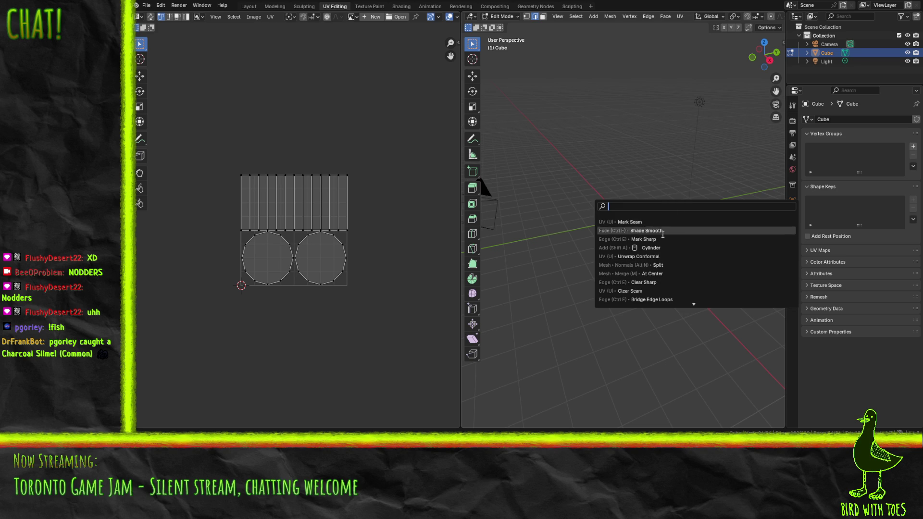
{"action": "left_click", "coordinate": [672, 257]}
- Select a vertical edge column down the can's side and mark it as a seam
{"action": "key", "text": "KP_Decimal"}
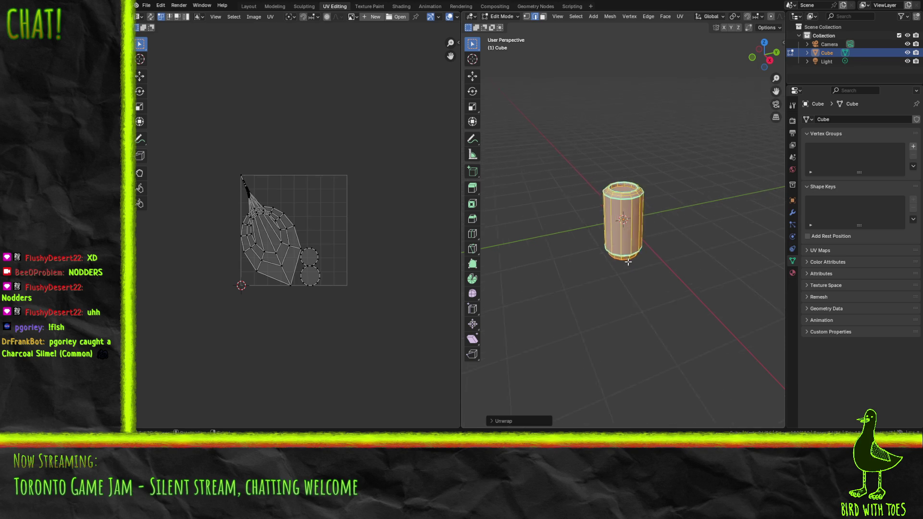
{"action": "key", "text": "KP_6"}
{"action": "key", "text": "KP_6"}
{"action": "key", "text": "KP_6"}
{"action": "scroll", "coordinate": [581, 221], "scroll_direction": "up", "scroll_amount": 2}
{"action": "left_click", "coordinate": [578, 205]}
{"action": "left_click", "coordinate": [589, 146], "text": "shift"}
{"action": "key", "text": "KP_8"}
{"action": "key", "text": "KP_8"}
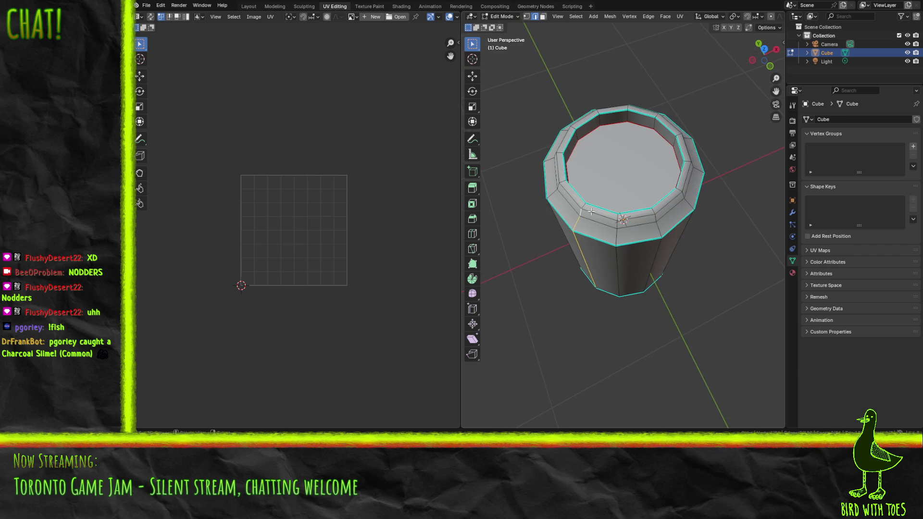
{"action": "key", "text": "KP_2"}
{"action": "key", "text": "KP_2"}
{"action": "key", "text": "KP_2"}
{"action": "key", "text": "F3"}
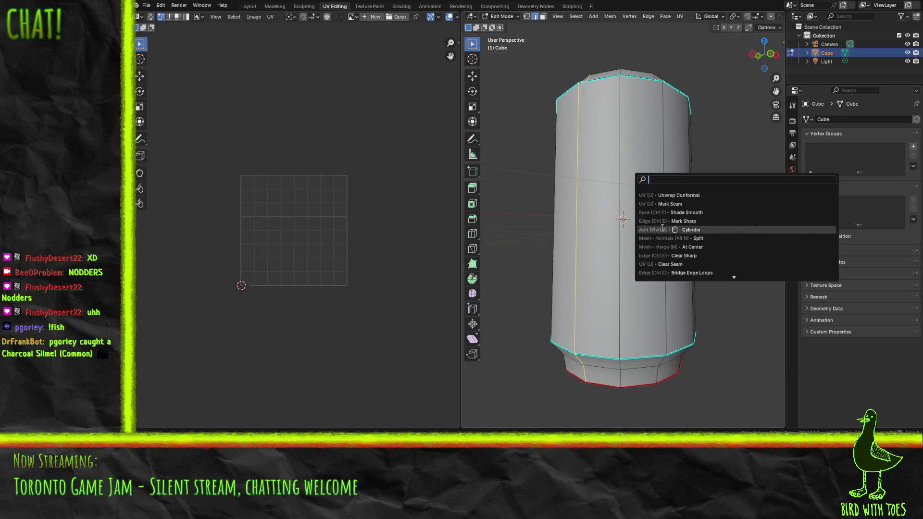
{"action": "left_click", "coordinate": [687, 204]}
- Select the whole can mesh and unwrap it again into side strips and two caps
{"action": "key", "text": "a"}
{"action": "key", "text": "u"}
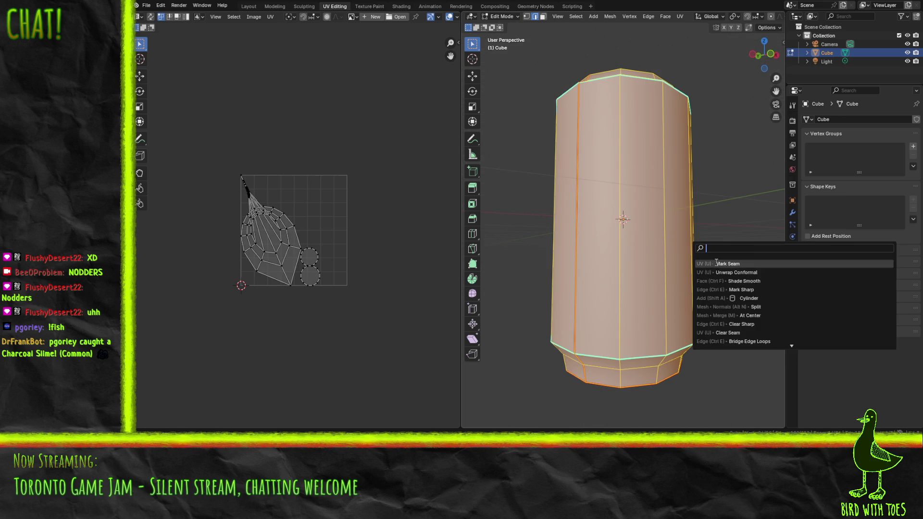
{"action": "left_click", "coordinate": [750, 271]}
{"action": "scroll", "coordinate": [345, 231], "scroll_direction": "up", "scroll_amount": 6}
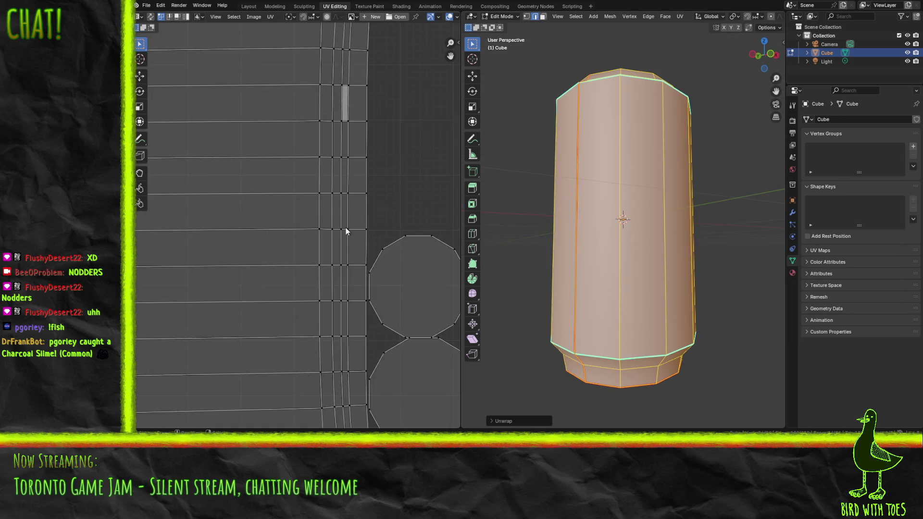
{"action": "scroll", "coordinate": [345, 231], "scroll_direction": "down", "scroll_amount": 5}
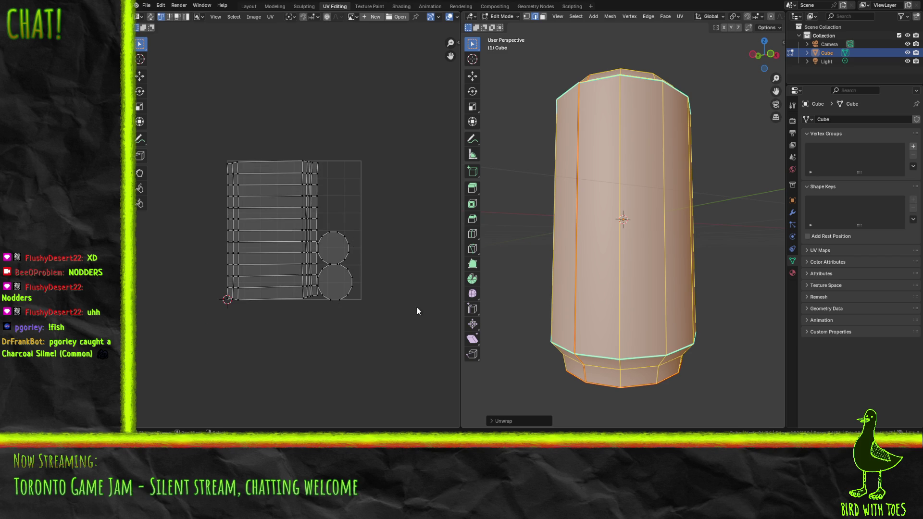
{"action": "key", "text": "KP_8"}
{"action": "key", "text": "KP_8"}
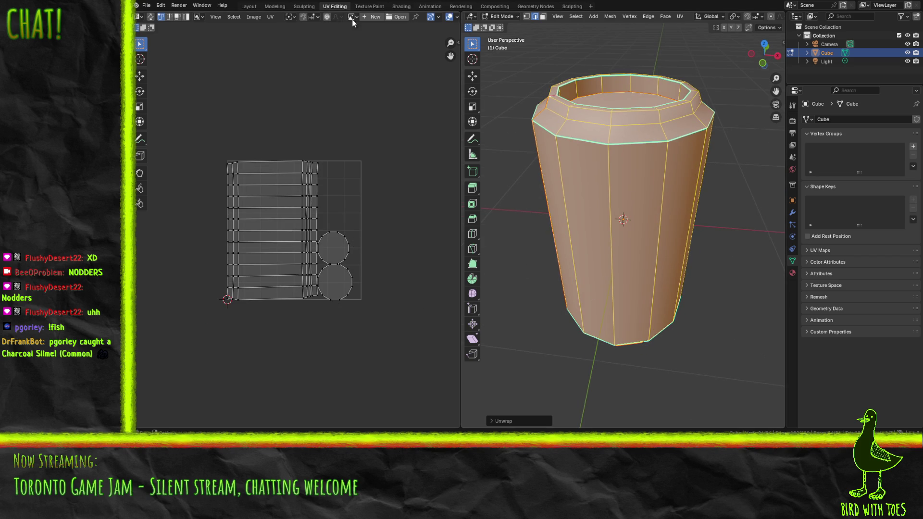
{"action": "left_click", "coordinate": [369, 7]}
{"action": "key", "text": "KP_Decimal"}
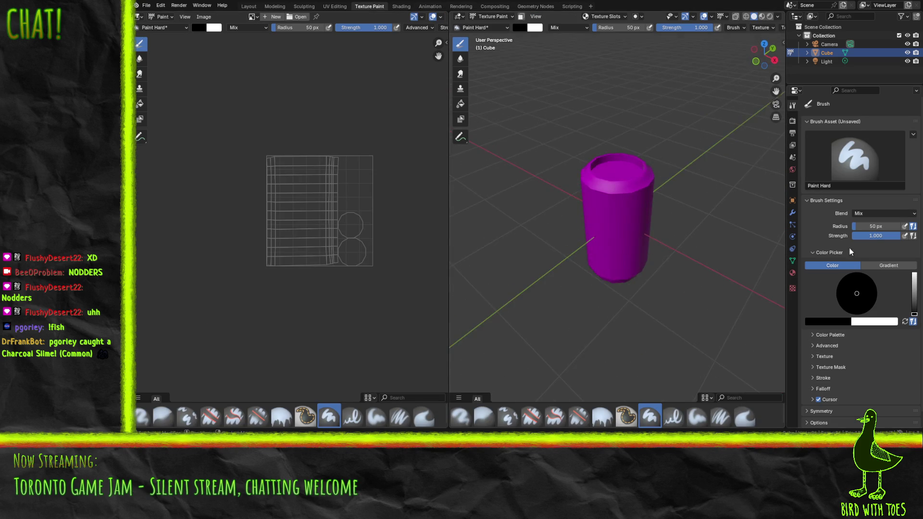
- Rename the can's material in Material properties to Boost, then extend it to BoostMast
{"action": "left_click", "coordinate": [793, 170]}
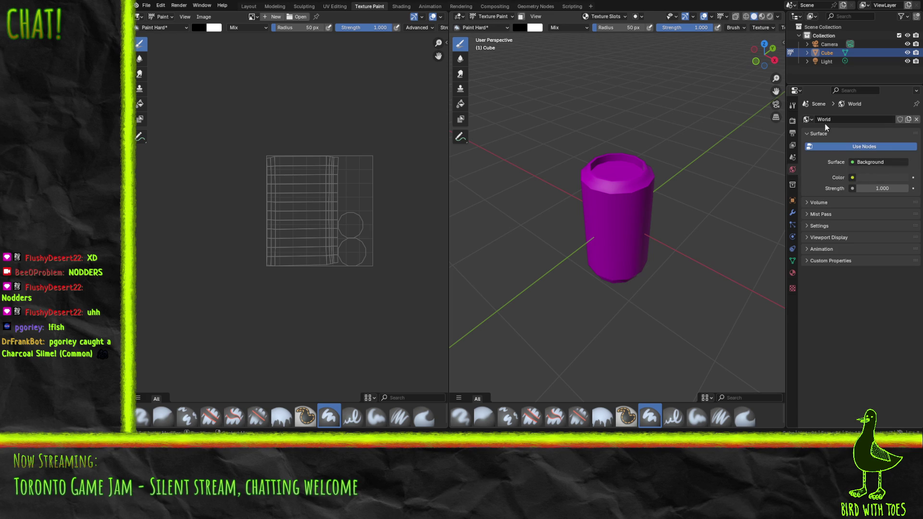
{"action": "left_click", "coordinate": [792, 272]}
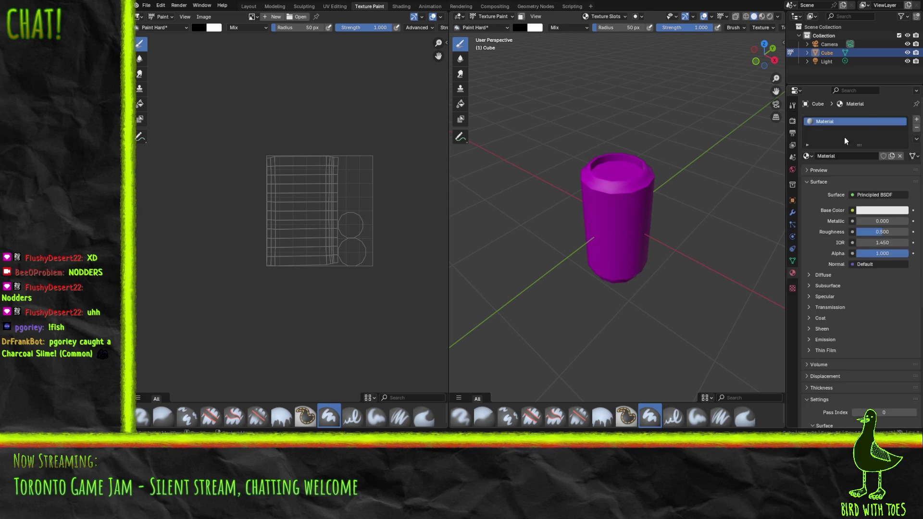
{"action": "left_click", "coordinate": [843, 157]}
{"action": "type", "text": "Boo"}
{"action": "type", "text": "st"}
{"action": "key", "text": "Return"}
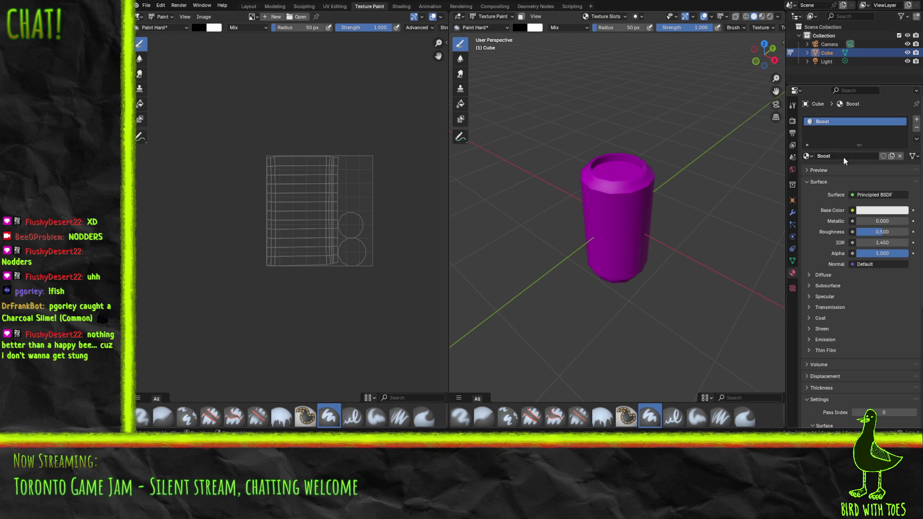
{"action": "left_click", "coordinate": [844, 157]}
{"action": "type", "text": "t"}
{"action": "key", "text": "Return"}
{"action": "left_click", "coordinate": [837, 157]}
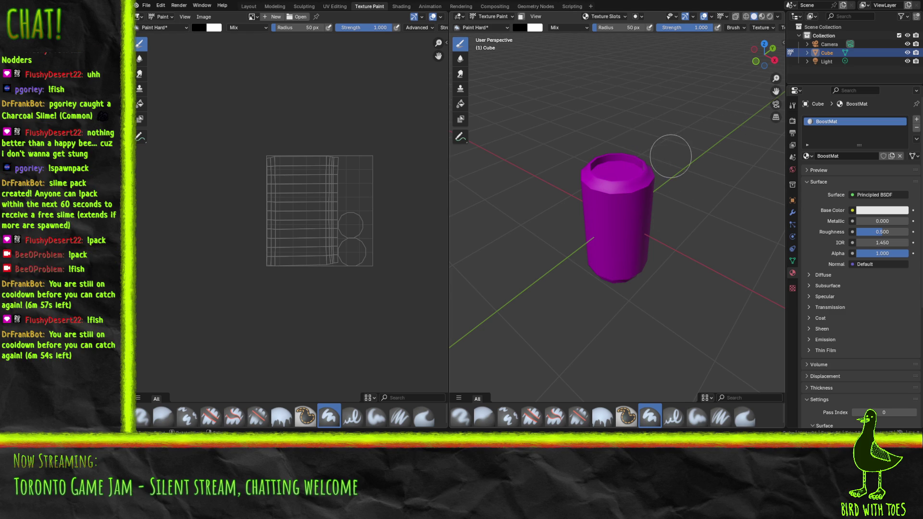
- Scroll the properties panel with the material name corrected to BoostMat
{"action": "scroll", "coordinate": [596, 175], "scroll_direction": "down", "scroll_amount": 3}
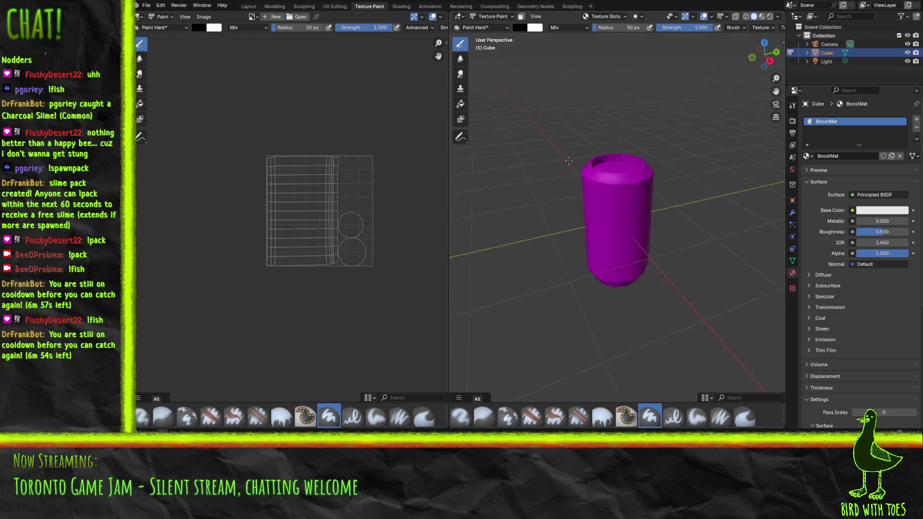
- Enable the face-select paint mask and feed BoostMat's Base Color from an Image Texture
{"action": "left_click", "coordinate": [521, 16]}
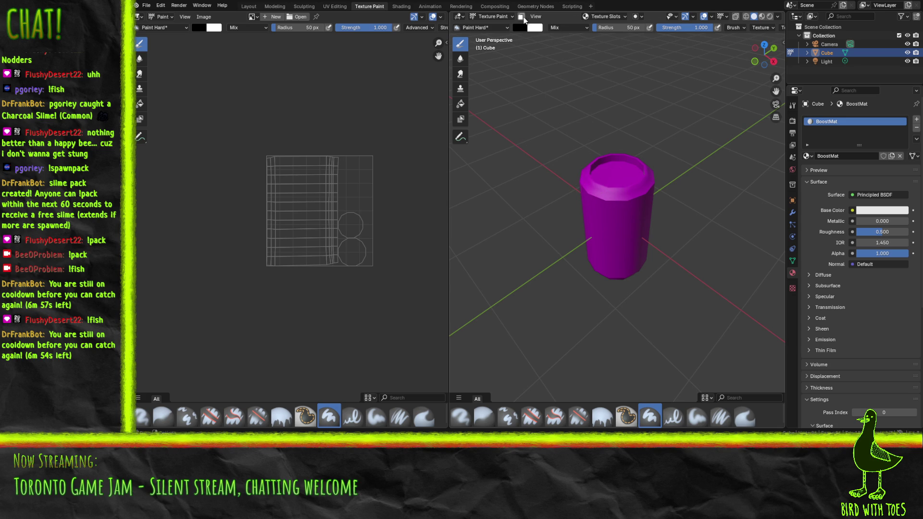
{"action": "left_click", "coordinate": [853, 232]}
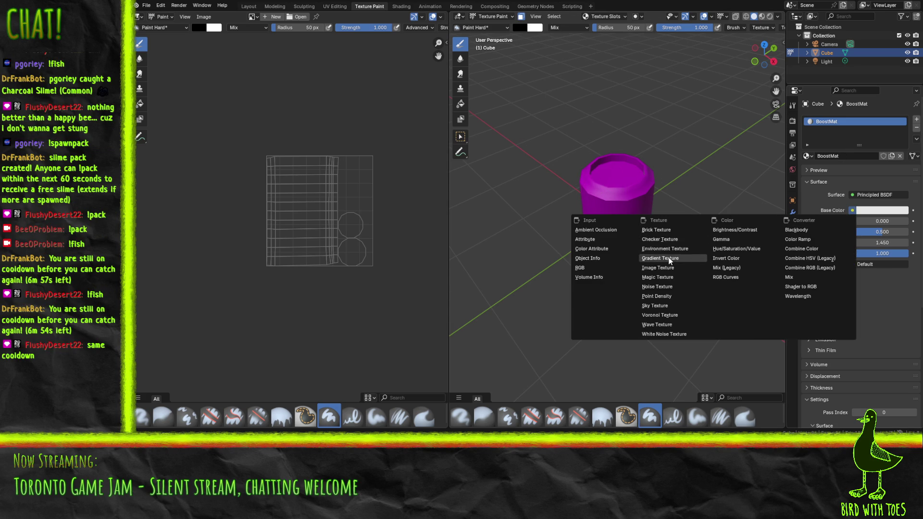
{"action": "left_click", "coordinate": [659, 267]}
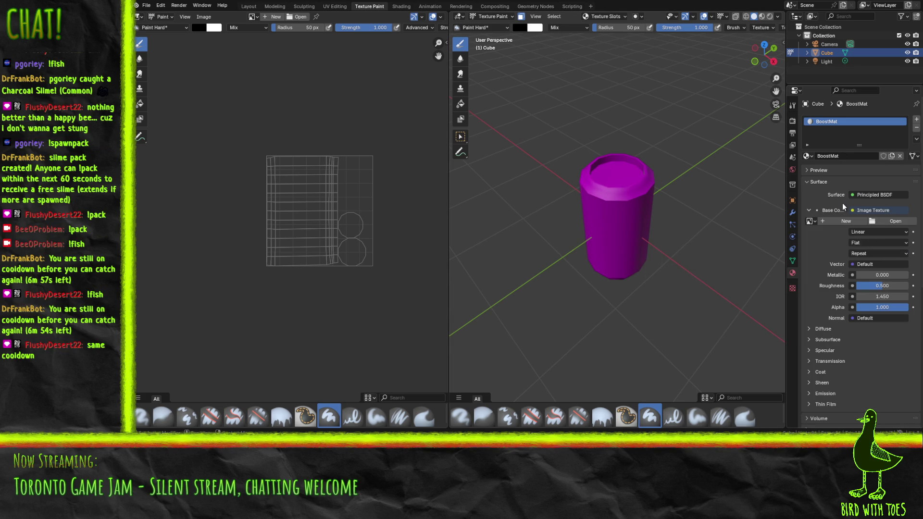
- Start a new image with alpha turned off and Color Grid as its generated type
{"action": "left_click", "coordinate": [846, 222]}
{"action": "left_click", "coordinate": [847, 274]}
{"action": "left_click", "coordinate": [840, 265]}
{"action": "left_click", "coordinate": [848, 275]}
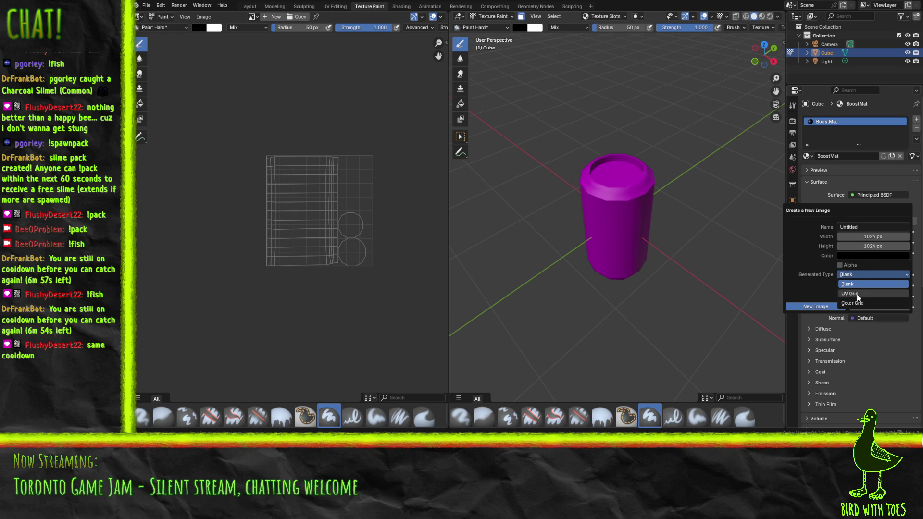
{"action": "left_click", "coordinate": [858, 294]}
{"action": "left_click", "coordinate": [867, 275]}
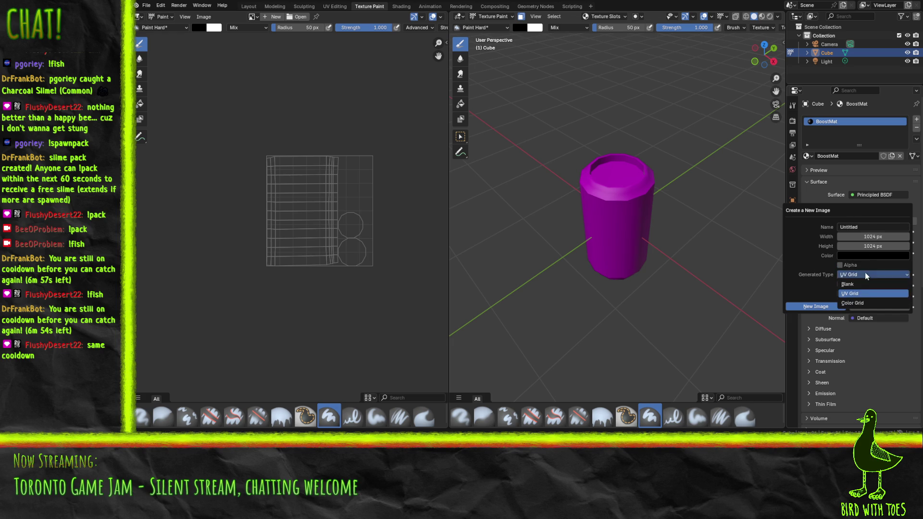
{"action": "left_click", "coordinate": [869, 302]}
- Size the image 512 × 512, name it BoostTex, create it, and select a face column
{"action": "left_click", "coordinate": [869, 236]}
{"action": "type", "text": "512"}
{"action": "key", "text": "Tab"}
{"action": "type", "text": "512"}
{"action": "left_click", "coordinate": [868, 228]}
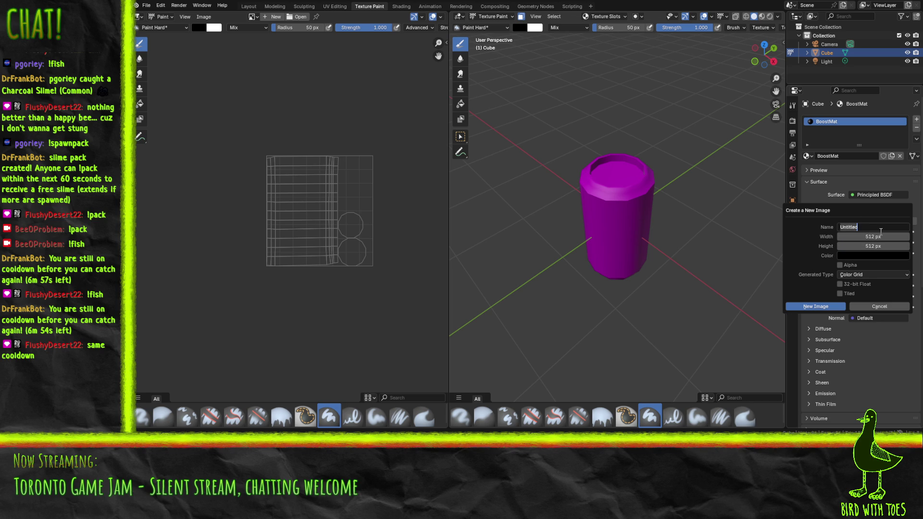
{"action": "type", "text": "BoostTex"}
{"action": "key", "text": "Return"}
{"action": "left_click", "coordinate": [817, 306]}
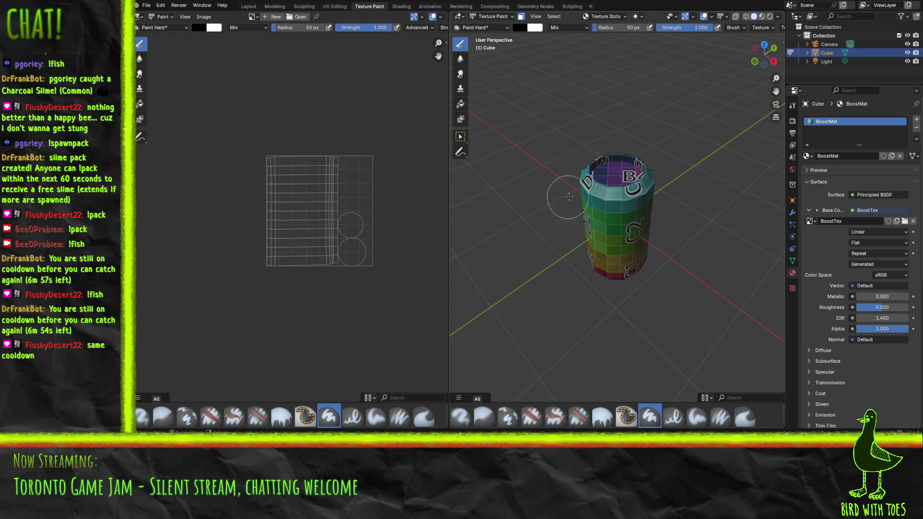
{"action": "left_click", "coordinate": [592, 192], "text": "alt"}
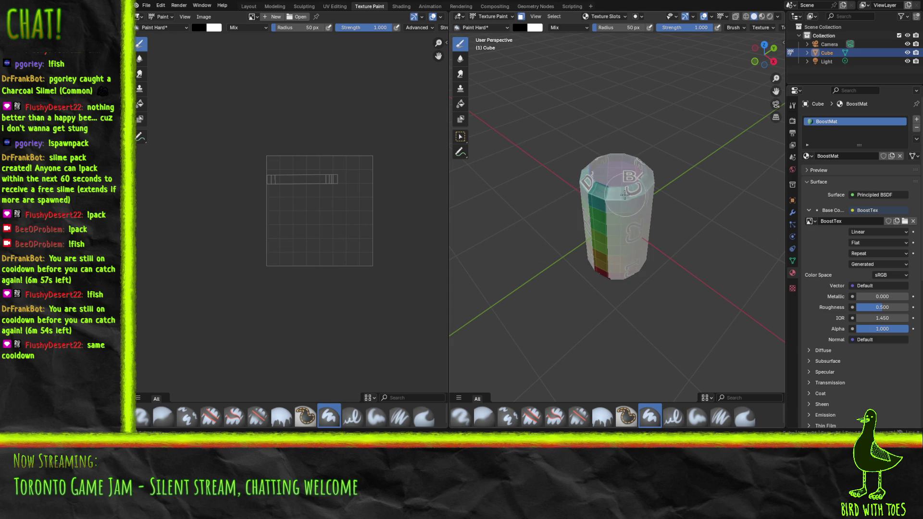
{"action": "left_click", "coordinate": [605, 192], "text": "alt"}
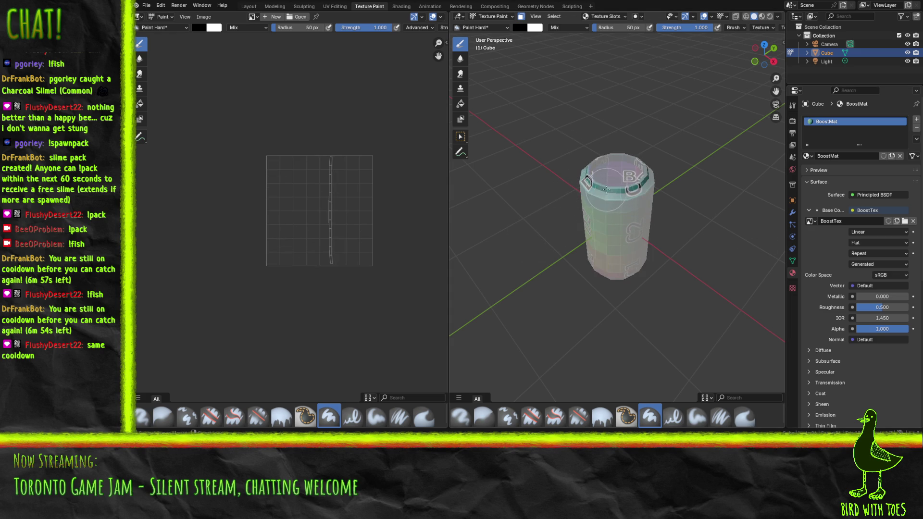
{"action": "left_click", "coordinate": [604, 192], "text": "alt+shift"}
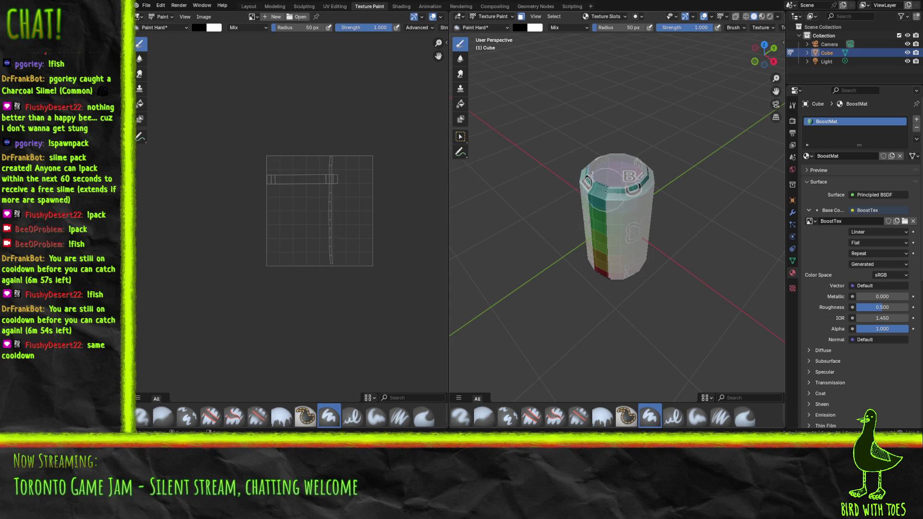
{"action": "scroll", "coordinate": [601, 185], "scroll_direction": "up", "scroll_amount": 5}
{"action": "left_click", "coordinate": [568, 120], "text": "alt"}
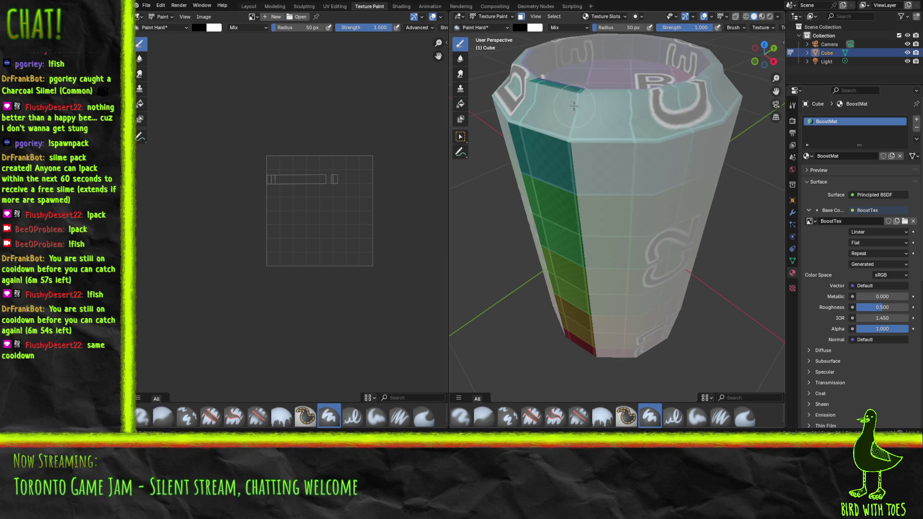
{"action": "left_click", "coordinate": [578, 122], "text": "alt"}
{"action": "left_click", "coordinate": [579, 124], "text": "alt+shift"}
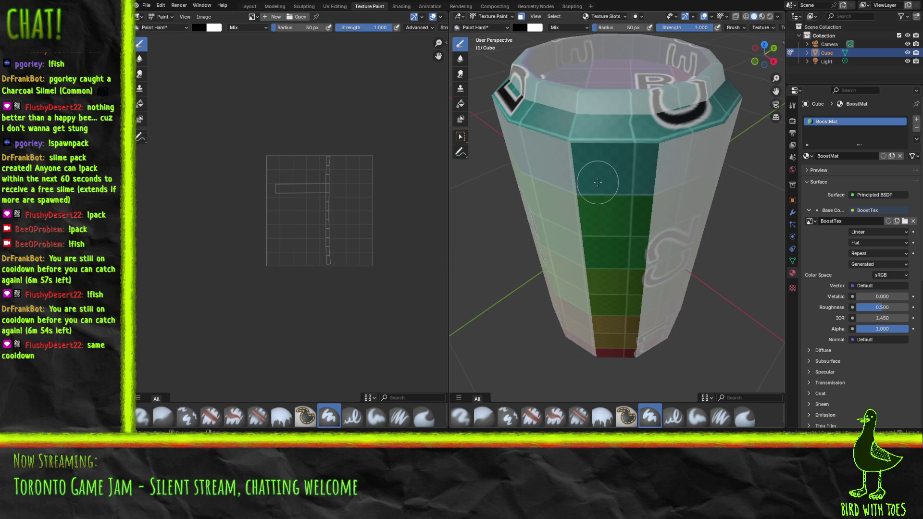
{"action": "left_click", "coordinate": [581, 120], "text": "alt"}
{"action": "left_click", "coordinate": [572, 109], "text": "alt"}
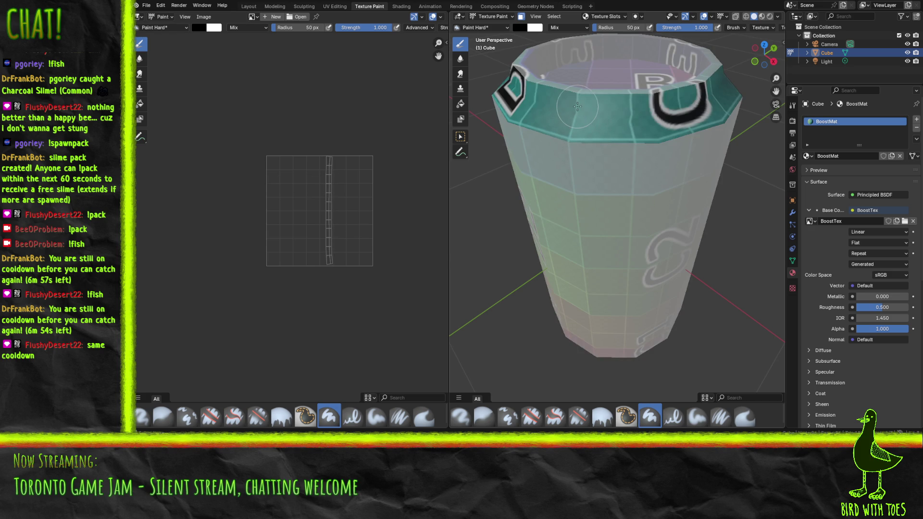
{"action": "left_click_drag", "start_coordinate": [622, 112], "coordinate": [590, 122]}
{"action": "scroll", "coordinate": [591, 122], "scroll_direction": "up", "scroll_amount": 3}
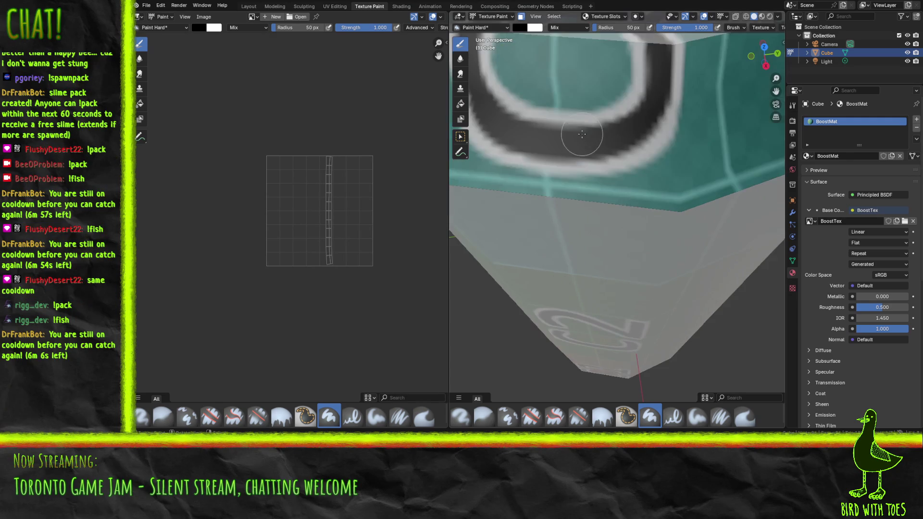
{"action": "scroll", "coordinate": [588, 105], "scroll_direction": "down", "scroll_amount": 3}
{"action": "left_click_drag", "start_coordinate": [587, 106], "coordinate": [588, 187]}
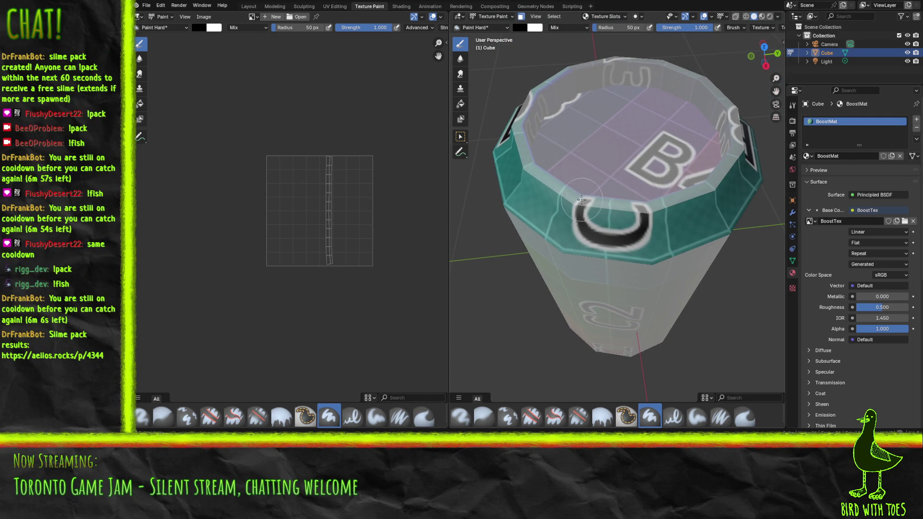
{"action": "left_click", "coordinate": [588, 187], "text": "alt"}
{"action": "mouse_move", "coordinate": [582, 133]}
{"action": "left_mouse_down"}
{"action": "mouse_move", "coordinate": [537, 116]}
{"action": "mouse_move", "coordinate": [632, 134]}
{"action": "mouse_move", "coordinate": [625, 139]}
{"action": "mouse_move", "coordinate": [615, 120]}
{"action": "left_mouse_up"}
{"action": "scroll", "coordinate": [632, 134], "scroll_direction": "down", "scroll_amount": 3}
{"action": "mouse_move", "coordinate": [550, 243]}
{"action": "left_mouse_down"}
{"action": "mouse_move", "coordinate": [644, 251]}
{"action": "mouse_move", "coordinate": [620, 226]}
{"action": "mouse_move", "coordinate": [596, 231]}
{"action": "left_mouse_up"}
{"action": "scroll", "coordinate": [644, 251], "scroll_direction": "up", "scroll_amount": 3}
{"action": "scroll", "coordinate": [610, 208], "scroll_direction": "up", "scroll_amount": 6}
{"action": "scroll", "coordinate": [610, 208], "scroll_direction": "down", "scroll_amount": 8}
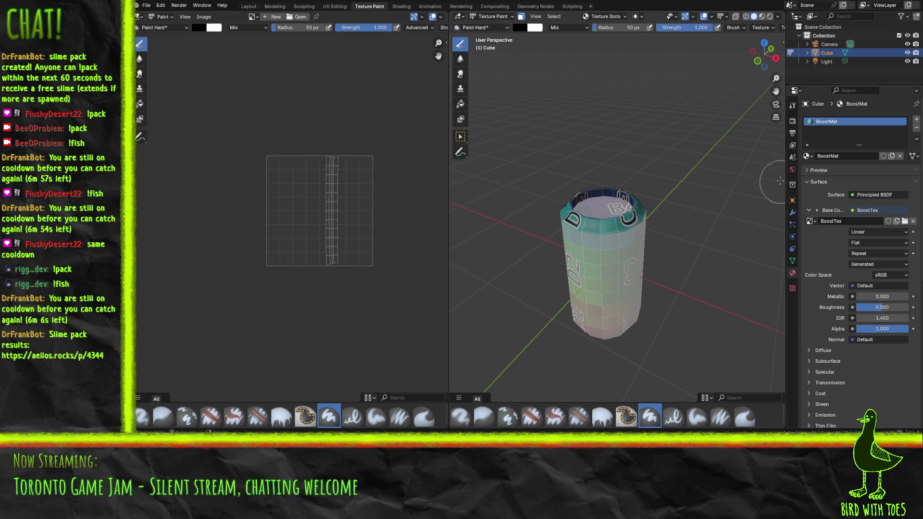
- Set the brush to mid-grey and paint over the teal lettered rim and dark blue inner band
{"action": "left_click", "coordinate": [792, 107]}
{"action": "mouse_move", "coordinate": [914, 308]}
{"action": "left_mouse_down"}
{"action": "mouse_move", "coordinate": [914, 273]}
{"action": "mouse_move", "coordinate": [914, 285]}
{"action": "left_mouse_up"}
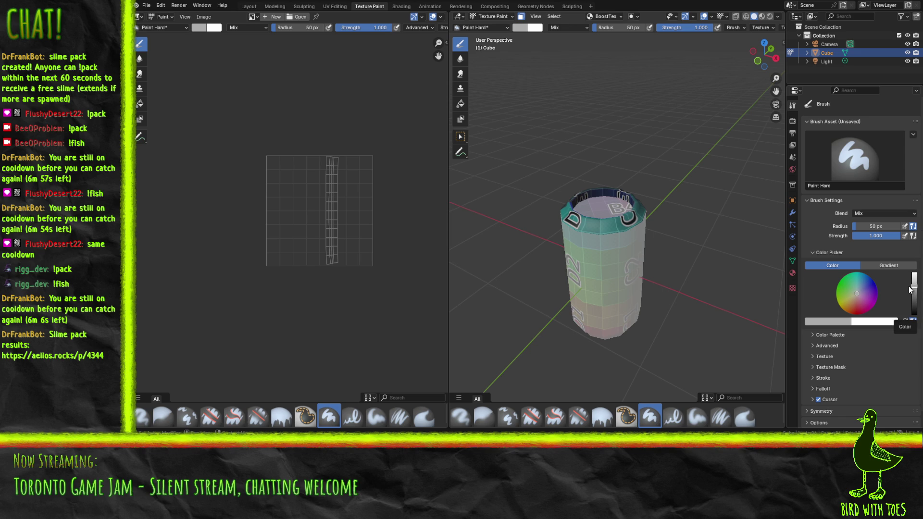
{"action": "mouse_move", "coordinate": [596, 205]}
{"action": "left_mouse_down"}
{"action": "mouse_move", "coordinate": [606, 214]}
{"action": "mouse_move", "coordinate": [591, 219]}
{"action": "mouse_move", "coordinate": [624, 202]}
{"action": "mouse_move", "coordinate": [611, 189]}
{"action": "left_mouse_up"}
{"action": "mouse_move", "coordinate": [553, 192]}
{"action": "left_mouse_down"}
{"action": "mouse_move", "coordinate": [635, 224]}
{"action": "mouse_move", "coordinate": [683, 212]}
{"action": "mouse_move", "coordinate": [692, 178]}
{"action": "mouse_move", "coordinate": [644, 163]}
{"action": "mouse_move", "coordinate": [657, 169]}
{"action": "left_mouse_up"}
{"action": "left_click_drag", "start_coordinate": [634, 204], "coordinate": [711, 207]}
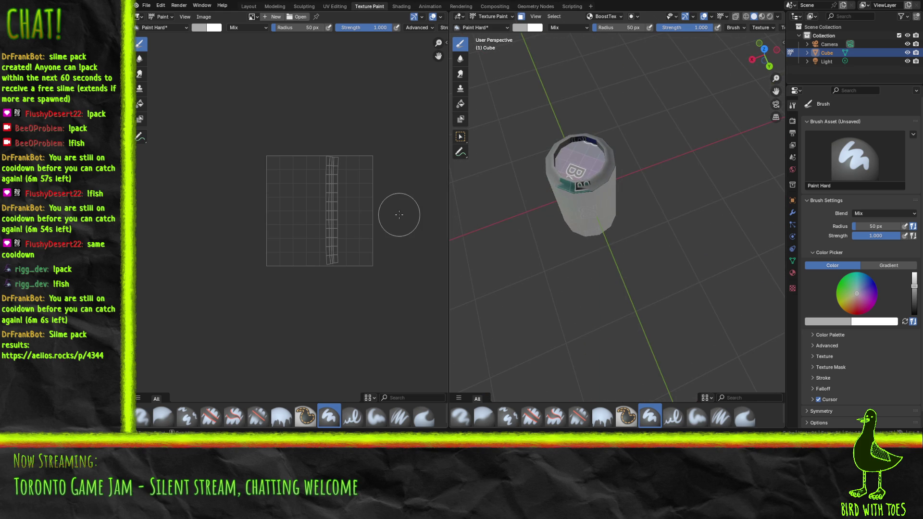
{"action": "mouse_move", "coordinate": [553, 182]}
{"action": "left_mouse_down"}
{"action": "mouse_move", "coordinate": [592, 182]}
{"action": "mouse_move", "coordinate": [558, 210]}
{"action": "left_mouse_up"}
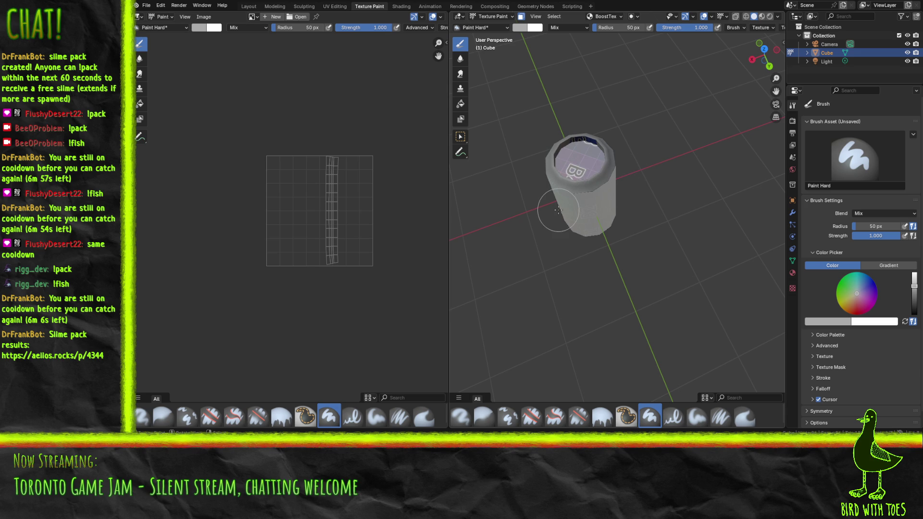
{"action": "mouse_move", "coordinate": [577, 164]}
{"action": "left_mouse_down"}
{"action": "mouse_move", "coordinate": [607, 127]}
{"action": "mouse_move", "coordinate": [611, 158]}
{"action": "left_mouse_up"}
{"action": "left_click", "coordinate": [274, 17]}
- Display the BoostTex colour-grid image in the Image Editor and switch to the Paint Soft brush
{"action": "left_click", "coordinate": [255, 18]}
{"action": "left_click", "coordinate": [270, 30]}
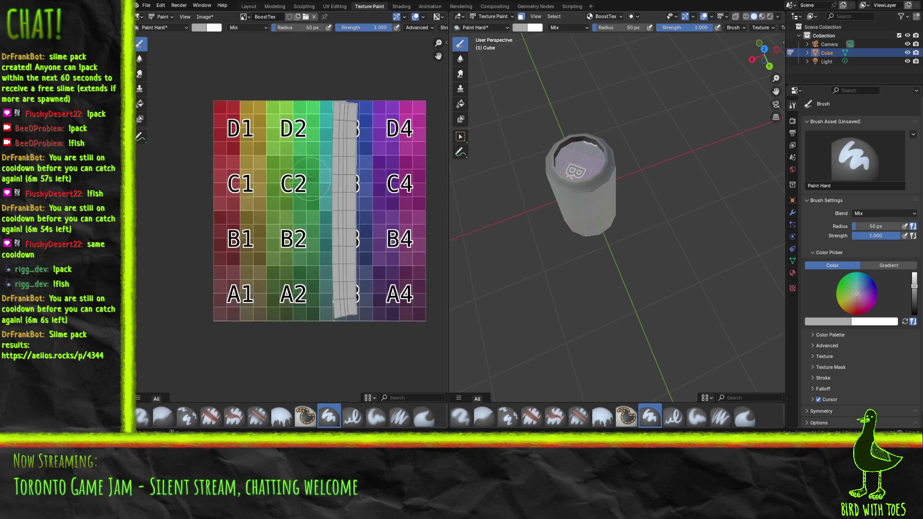
{"action": "scroll", "coordinate": [551, 205], "scroll_direction": "up", "scroll_amount": 5}
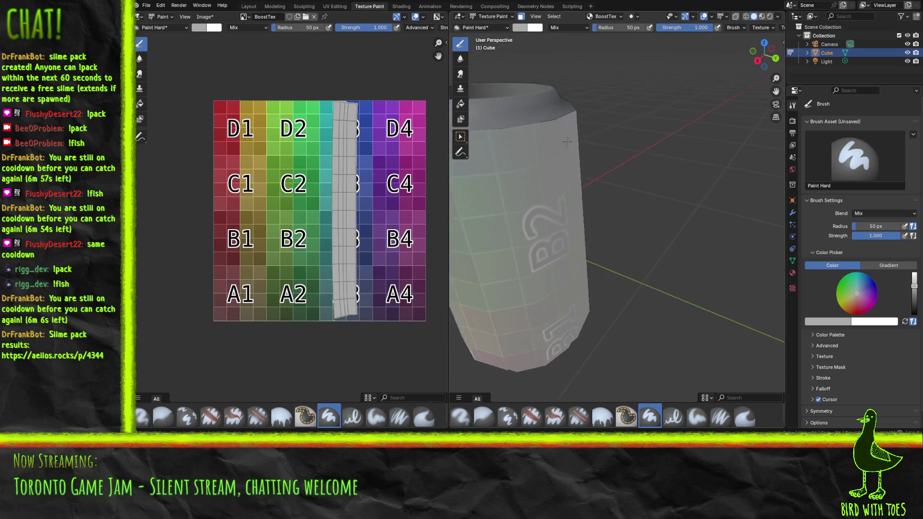
{"action": "left_click_drag", "start_coordinate": [662, 175], "coordinate": [598, 194]}
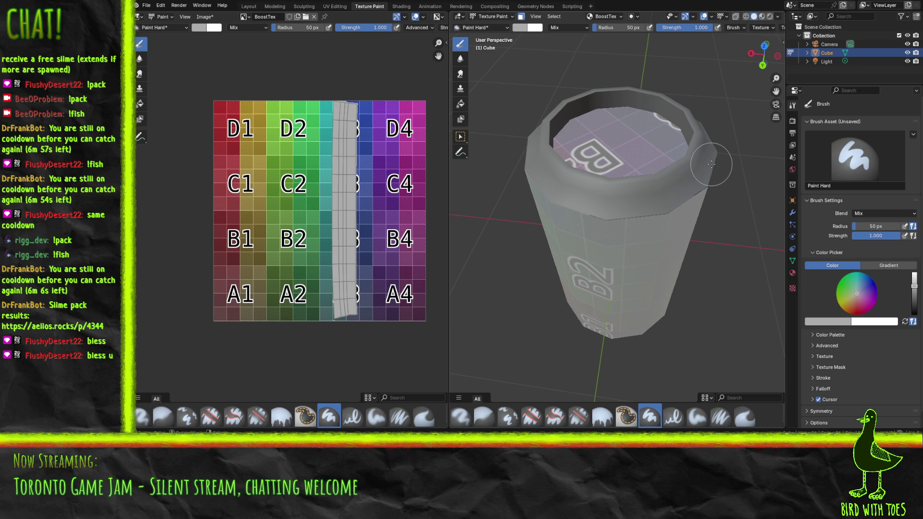
{"action": "left_click", "coordinate": [697, 416]}
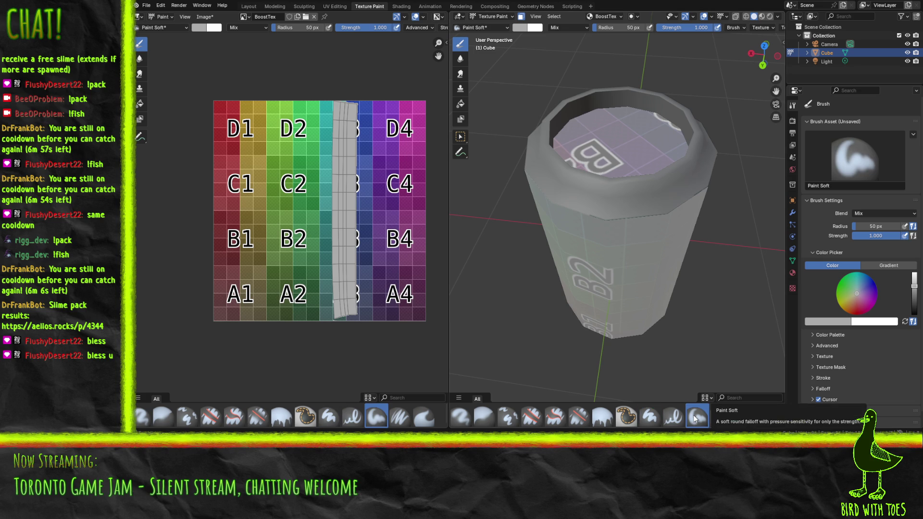
- Lighten the brush colour, set radius to 5 px, and paint light streaks on the lower UV strip
{"action": "left_click_drag", "start_coordinate": [914, 294], "coordinate": [914, 275]}
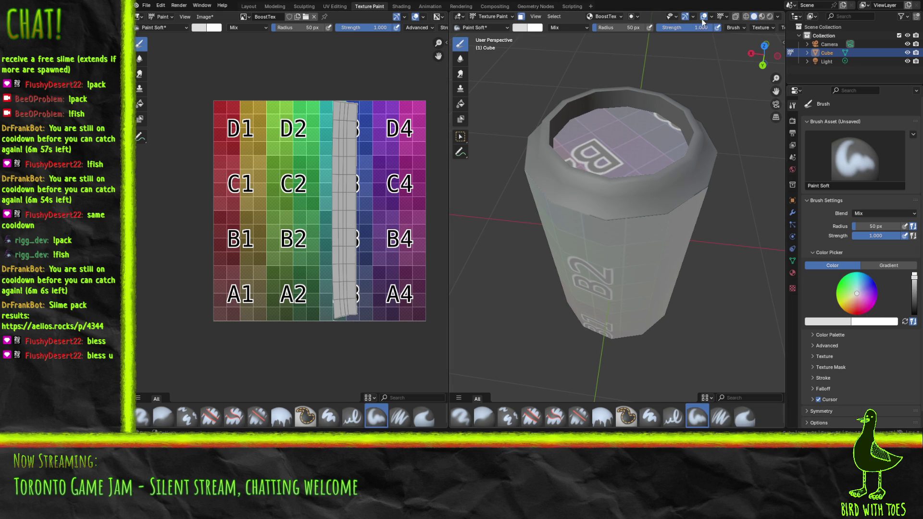
{"action": "left_click", "coordinate": [280, 28]}
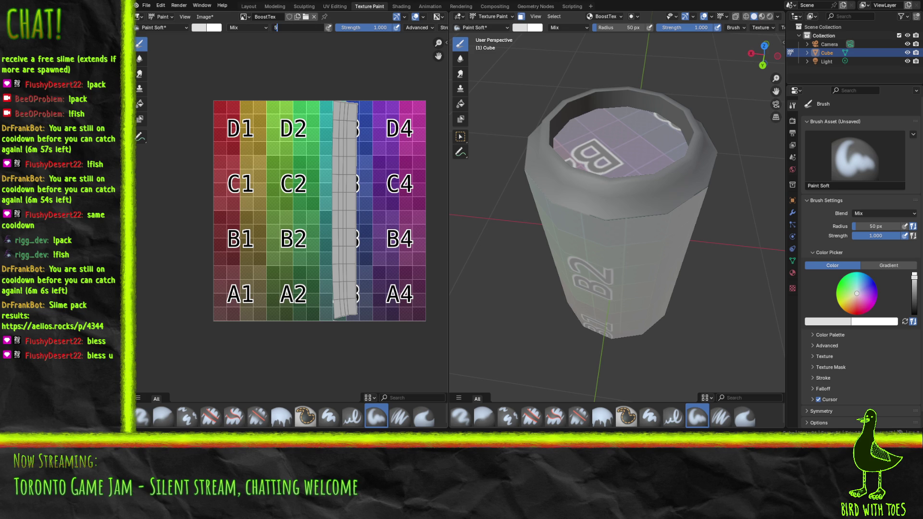
{"action": "key", "text": "Return"}
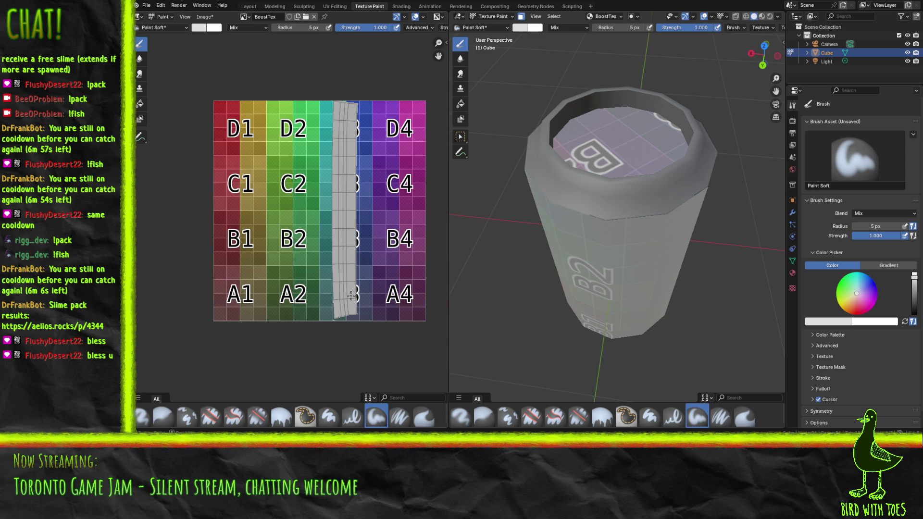
{"action": "scroll", "coordinate": [361, 267], "scroll_direction": "up", "scroll_amount": 3}
{"action": "left_click_drag", "start_coordinate": [359, 287], "coordinate": [289, 253]}
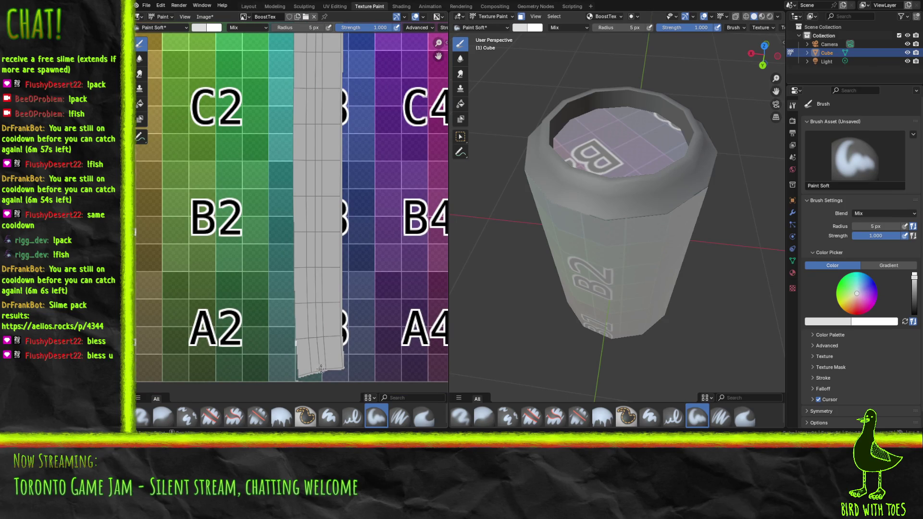
{"action": "mouse_move", "coordinate": [316, 356]}
{"action": "left_mouse_down"}
{"action": "mouse_move", "coordinate": [317, 344]}
{"action": "mouse_move", "coordinate": [320, 363]}
{"action": "mouse_move", "coordinate": [317, 226]}
{"action": "left_mouse_up"}
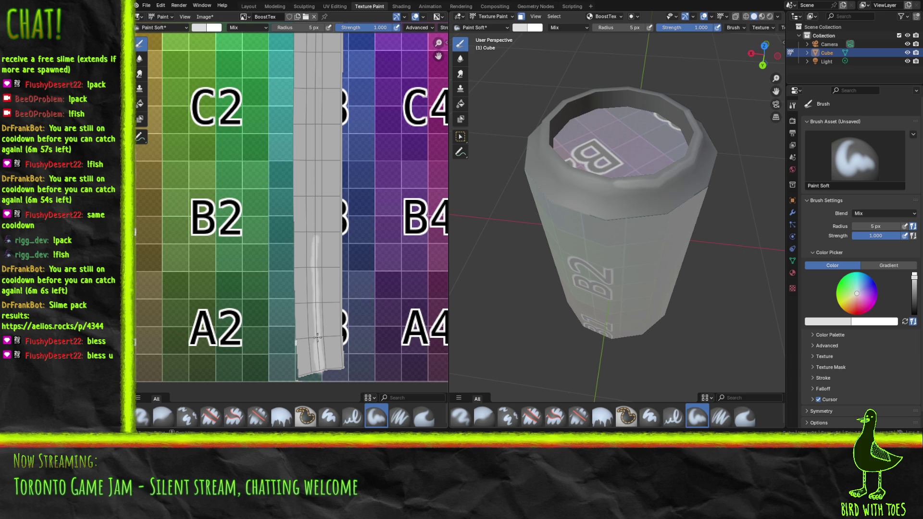
{"action": "left_click_drag", "start_coordinate": [315, 241], "coordinate": [305, 228]}
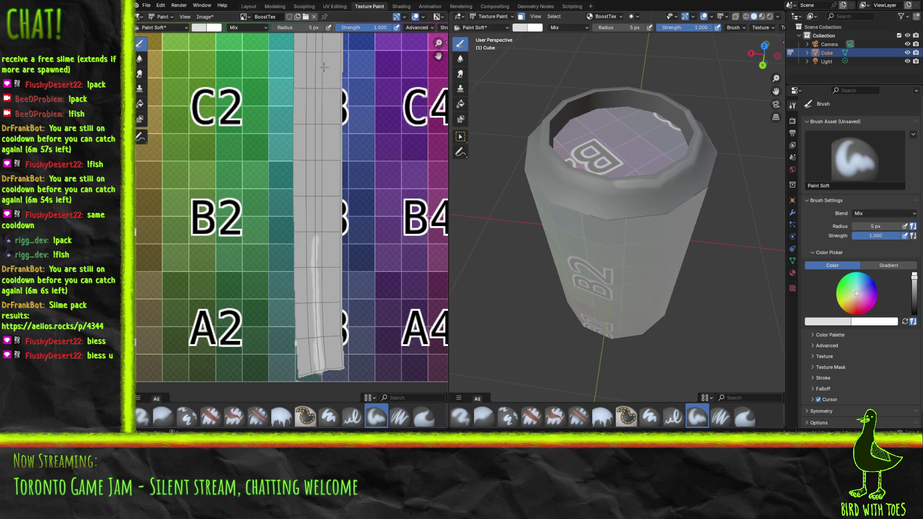
- Paint a light stroke down the whole grey strip, then a thin line at 3 px radius
{"action": "mouse_move", "coordinate": [296, 115]}
{"action": "left_mouse_down"}
{"action": "mouse_move", "coordinate": [295, 255]}
{"action": "mouse_move", "coordinate": [294, 222]}
{"action": "left_mouse_up"}
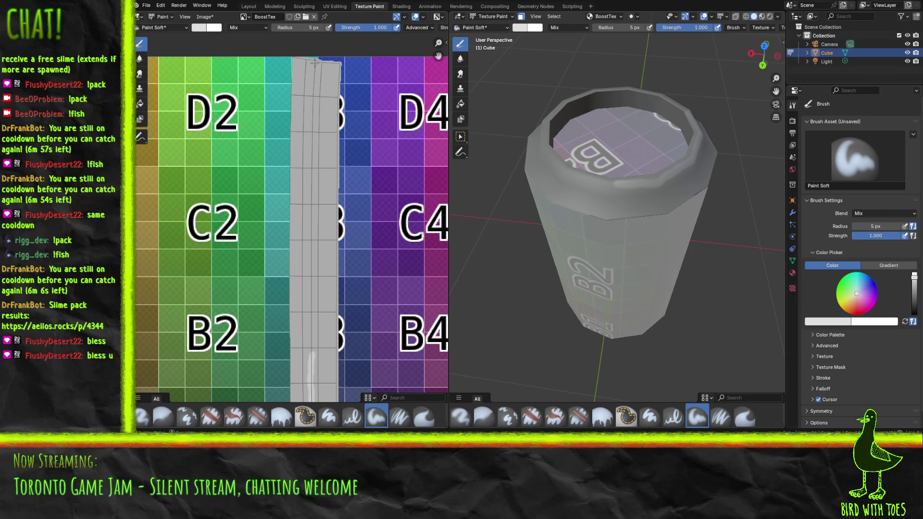
{"action": "left_click_drag", "start_coordinate": [316, 74], "coordinate": [313, 367]}
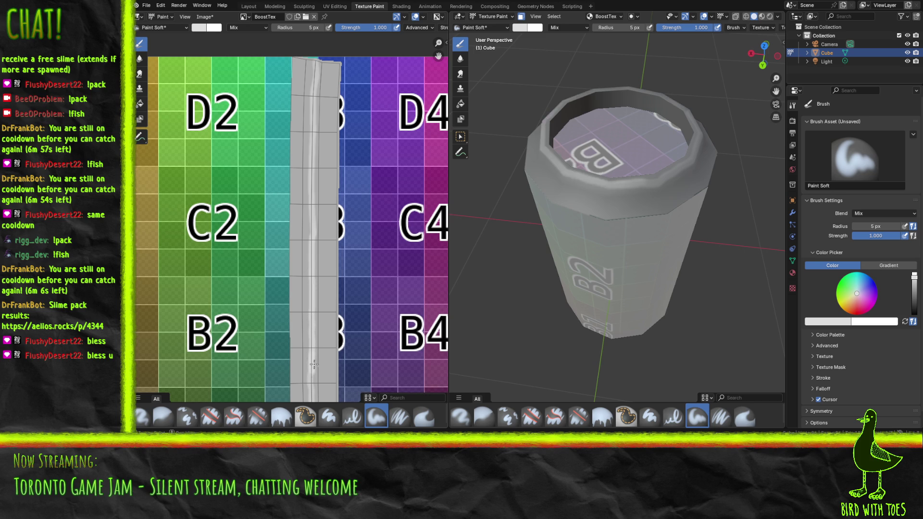
{"action": "left_click", "coordinate": [313, 28]}
{"action": "key", "text": "Return"}
{"action": "left_click_drag", "start_coordinate": [313, 90], "coordinate": [317, 63]}
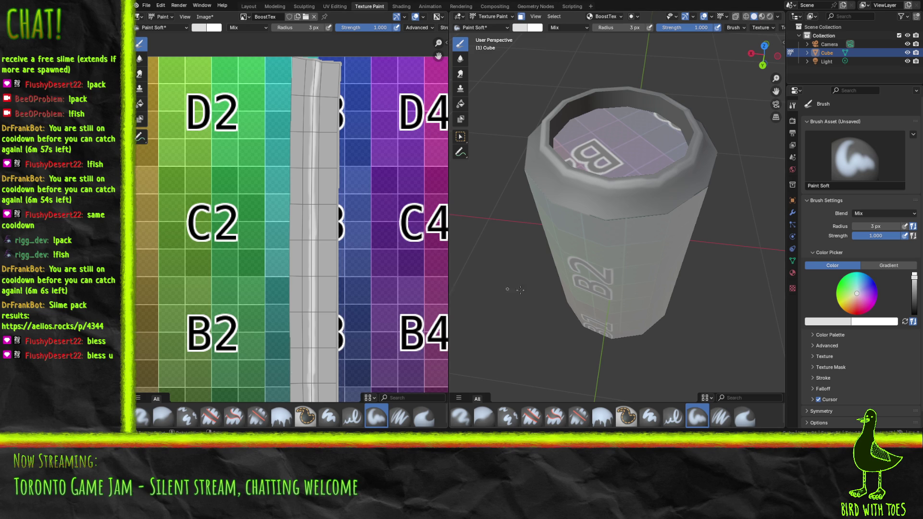
- Set the brush colour to pure white and paint bright highlight lines along the UV strip
{"action": "left_click", "coordinate": [826, 320]}
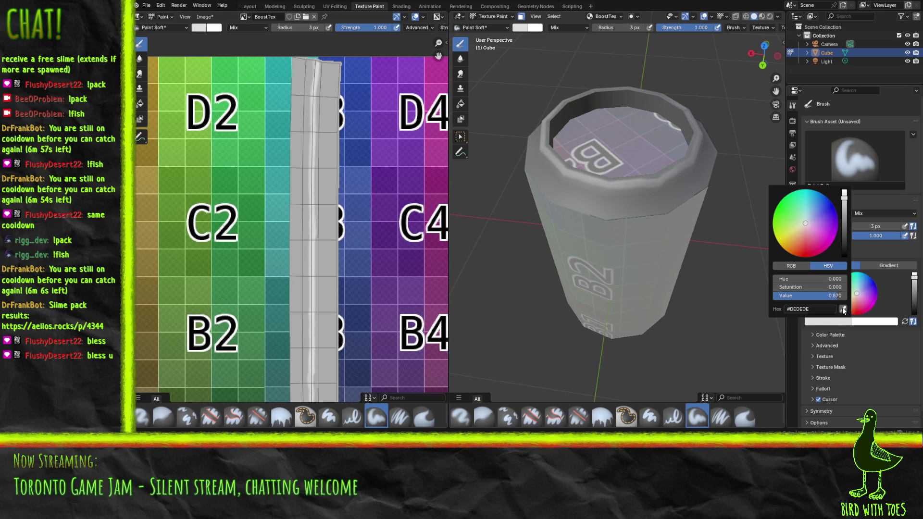
{"action": "left_click_drag", "start_coordinate": [823, 295], "coordinate": [845, 295]}
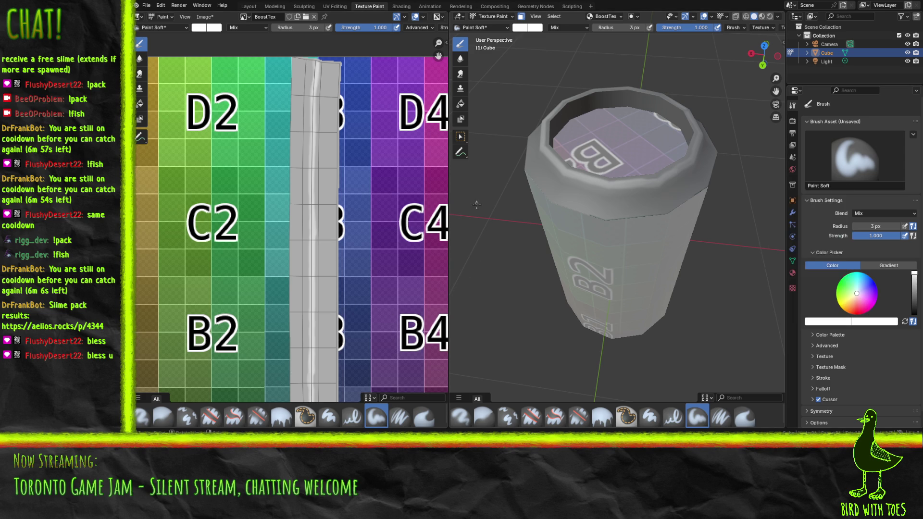
{"action": "scroll", "coordinate": [311, 220], "scroll_direction": "down", "scroll_amount": 5}
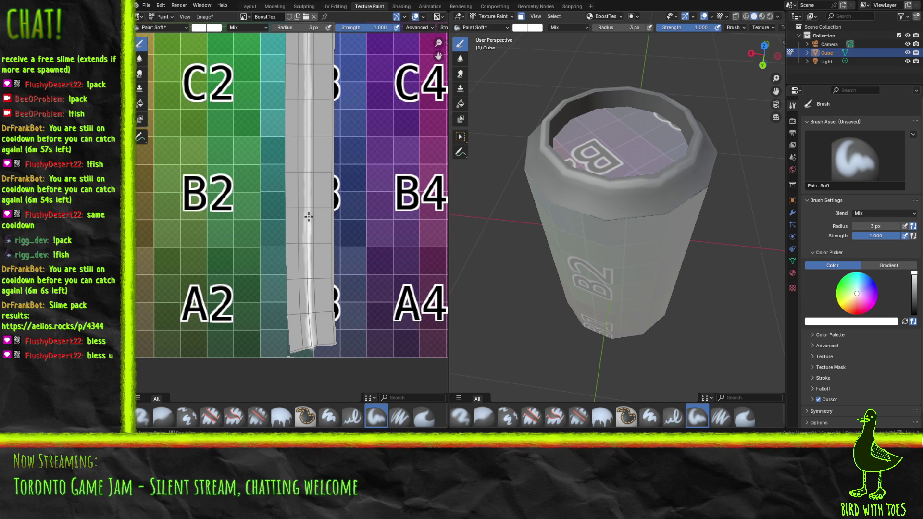
{"action": "left_click_drag", "start_coordinate": [308, 206], "coordinate": [307, 192]}
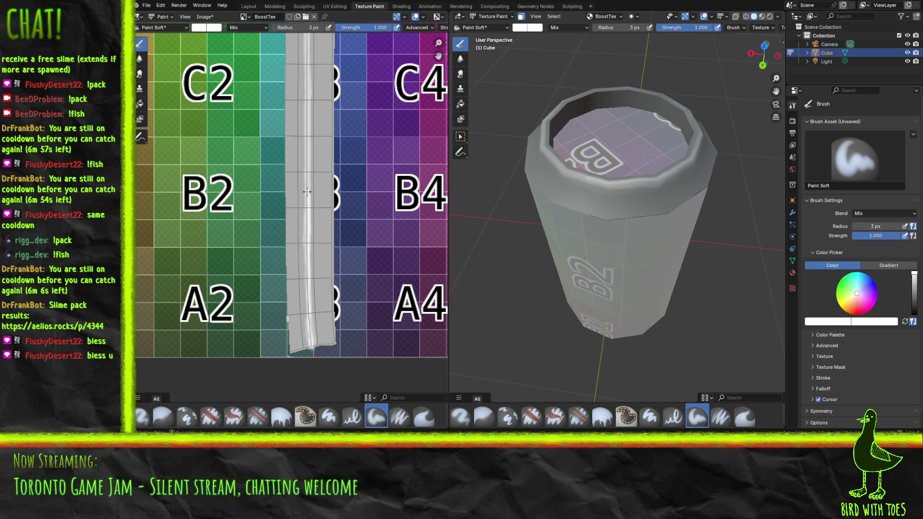
{"action": "scroll", "coordinate": [309, 188], "scroll_direction": "up", "scroll_amount": 5}
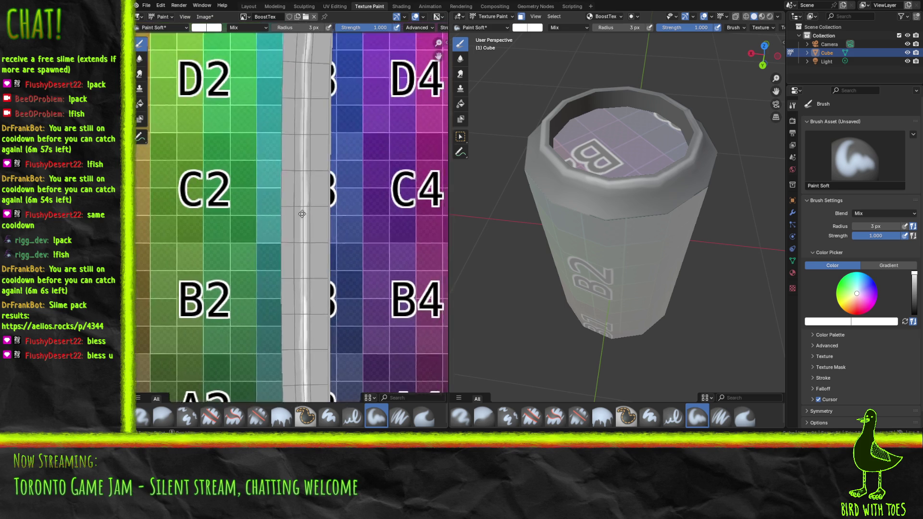
{"action": "scroll", "coordinate": [297, 227], "scroll_direction": "up", "scroll_amount": 2}
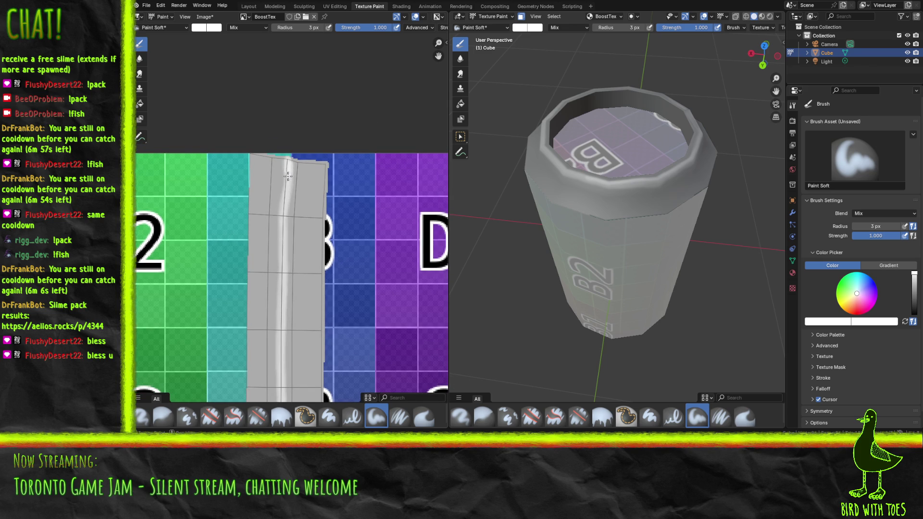
{"action": "left_click_drag", "start_coordinate": [284, 219], "coordinate": [282, 400]}
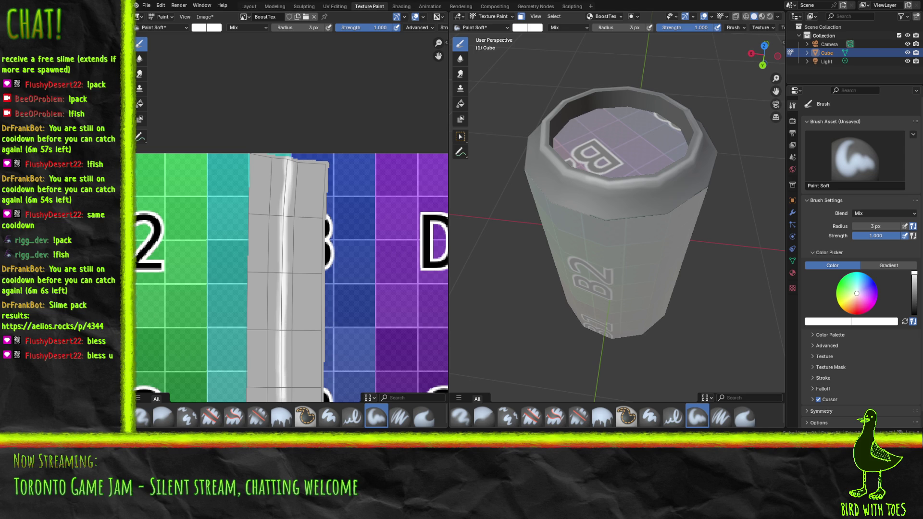
{"action": "scroll", "coordinate": [687, 156], "scroll_direction": "down", "scroll_amount": 3}
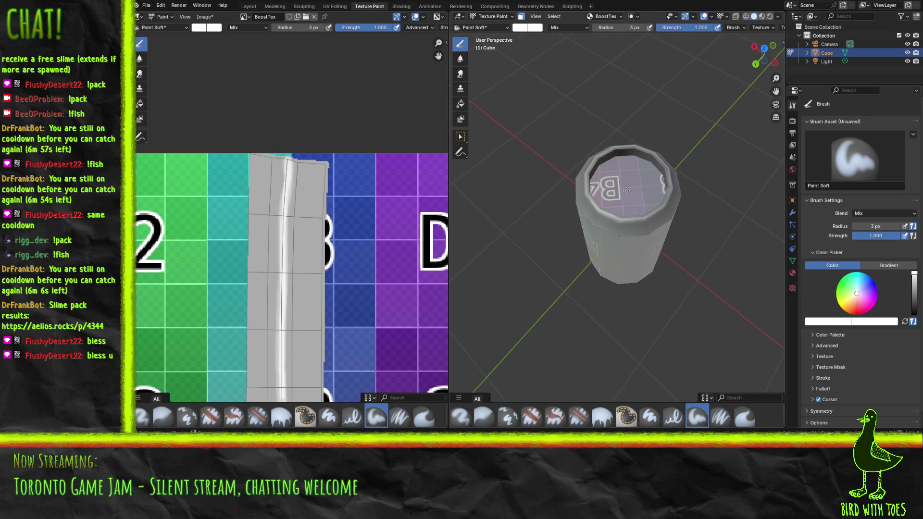
- Sample the UV strip's grey, darken it slightly, and stroke it onto the can's top
{"action": "left_click_drag", "start_coordinate": [658, 190], "coordinate": [711, 182]}
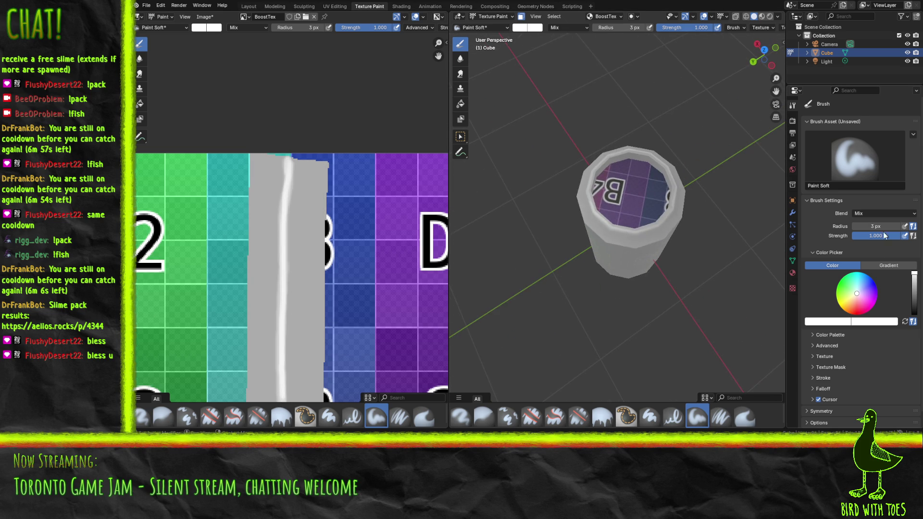
{"action": "left_click", "coordinate": [831, 322]}
{"action": "left_click", "coordinate": [844, 307]}
{"action": "left_click", "coordinate": [275, 224]}
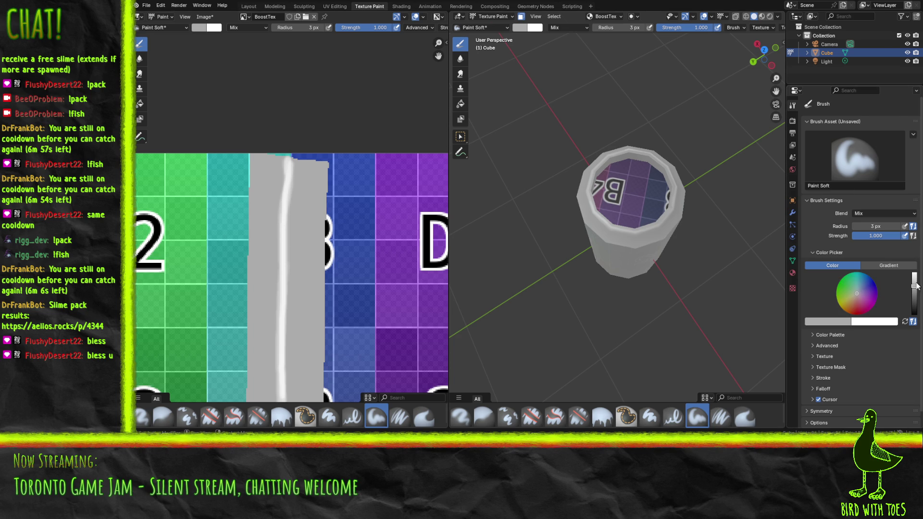
{"action": "left_click_drag", "start_coordinate": [914, 284], "coordinate": [913, 287]}
{"action": "left_click_drag", "start_coordinate": [633, 172], "coordinate": [655, 176]}
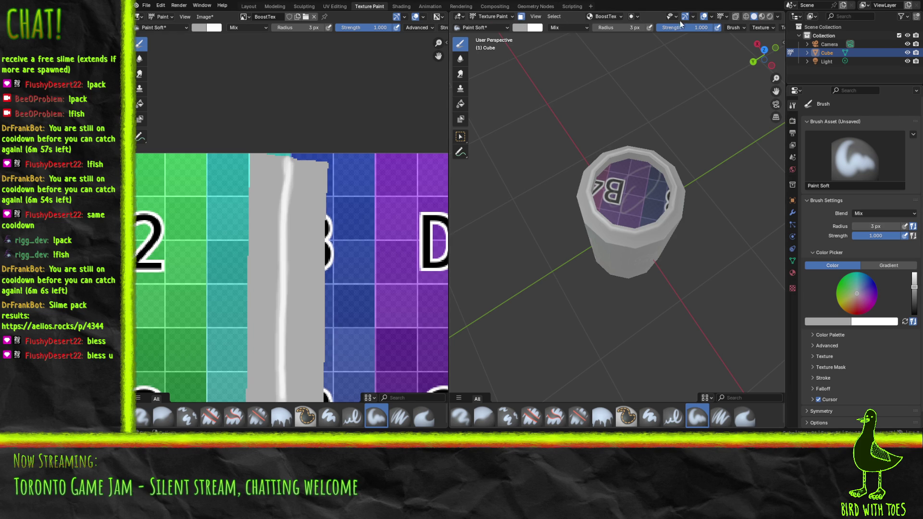
- Paint the lid solid grey with a 50 px Paint Hard brush, then darken grey at 2 px
{"action": "left_click", "coordinate": [629, 26]}
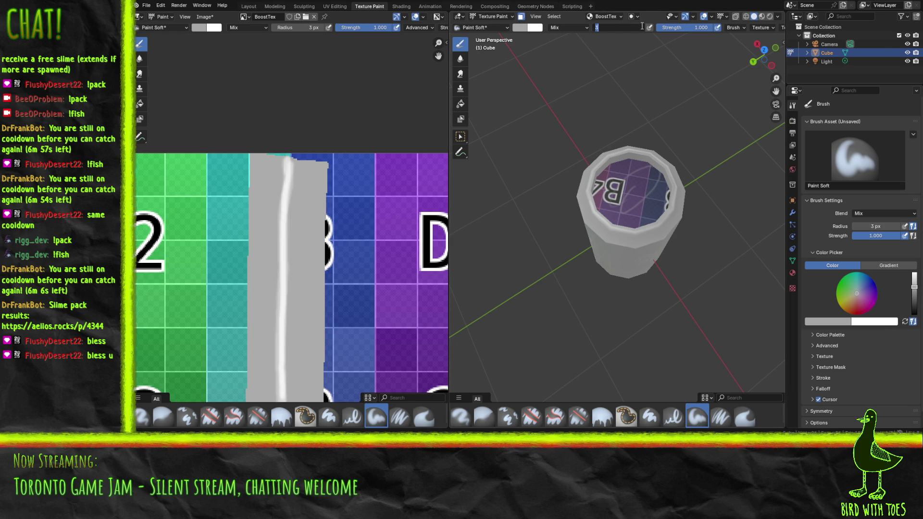
{"action": "type", "text": "50"}
{"action": "key", "text": "Return"}
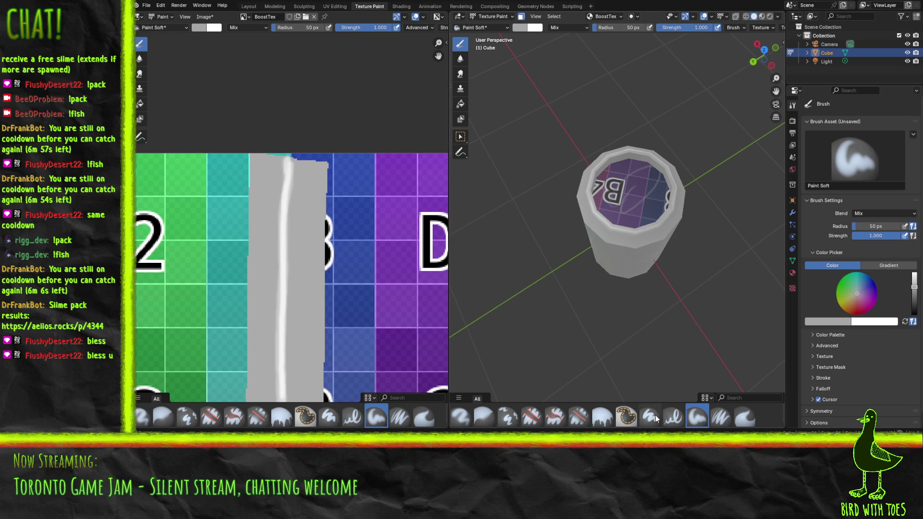
{"action": "left_click", "coordinate": [650, 417]}
{"action": "mouse_move", "coordinate": [616, 210]}
{"action": "left_mouse_down"}
{"action": "mouse_move", "coordinate": [604, 198]}
{"action": "mouse_move", "coordinate": [651, 212]}
{"action": "mouse_move", "coordinate": [596, 190]}
{"action": "mouse_move", "coordinate": [625, 202]}
{"action": "mouse_move", "coordinate": [658, 146]}
{"action": "left_mouse_up"}
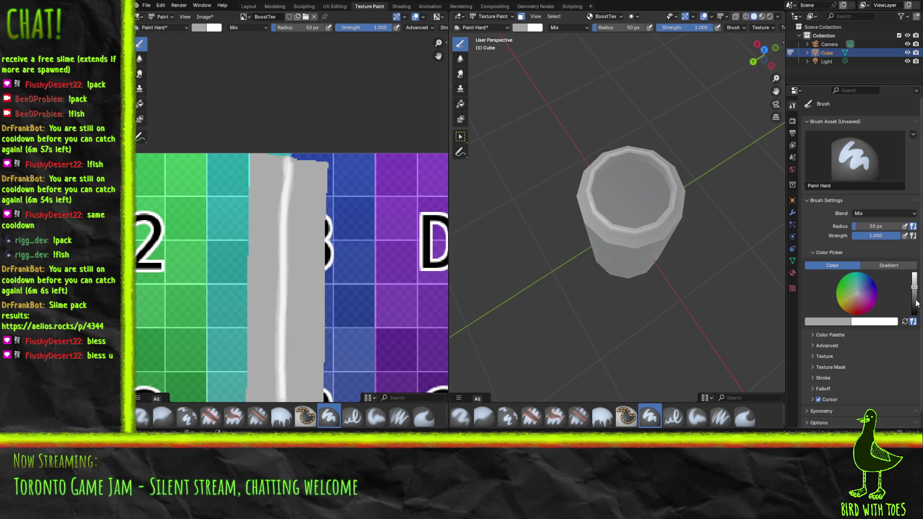
{"action": "left_click", "coordinate": [915, 298]}
{"action": "mouse_move", "coordinate": [915, 298]}
{"action": "left_mouse_down"}
{"action": "mouse_move", "coordinate": [916, 309]}
{"action": "mouse_move", "coordinate": [916, 293]}
{"action": "left_mouse_up"}
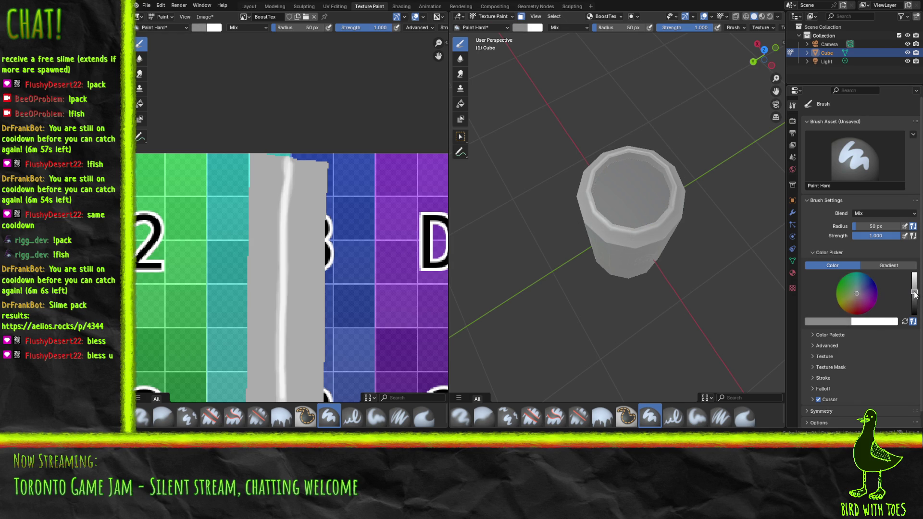
{"action": "left_click", "coordinate": [631, 25]}
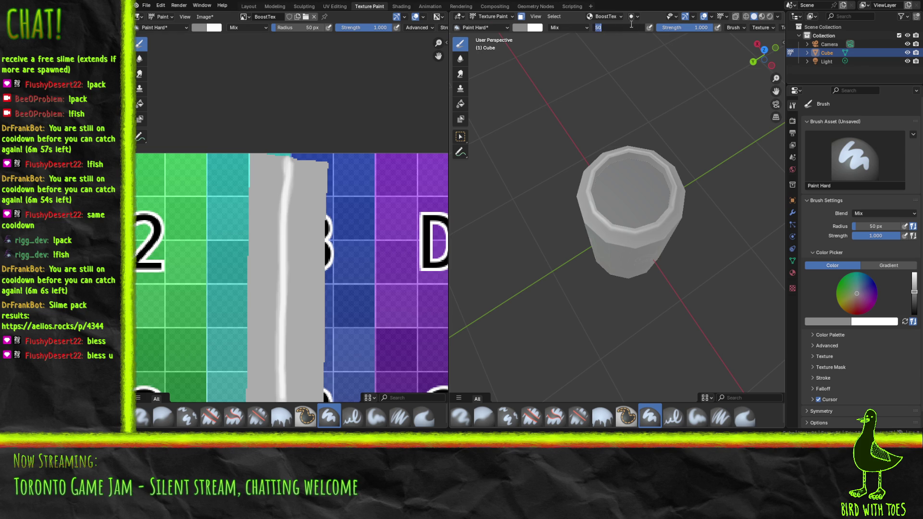
{"action": "type", "text": "2"}
{"action": "key", "text": "Return"}
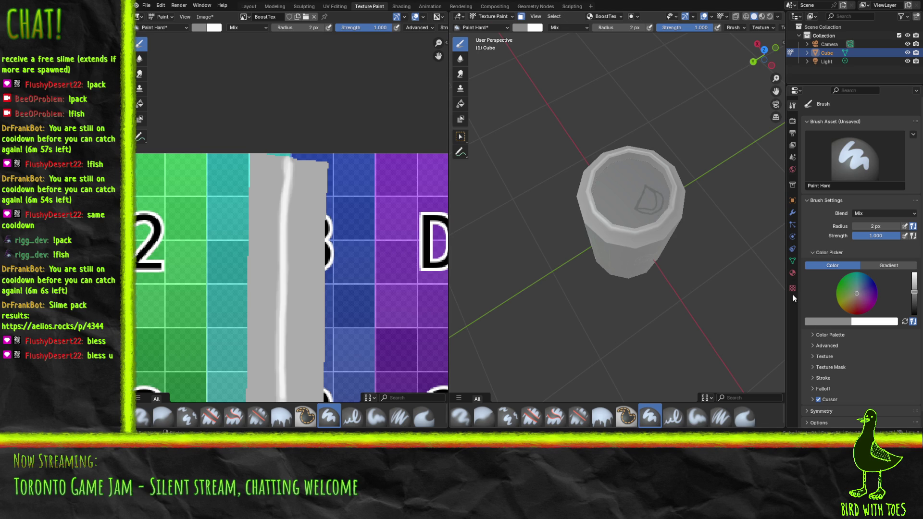
- Eyedrop darker and lighter greys from the lid and image to draw the pull-tab outline
{"action": "left_click", "coordinate": [836, 322]}
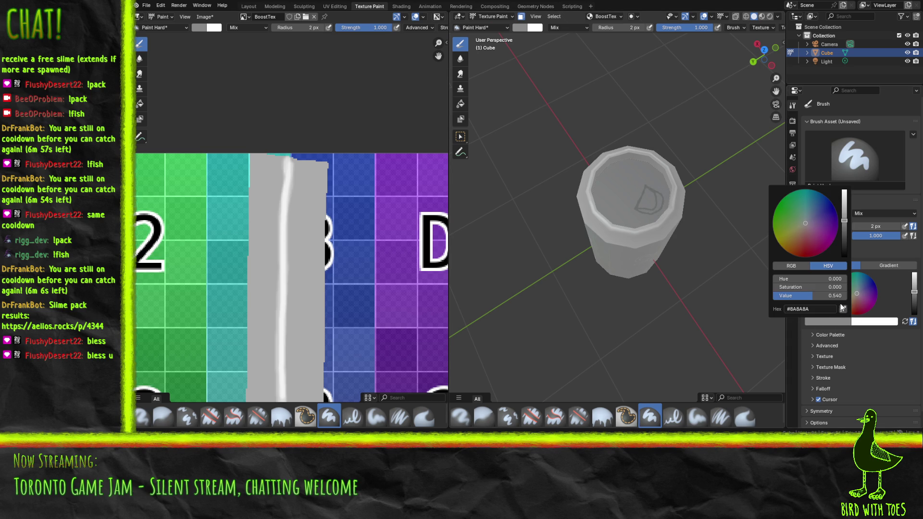
{"action": "left_click", "coordinate": [842, 308]}
{"action": "left_click", "coordinate": [633, 193]}
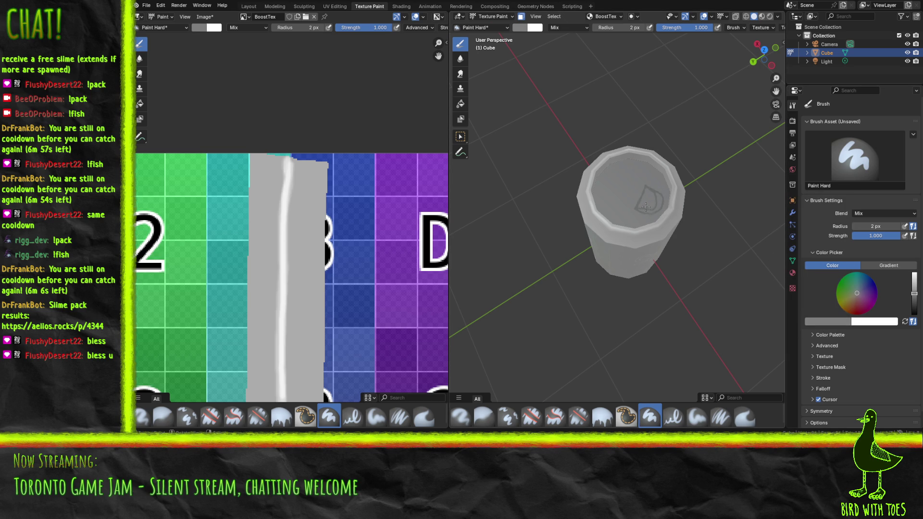
{"action": "left_click", "coordinate": [842, 323]}
{"action": "left_click", "coordinate": [844, 310]}
{"action": "left_click", "coordinate": [307, 342]}
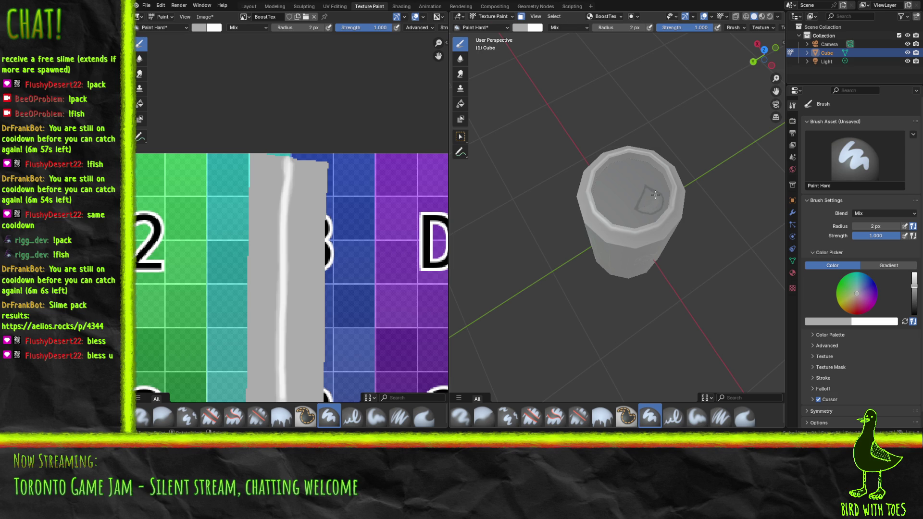
{"action": "left_click", "coordinate": [832, 322]}
{"action": "left_click", "coordinate": [842, 309]}
{"action": "left_click", "coordinate": [618, 189]}
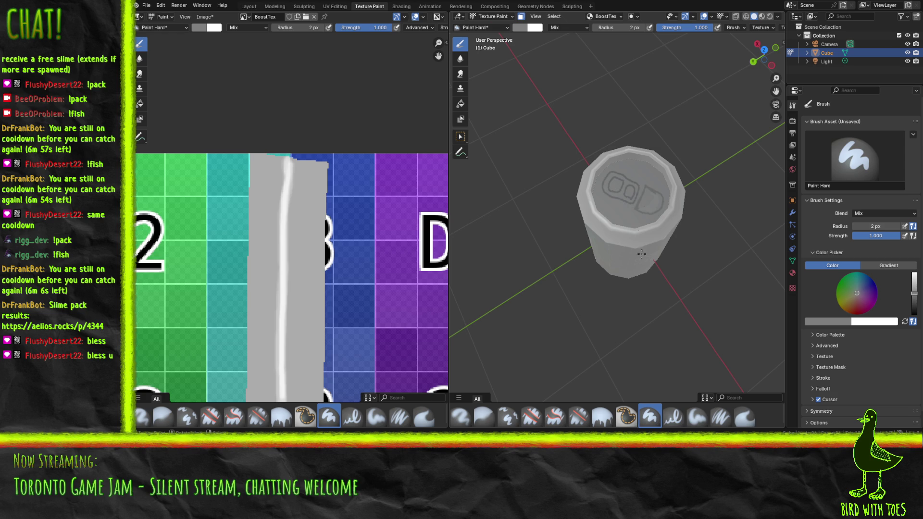
{"action": "mouse_move", "coordinate": [644, 179]}
{"action": "left_mouse_down"}
{"action": "mouse_move", "coordinate": [638, 246]}
{"action": "mouse_move", "coordinate": [602, 304]}
{"action": "mouse_move", "coordinate": [665, 229]}
{"action": "left_mouse_up"}
{"action": "scroll", "coordinate": [665, 229], "scroll_direction": "up", "scroll_amount": 3}
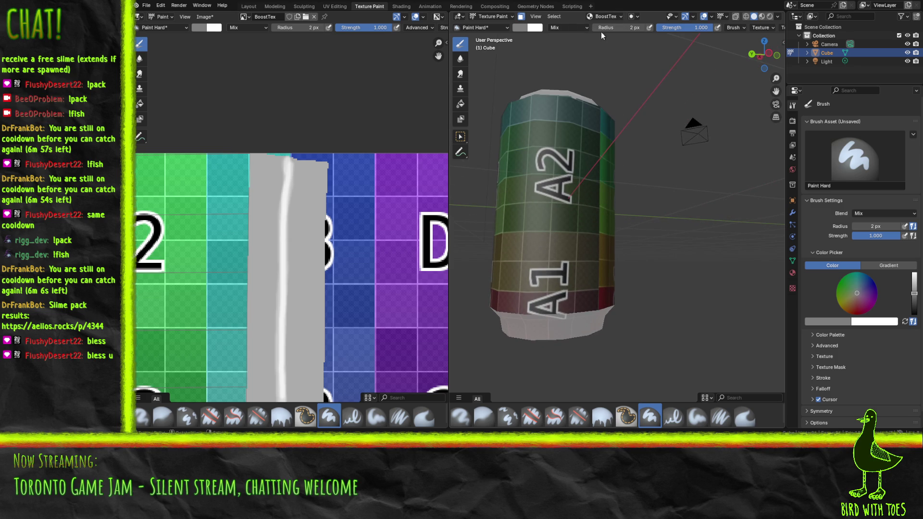
- Set a 50 px radius, pick a bright crimson, and paint the can's lower band and body
{"action": "left_click", "coordinate": [639, 28]}
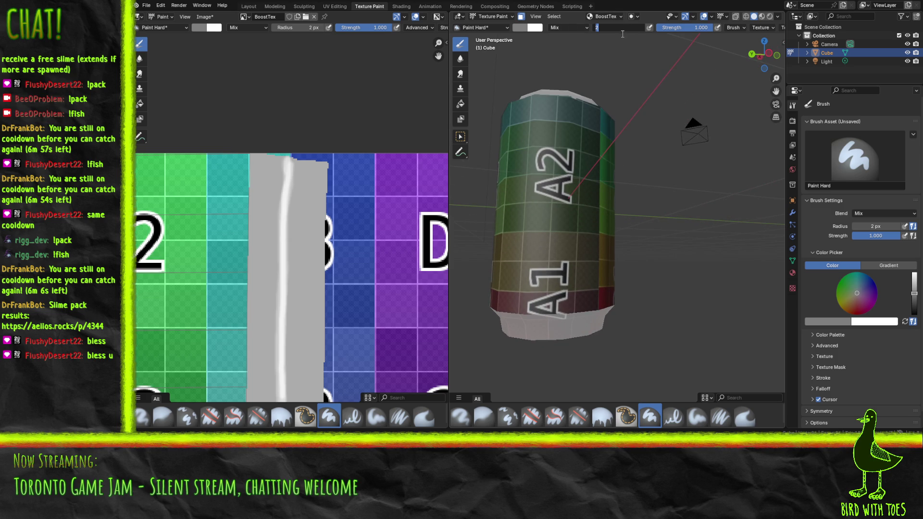
{"action": "type", "text": "50"}
{"action": "key", "text": "Return"}
{"action": "left_click_drag", "start_coordinate": [586, 150], "coordinate": [580, 181]}
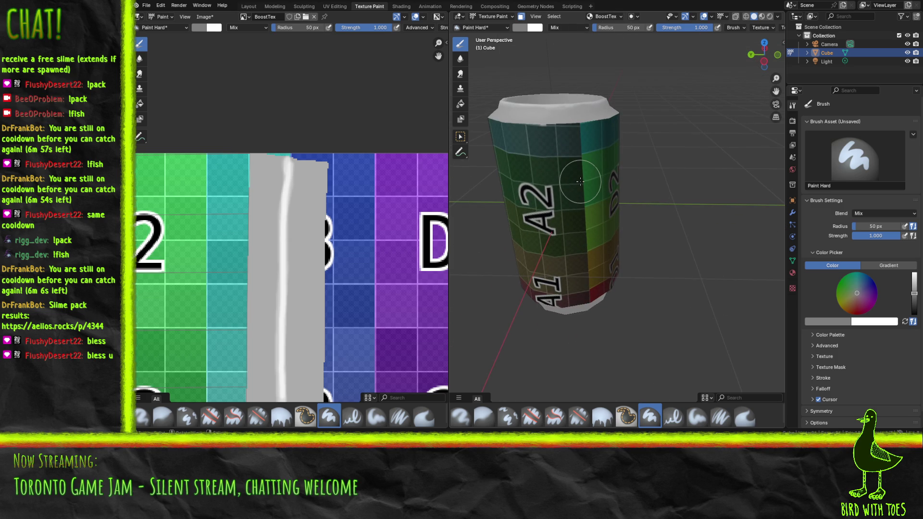
{"action": "left_click_drag", "start_coordinate": [865, 311], "coordinate": [861, 310]}
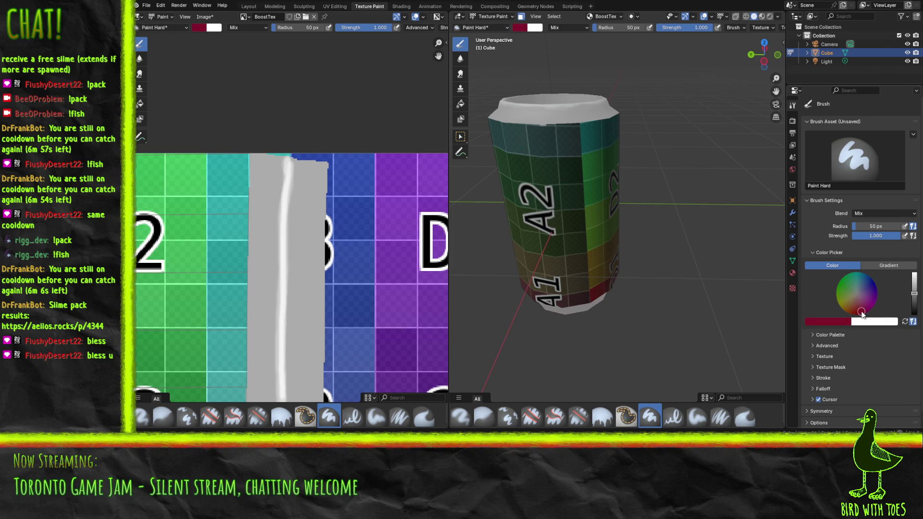
{"action": "left_click_drag", "start_coordinate": [914, 294], "coordinate": [913, 278]}
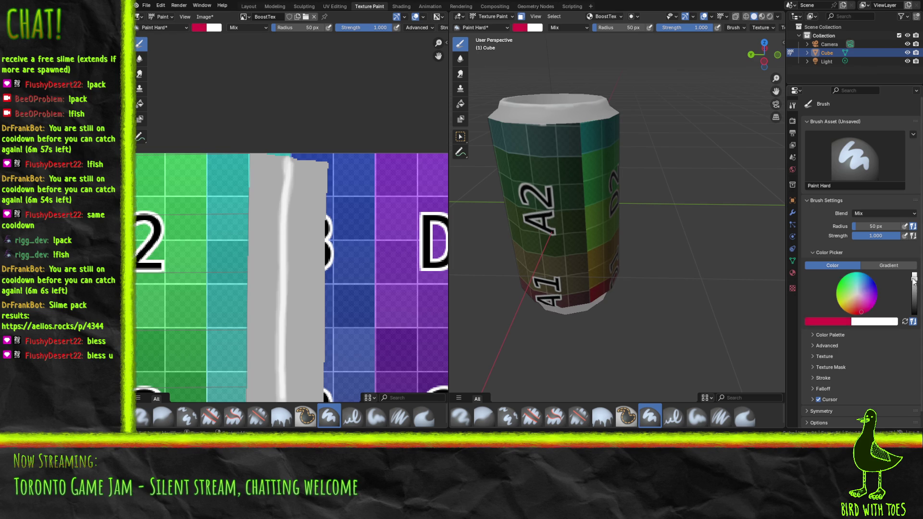
{"action": "mouse_move", "coordinate": [508, 276]}
{"action": "left_mouse_down"}
{"action": "mouse_move", "coordinate": [608, 274]}
{"action": "mouse_move", "coordinate": [558, 264]}
{"action": "mouse_move", "coordinate": [618, 182]}
{"action": "mouse_move", "coordinate": [621, 121]}
{"action": "mouse_move", "coordinate": [490, 131]}
{"action": "mouse_move", "coordinate": [532, 153]}
{"action": "left_mouse_up"}
{"action": "mouse_move", "coordinate": [610, 211]}
{"action": "left_mouse_down"}
{"action": "mouse_move", "coordinate": [570, 267]}
{"action": "mouse_move", "coordinate": [596, 214]}
{"action": "mouse_move", "coordinate": [607, 265]}
{"action": "mouse_move", "coordinate": [620, 263]}
{"action": "mouse_move", "coordinate": [652, 178]}
{"action": "mouse_move", "coordinate": [576, 239]}
{"action": "mouse_move", "coordinate": [581, 168]}
{"action": "left_mouse_up"}
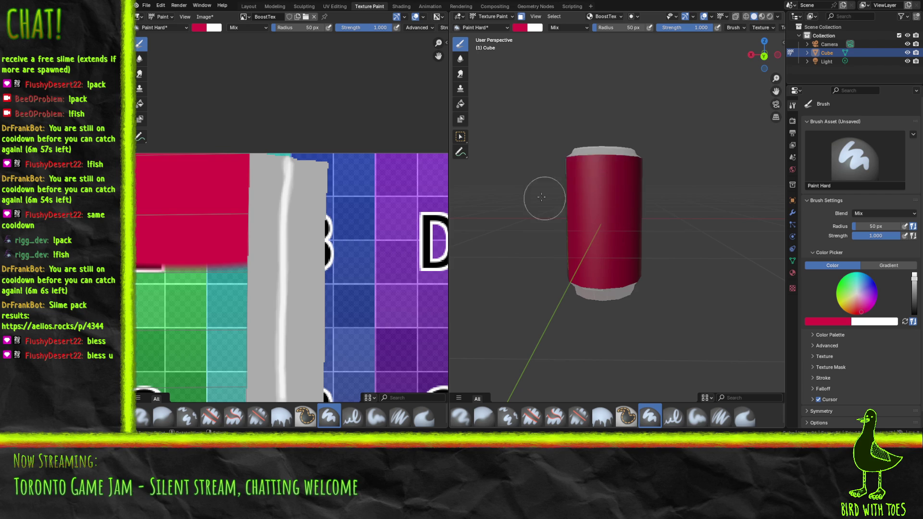
- Paint the remaining unpainted sides and bottom streak red, then switch the brush colour to orange
{"action": "mouse_move", "coordinate": [591, 202]}
{"action": "left_mouse_down"}
{"action": "mouse_move", "coordinate": [681, 242]}
{"action": "mouse_move", "coordinate": [661, 277]}
{"action": "mouse_move", "coordinate": [630, 252]}
{"action": "mouse_move", "coordinate": [643, 156]}
{"action": "mouse_move", "coordinate": [659, 153]}
{"action": "left_mouse_up"}
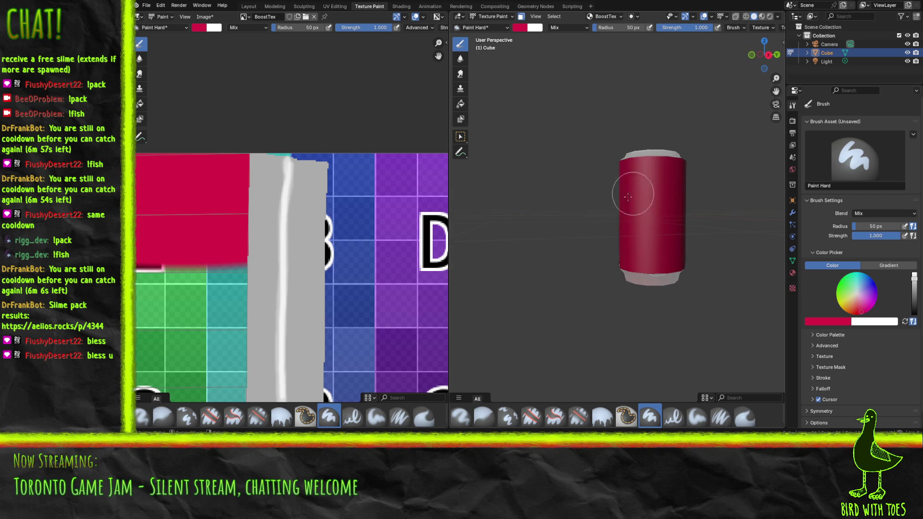
{"action": "left_click_drag", "start_coordinate": [574, 247], "coordinate": [681, 249]}
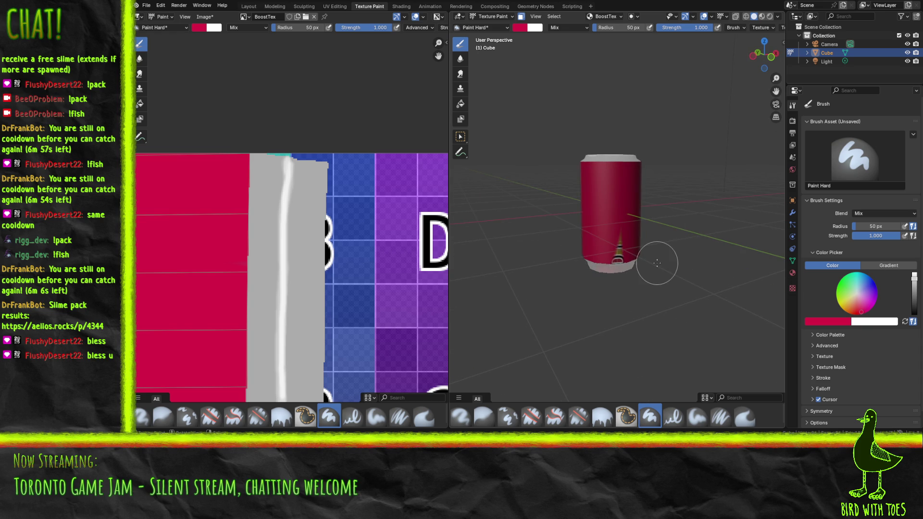
{"action": "left_click_drag", "start_coordinate": [608, 248], "coordinate": [644, 219]}
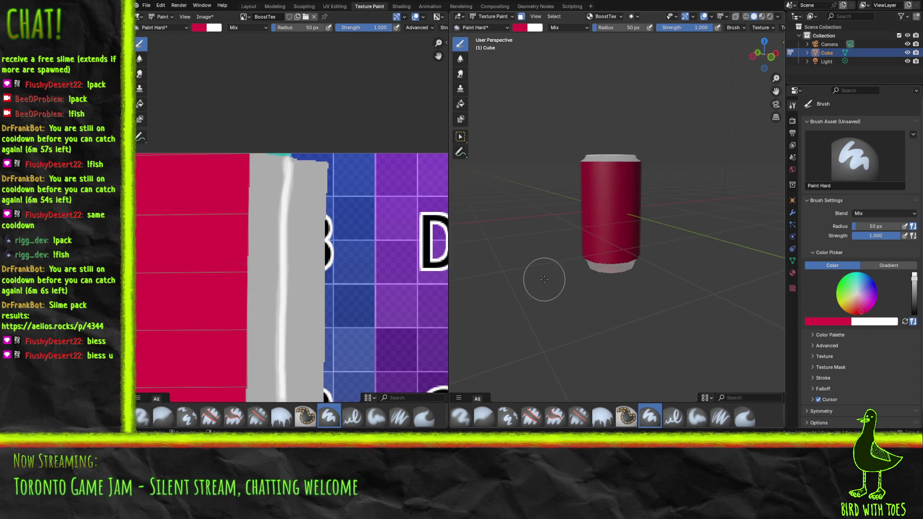
{"action": "mouse_move", "coordinate": [599, 285]}
{"action": "left_mouse_down"}
{"action": "mouse_move", "coordinate": [473, 306]}
{"action": "mouse_move", "coordinate": [481, 295]}
{"action": "left_mouse_up"}
{"action": "left_click_drag", "start_coordinate": [851, 301], "coordinate": [846, 308]}
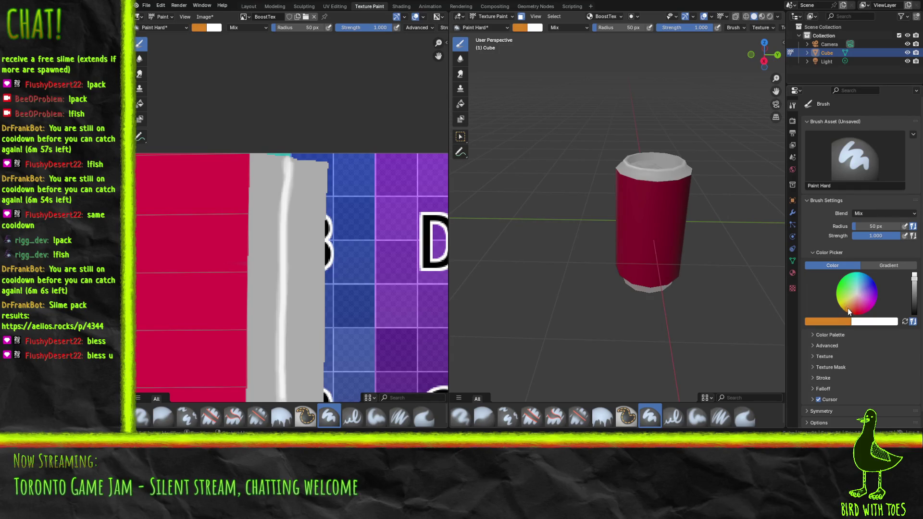
- With a soft 116 px brush, paint an orange band down the texture's left edge, fading into the can's bottom
{"action": "left_click", "coordinate": [697, 415]}
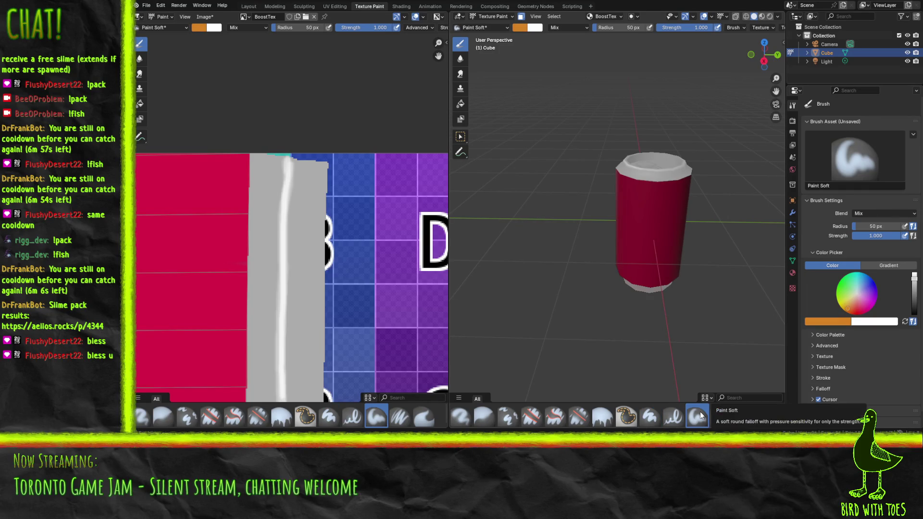
{"action": "scroll", "coordinate": [212, 288], "scroll_direction": "down", "scroll_amount": 5}
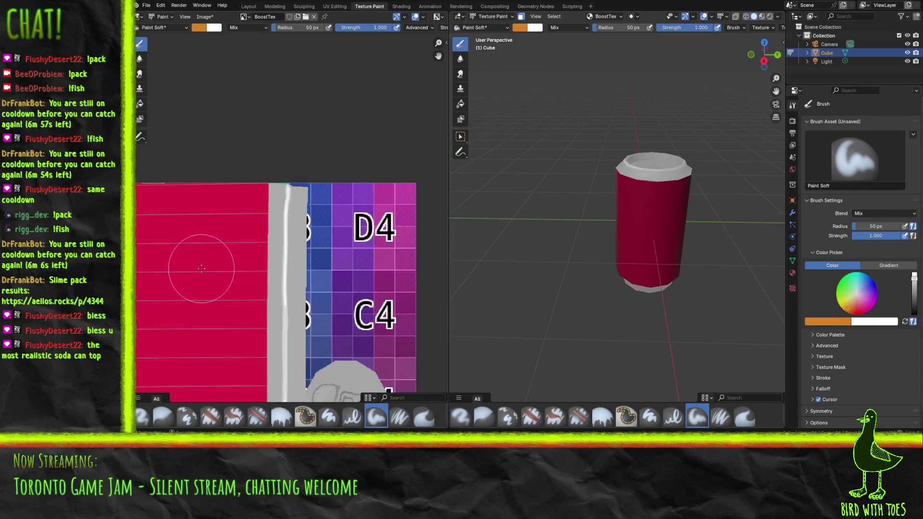
{"action": "scroll", "coordinate": [231, 295], "scroll_direction": "left", "scroll_amount": 3}
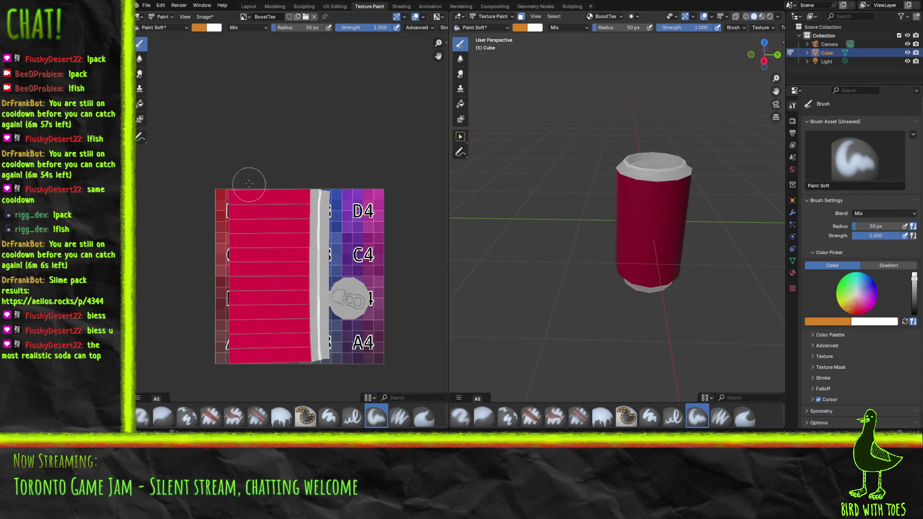
{"action": "left_click_drag", "start_coordinate": [232, 180], "coordinate": [231, 269]}
{"action": "key", "text": "ctrl+z"}
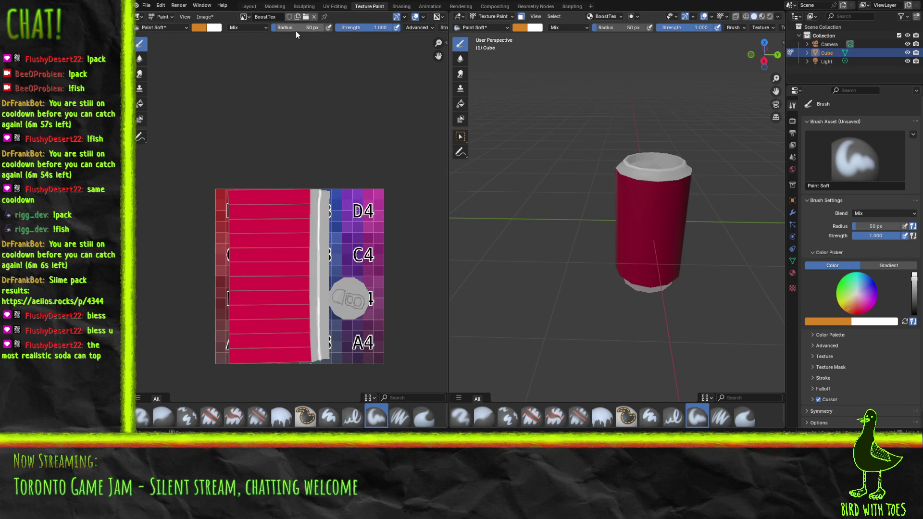
{"action": "key", "text": "f"}
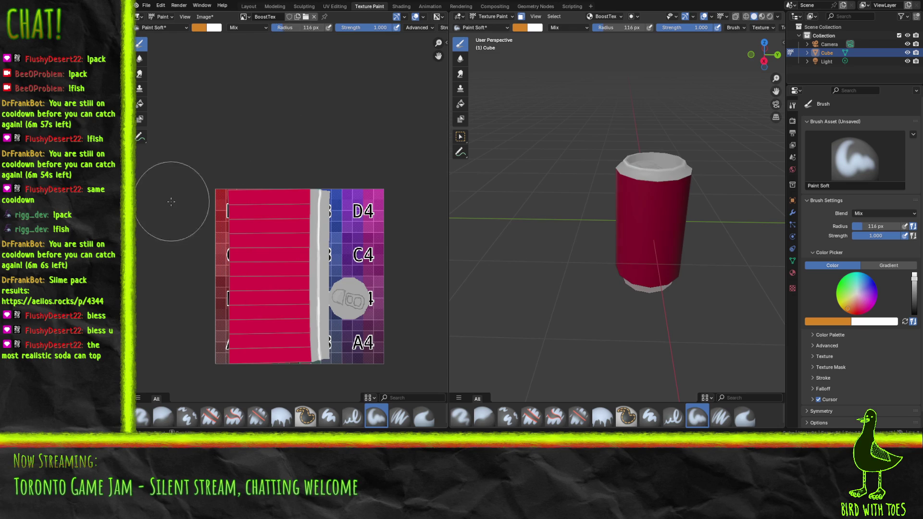
{"action": "left_click", "coordinate": [221, 161]}
{"action": "mouse_move", "coordinate": [221, 163]}
{"action": "left_mouse_down"}
{"action": "mouse_move", "coordinate": [231, 168]}
{"action": "mouse_move", "coordinate": [222, 389]}
{"action": "left_mouse_up"}
{"action": "left_click_drag", "start_coordinate": [533, 240], "coordinate": [466, 268]}
{"action": "mouse_move", "coordinate": [495, 187]}
{"action": "left_mouse_down"}
{"action": "mouse_move", "coordinate": [511, 165]}
{"action": "mouse_move", "coordinate": [601, 166]}
{"action": "left_mouse_up"}
{"action": "key", "text": "ctrl+z"}
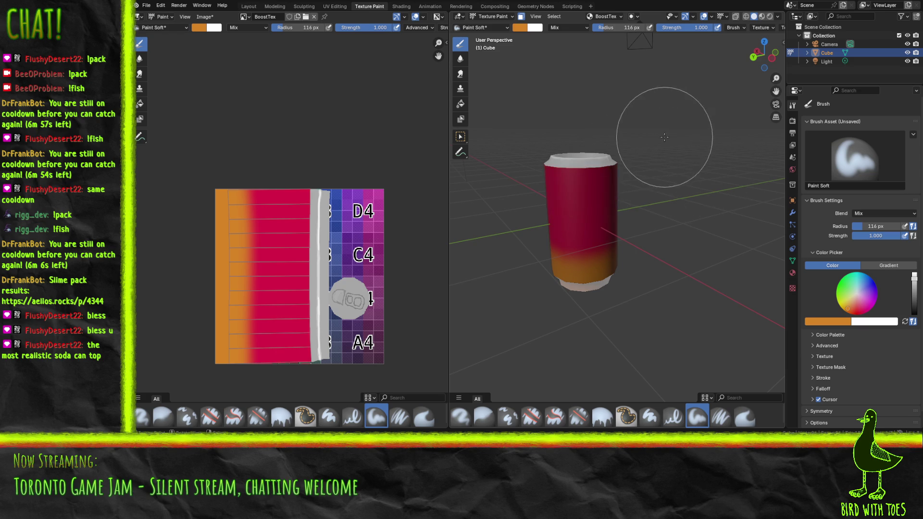
- Set the brush colour to bright yellow and switch to the Paint Hard Pressure brush
{"action": "left_click_drag", "start_coordinate": [764, 54], "coordinate": [744, 54]}
{"action": "left_click_drag", "start_coordinate": [591, 137], "coordinate": [634, 161]}
{"action": "left_click_drag", "start_coordinate": [842, 302], "coordinate": [839, 306]}
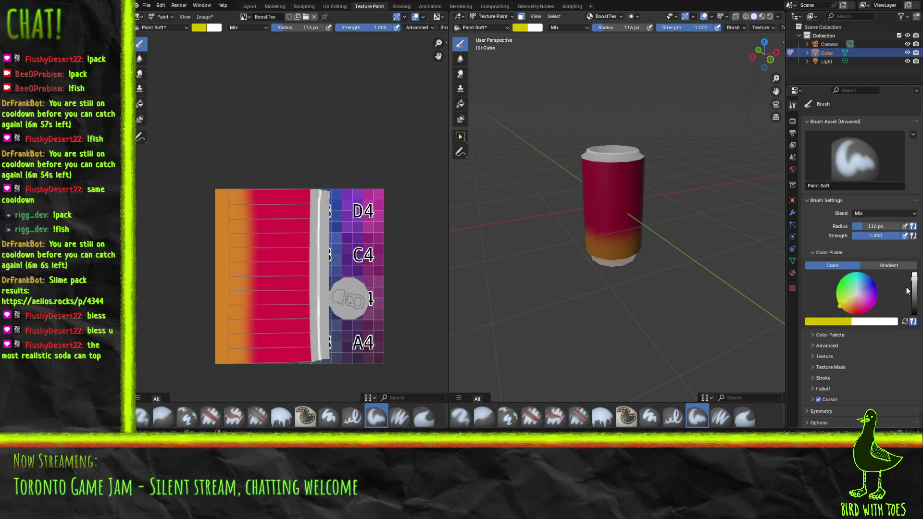
{"action": "left_click_drag", "start_coordinate": [915, 287], "coordinate": [914, 272]}
{"action": "mouse_move", "coordinate": [513, 249]}
{"action": "left_mouse_down"}
{"action": "mouse_move", "coordinate": [589, 278]}
{"action": "mouse_move", "coordinate": [498, 248]}
{"action": "left_mouse_up"}
{"action": "scroll", "coordinate": [625, 216], "scroll_direction": "up", "scroll_amount": 5}
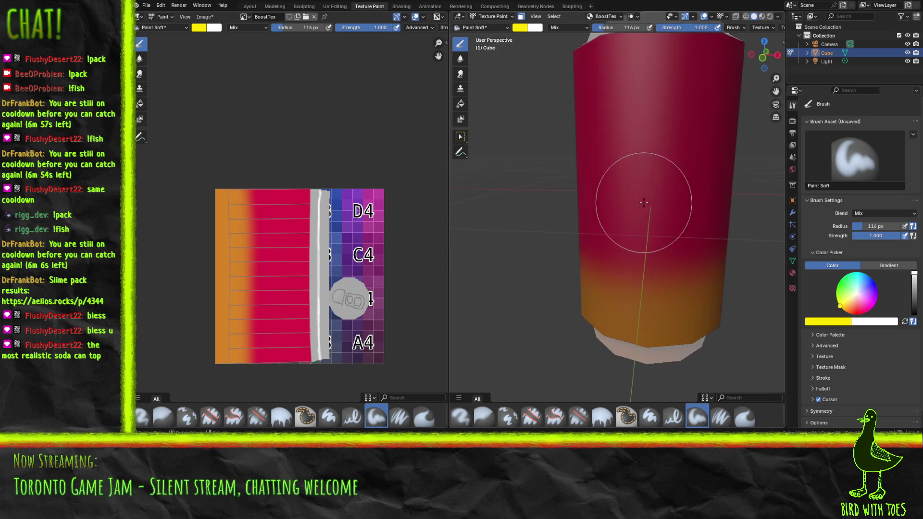
{"action": "left_click", "coordinate": [653, 419]}
{"action": "left_click", "coordinate": [674, 419]}
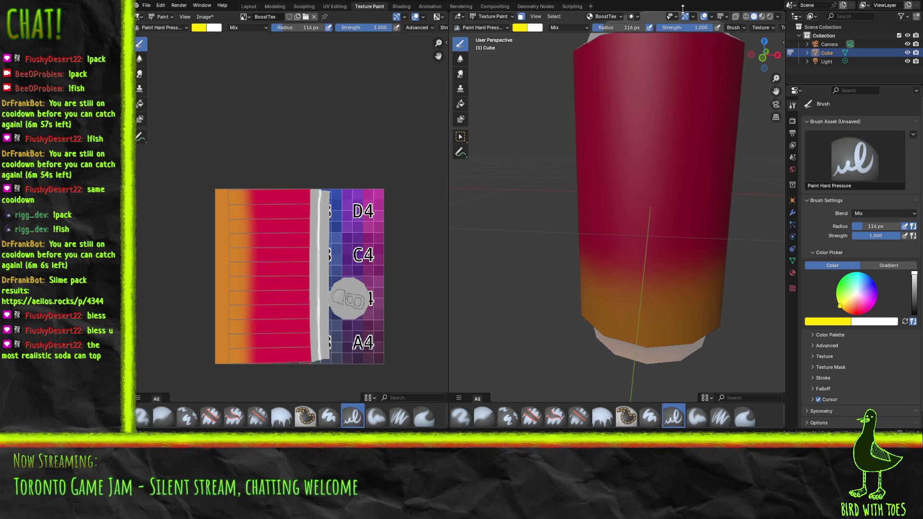
- Set the brush radius to 15 px and paint the yellow bolt's outline down the can
{"action": "left_click", "coordinate": [627, 28]}
{"action": "type", "text": "15"}
{"action": "key", "text": "Return"}
{"action": "mouse_move", "coordinate": [671, 82]}
{"action": "left_mouse_down"}
{"action": "mouse_move", "coordinate": [652, 89]}
{"action": "mouse_move", "coordinate": [709, 61]}
{"action": "mouse_move", "coordinate": [676, 145]}
{"action": "mouse_move", "coordinate": [712, 134]}
{"action": "mouse_move", "coordinate": [670, 195]}
{"action": "mouse_move", "coordinate": [662, 227]}
{"action": "mouse_move", "coordinate": [679, 220]}
{"action": "mouse_move", "coordinate": [631, 312]}
{"action": "mouse_move", "coordinate": [617, 215]}
{"action": "mouse_move", "coordinate": [636, 210]}
{"action": "left_mouse_up"}
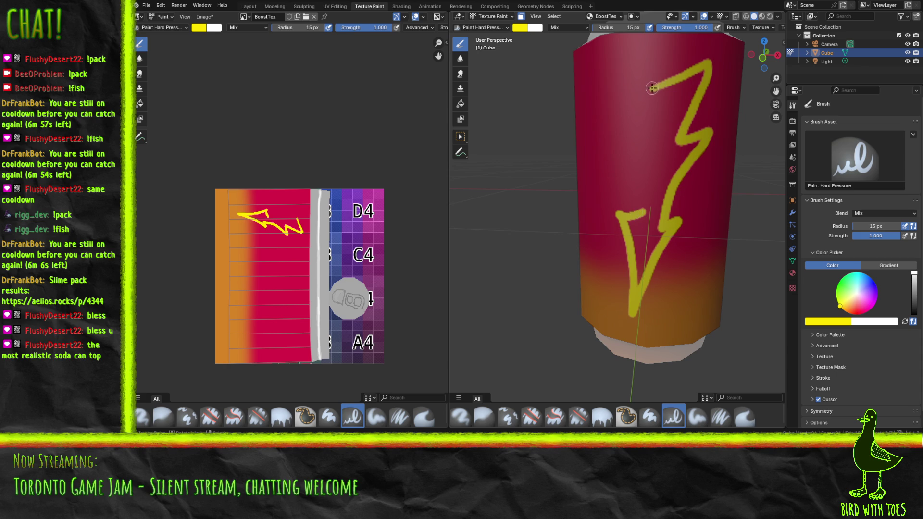
{"action": "mouse_move", "coordinate": [653, 89]}
{"action": "left_mouse_down"}
{"action": "mouse_move", "coordinate": [623, 102]}
{"action": "mouse_move", "coordinate": [649, 137]}
{"action": "left_mouse_up"}
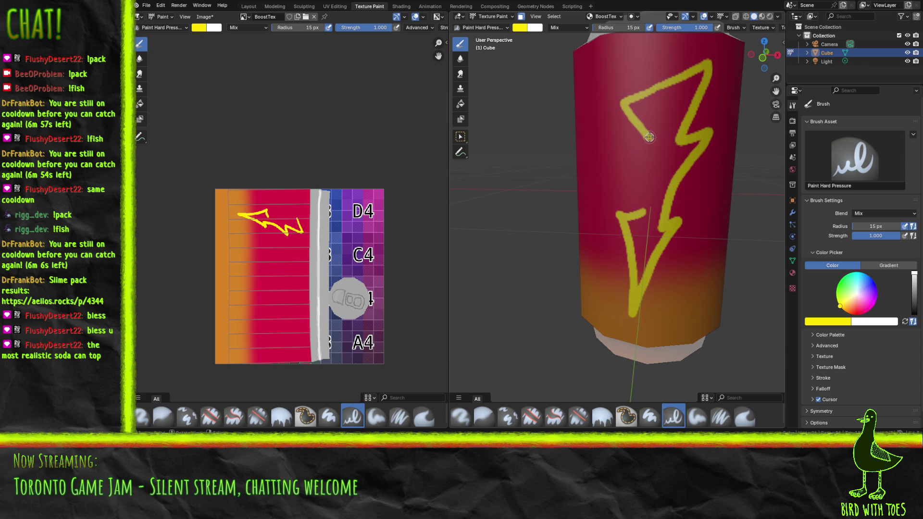
{"action": "key", "text": "ctrl+z"}
{"action": "mouse_move", "coordinate": [651, 89]}
{"action": "left_mouse_down"}
{"action": "mouse_move", "coordinate": [617, 110]}
{"action": "mouse_move", "coordinate": [596, 169]}
{"action": "mouse_move", "coordinate": [635, 160]}
{"action": "mouse_move", "coordinate": [611, 198]}
{"action": "mouse_move", "coordinate": [646, 180]}
{"action": "mouse_move", "coordinate": [624, 211]}
{"action": "mouse_move", "coordinate": [634, 291]}
{"action": "mouse_move", "coordinate": [634, 249]}
{"action": "mouse_move", "coordinate": [648, 233]}
{"action": "mouse_move", "coordinate": [651, 257]}
{"action": "mouse_move", "coordinate": [659, 240]}
{"action": "mouse_move", "coordinate": [646, 247]}
{"action": "mouse_move", "coordinate": [625, 199]}
{"action": "left_mouse_up"}
- Fill the bolt's lower part yellow, join it to the upper arm and close the red gaps
{"action": "key", "text": "ctrl+z"}
{"action": "mouse_move", "coordinate": [620, 209]}
{"action": "left_mouse_down"}
{"action": "mouse_move", "coordinate": [644, 230]}
{"action": "mouse_move", "coordinate": [641, 266]}
{"action": "mouse_move", "coordinate": [649, 245]}
{"action": "mouse_move", "coordinate": [639, 281]}
{"action": "mouse_move", "coordinate": [643, 241]}
{"action": "mouse_move", "coordinate": [666, 190]}
{"action": "mouse_move", "coordinate": [651, 241]}
{"action": "mouse_move", "coordinate": [685, 217]}
{"action": "mouse_move", "coordinate": [658, 236]}
{"action": "left_mouse_up"}
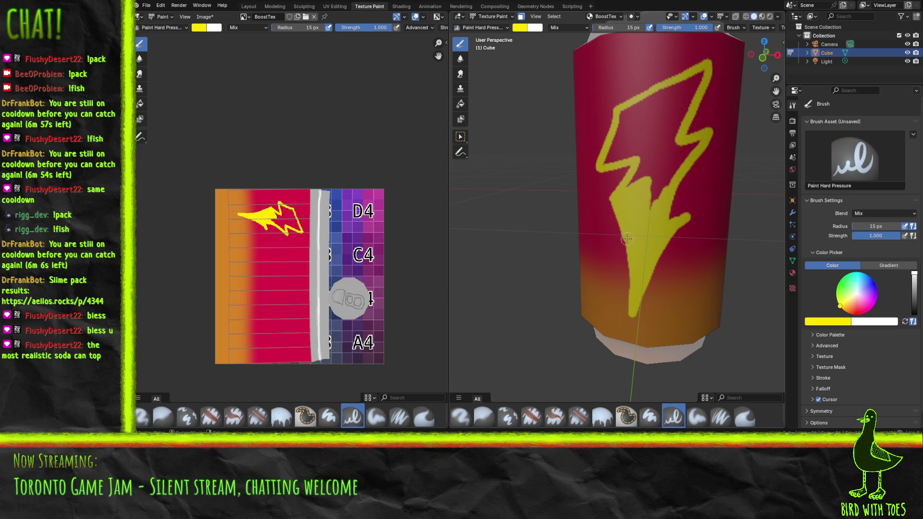
{"action": "mouse_move", "coordinate": [650, 213]}
{"action": "left_mouse_down"}
{"action": "mouse_move", "coordinate": [690, 149]}
{"action": "mouse_move", "coordinate": [629, 180]}
{"action": "mouse_move", "coordinate": [635, 189]}
{"action": "mouse_move", "coordinate": [656, 144]}
{"action": "mouse_move", "coordinate": [670, 158]}
{"action": "mouse_move", "coordinate": [681, 111]}
{"action": "mouse_move", "coordinate": [703, 72]}
{"action": "mouse_move", "coordinate": [625, 112]}
{"action": "mouse_move", "coordinate": [606, 159]}
{"action": "mouse_move", "coordinate": [623, 125]}
{"action": "mouse_move", "coordinate": [644, 120]}
{"action": "mouse_move", "coordinate": [620, 150]}
{"action": "mouse_move", "coordinate": [668, 120]}
{"action": "mouse_move", "coordinate": [684, 91]}
{"action": "mouse_move", "coordinate": [673, 105]}
{"action": "mouse_move", "coordinate": [680, 116]}
{"action": "mouse_move", "coordinate": [629, 120]}
{"action": "mouse_move", "coordinate": [668, 101]}
{"action": "mouse_move", "coordinate": [635, 115]}
{"action": "left_mouse_up"}
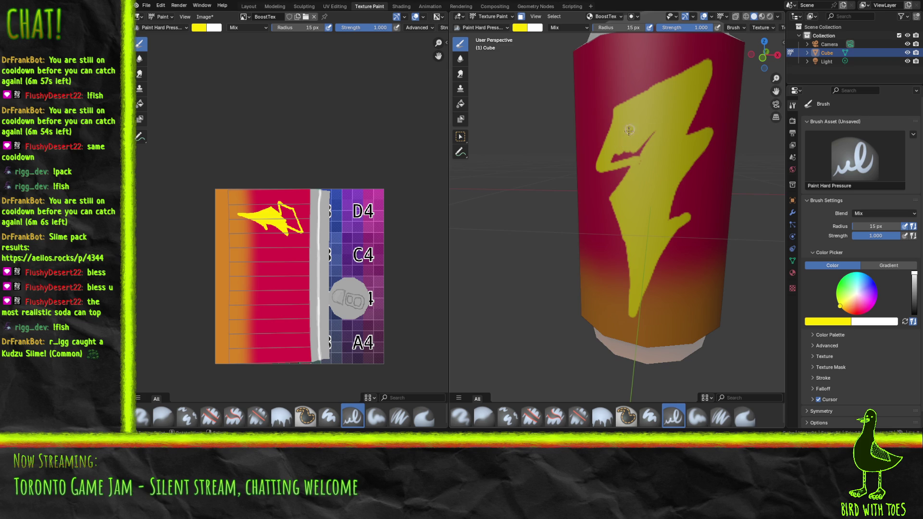
{"action": "mouse_move", "coordinate": [616, 154]}
{"action": "left_mouse_down"}
{"action": "mouse_move", "coordinate": [650, 148]}
{"action": "mouse_move", "coordinate": [642, 146]}
{"action": "left_mouse_up"}
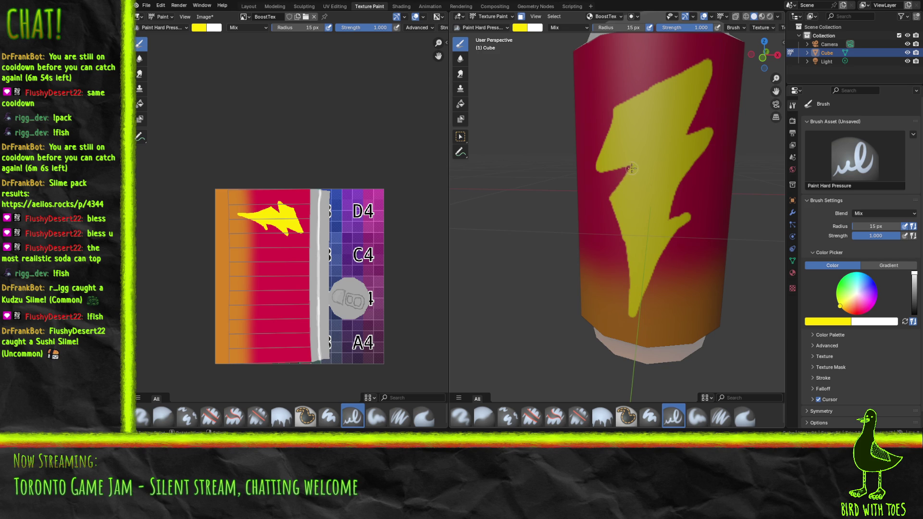
{"action": "mouse_move", "coordinate": [624, 201]}
{"action": "left_mouse_down"}
{"action": "mouse_move", "coordinate": [603, 252]}
{"action": "mouse_move", "coordinate": [643, 234]}
{"action": "left_mouse_up"}
- Sample the can's red with the eyedropper and paint over the bolt's left edge to reshape it
{"action": "left_click", "coordinate": [826, 326]}
{"action": "left_click", "coordinate": [843, 309]}
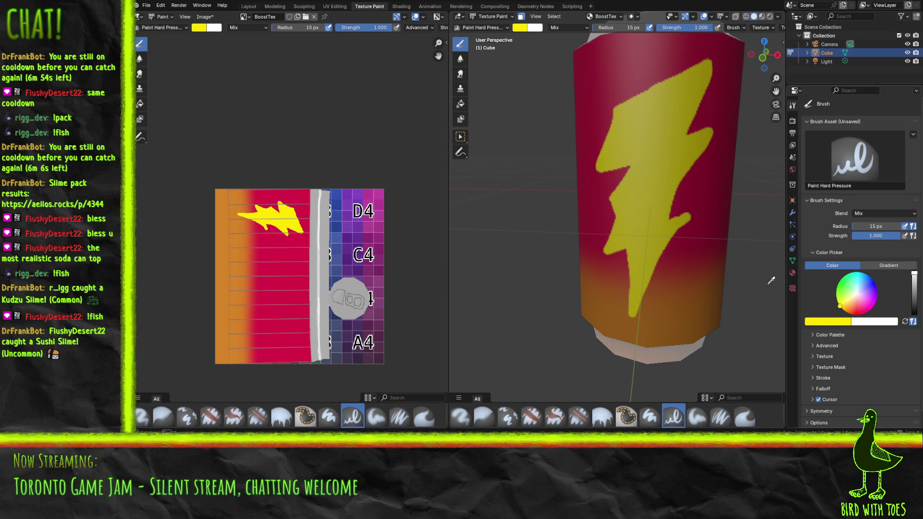
{"action": "left_click", "coordinate": [287, 297]}
{"action": "mouse_move", "coordinate": [611, 221]}
{"action": "left_mouse_down"}
{"action": "mouse_move", "coordinate": [627, 174]}
{"action": "mouse_move", "coordinate": [615, 204]}
{"action": "left_mouse_up"}
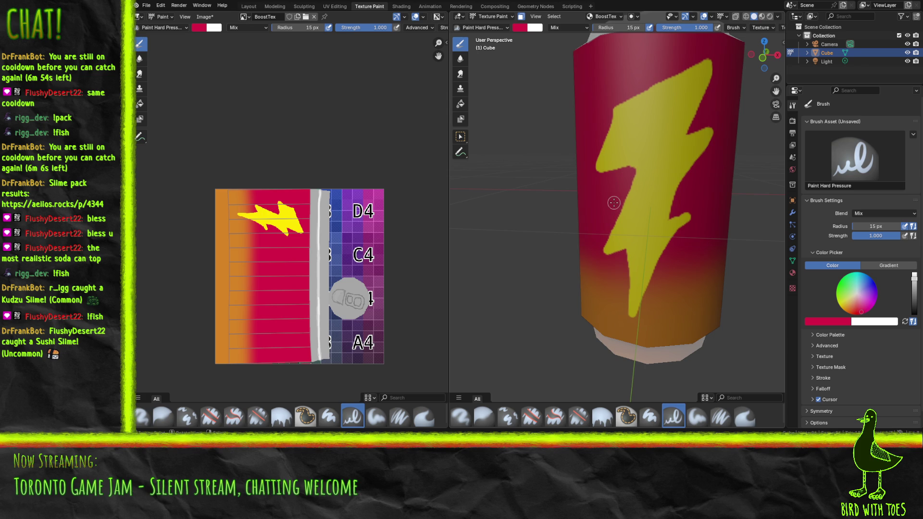
- Sample the bolt's yellow and fill the notch on its left edge, touching up a small spot
{"action": "left_click", "coordinate": [833, 322]}
{"action": "left_click", "coordinate": [845, 315]}
{"action": "left_click", "coordinate": [282, 215]}
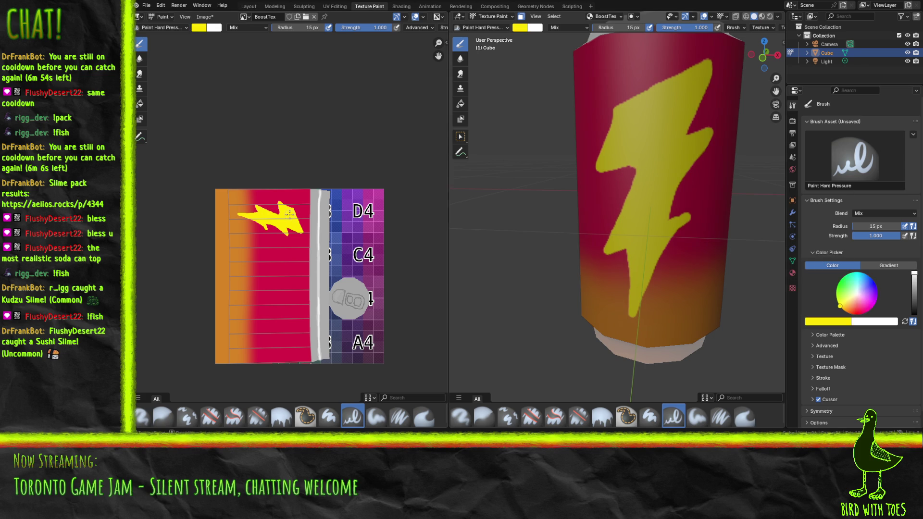
{"action": "mouse_move", "coordinate": [607, 248]}
{"action": "left_mouse_down"}
{"action": "mouse_move", "coordinate": [629, 174]}
{"action": "mouse_move", "coordinate": [626, 199]}
{"action": "left_mouse_up"}
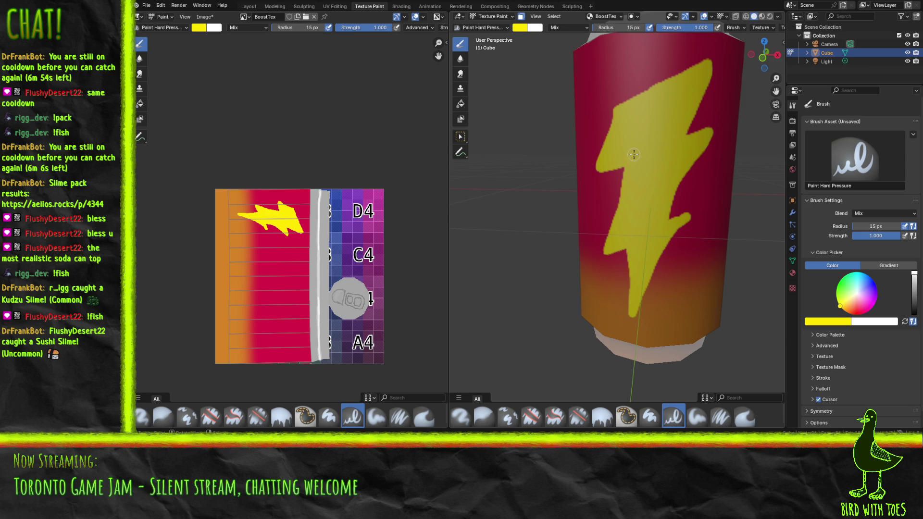
{"action": "mouse_move", "coordinate": [670, 220]}
{"action": "left_mouse_down"}
{"action": "mouse_move", "coordinate": [678, 191]}
{"action": "mouse_move", "coordinate": [671, 224]}
{"action": "left_mouse_up"}
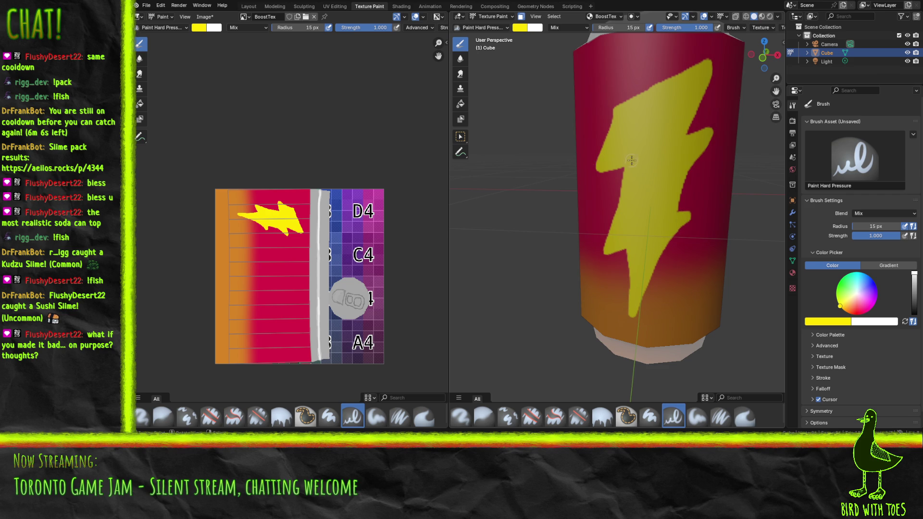
{"action": "scroll", "coordinate": [628, 299], "scroll_direction": "down", "scroll_amount": 7}
{"action": "scroll", "coordinate": [628, 178], "scroll_direction": "up", "scroll_amount": 7}
{"action": "scroll", "coordinate": [628, 178], "scroll_direction": "up", "scroll_amount": 1}
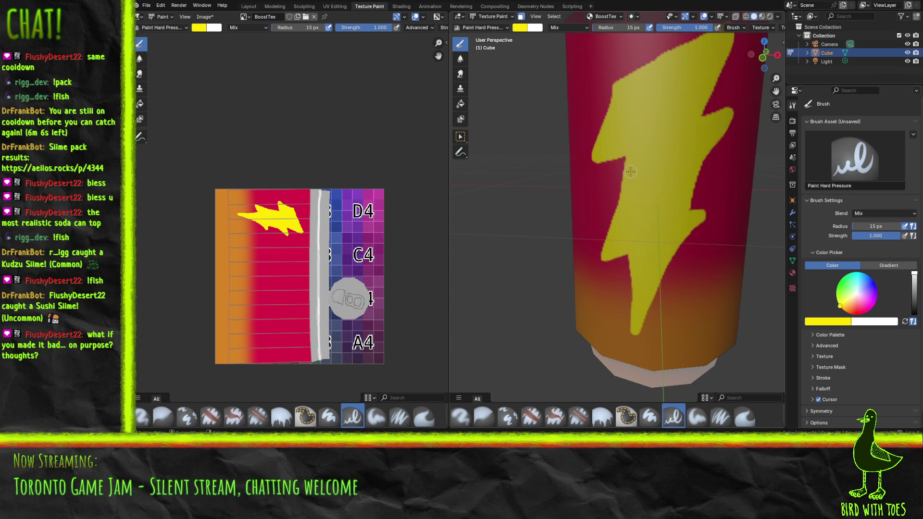
- Darken the brush to near black and trace a thick outline along the bolt's edges and notches
{"action": "left_click_drag", "start_coordinate": [916, 301], "coordinate": [918, 312]}
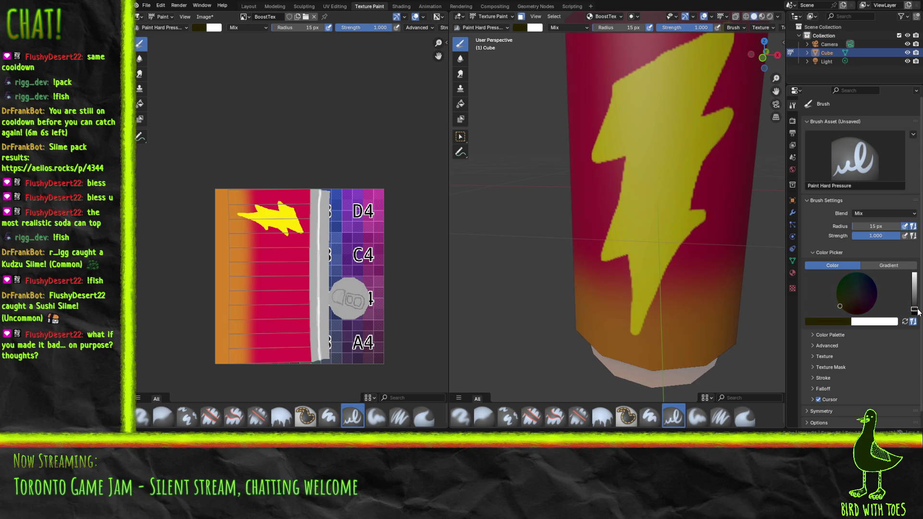
{"action": "mouse_move", "coordinate": [638, 317]}
{"action": "left_mouse_down"}
{"action": "mouse_move", "coordinate": [693, 218]}
{"action": "mouse_move", "coordinate": [691, 174]}
{"action": "mouse_move", "coordinate": [727, 118]}
{"action": "mouse_move", "coordinate": [707, 76]}
{"action": "mouse_move", "coordinate": [731, 32]}
{"action": "left_mouse_up"}
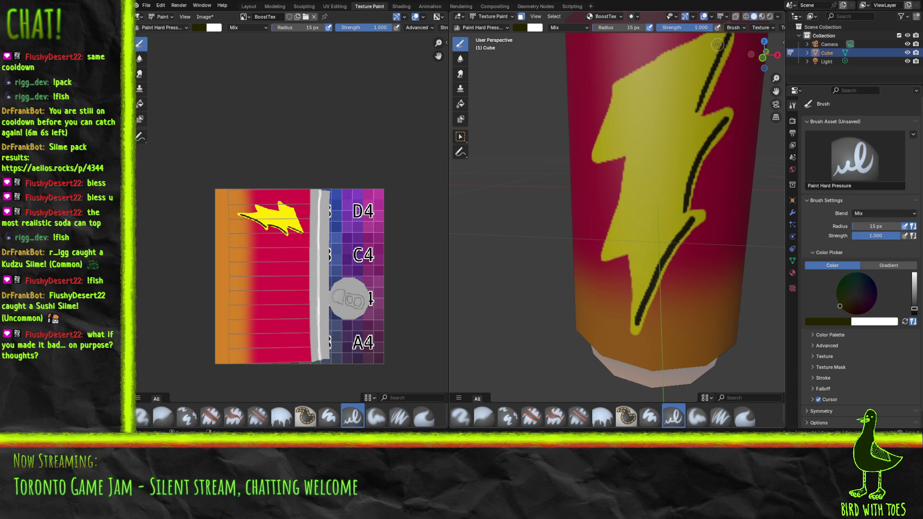
{"action": "mouse_move", "coordinate": [601, 254]}
{"action": "left_mouse_down"}
{"action": "mouse_move", "coordinate": [628, 154]}
{"action": "mouse_move", "coordinate": [599, 137]}
{"action": "mouse_move", "coordinate": [616, 77]}
{"action": "mouse_move", "coordinate": [708, 35]}
{"action": "left_mouse_up"}
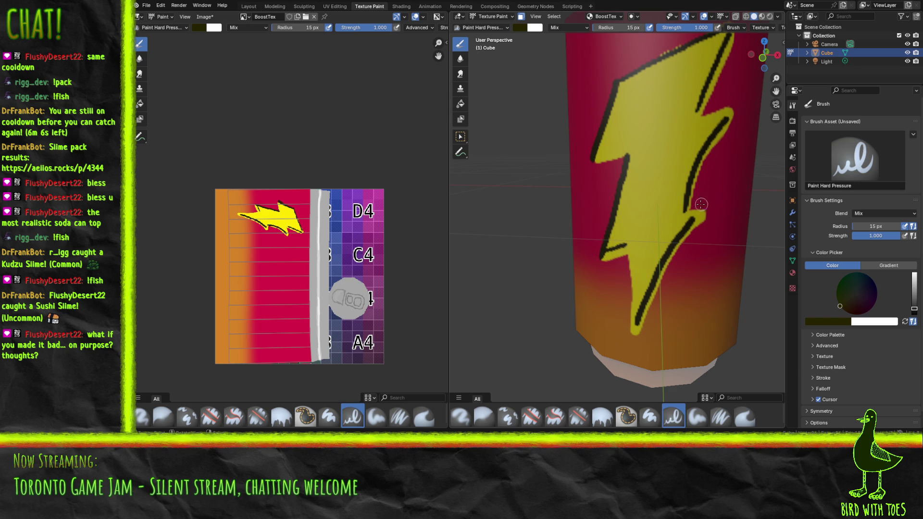
{"action": "mouse_move", "coordinate": [704, 204]}
{"action": "left_mouse_down"}
{"action": "mouse_move", "coordinate": [683, 213]}
{"action": "mouse_move", "coordinate": [709, 207]}
{"action": "left_mouse_up"}
{"action": "left_click_drag", "start_coordinate": [693, 119], "coordinate": [730, 110]}
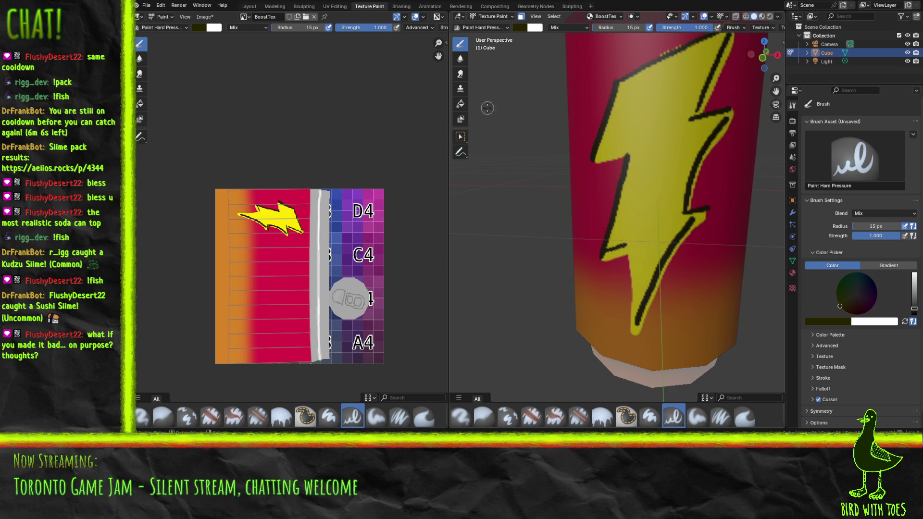
{"action": "scroll", "coordinate": [635, 205], "scroll_direction": "down", "scroll_amount": 5}
{"action": "scroll", "coordinate": [632, 206], "scroll_direction": "up", "scroll_amount": 6}
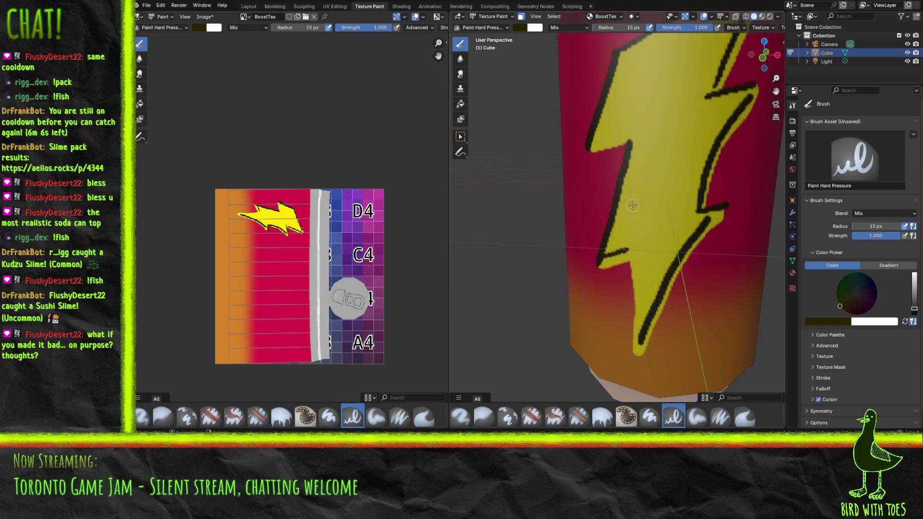
{"action": "scroll", "coordinate": [632, 205], "scroll_direction": "down", "scroll_amount": 2}
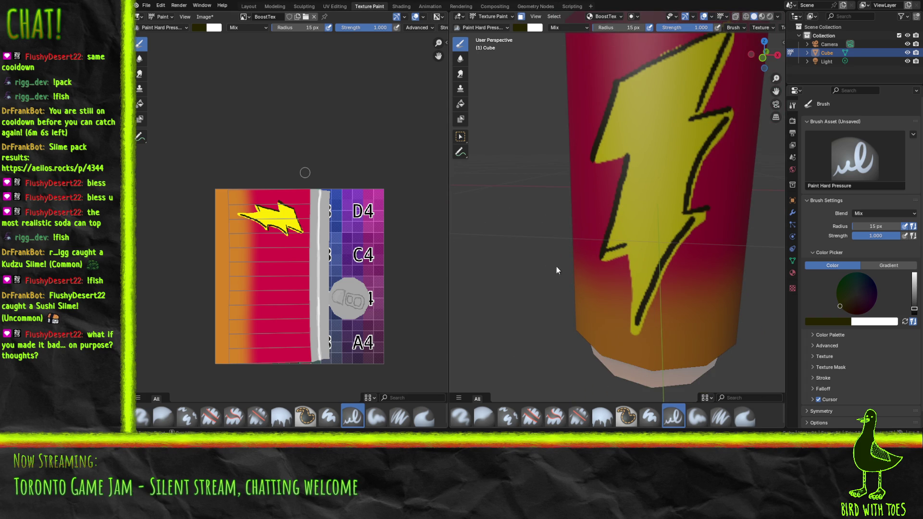
{"action": "scroll", "coordinate": [636, 275], "scroll_direction": "down", "scroll_amount": 6}
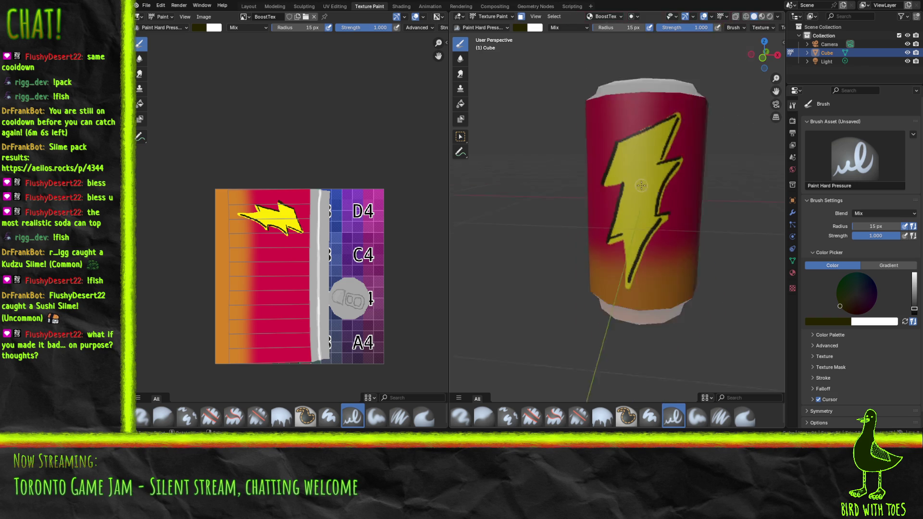
- Turn to the can's blank side and paint dark letters N, R and G stacked vertically
{"action": "mouse_move", "coordinate": [636, 275]}
{"action": "left_mouse_down"}
{"action": "mouse_move", "coordinate": [609, 217]}
{"action": "mouse_move", "coordinate": [552, 260]}
{"action": "mouse_move", "coordinate": [460, 253]}
{"action": "mouse_move", "coordinate": [521, 247]}
{"action": "mouse_move", "coordinate": [488, 251]}
{"action": "left_mouse_up"}
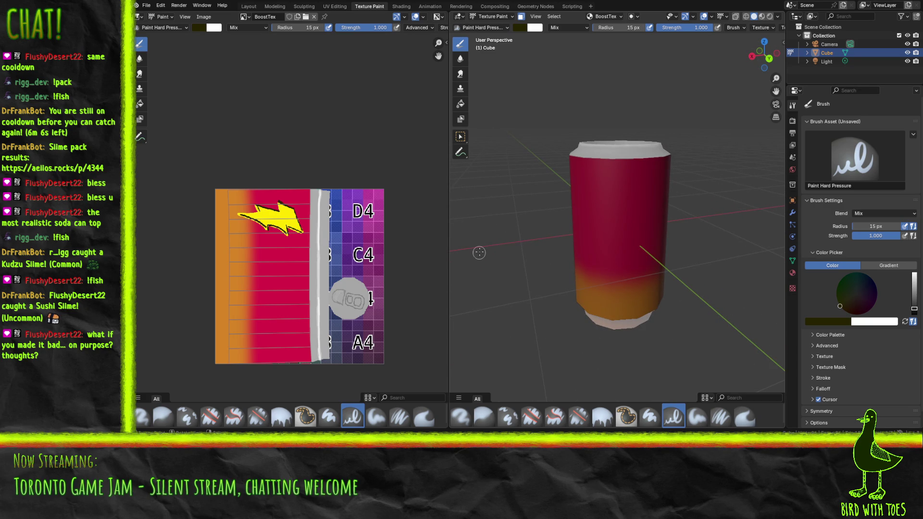
{"action": "left_click_drag", "start_coordinate": [635, 258], "coordinate": [644, 269]}
{"action": "scroll", "coordinate": [609, 202], "scroll_direction": "up", "scroll_amount": 3}
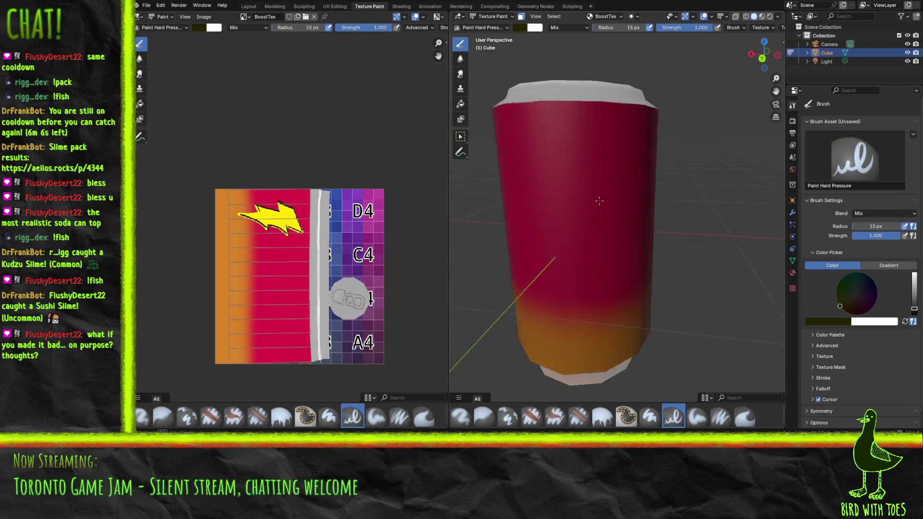
{"action": "left_click_drag", "start_coordinate": [597, 200], "coordinate": [610, 198]}
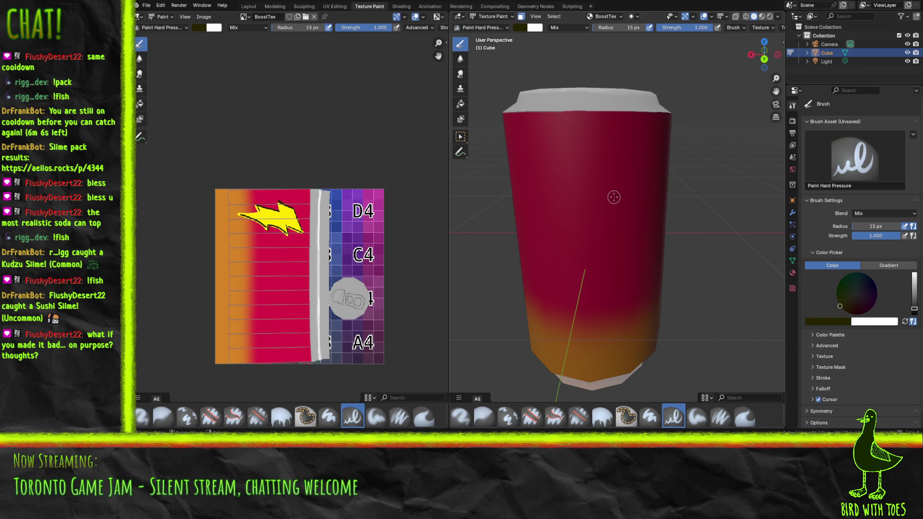
{"action": "mouse_move", "coordinate": [562, 197]}
{"action": "left_mouse_down"}
{"action": "mouse_move", "coordinate": [561, 144]}
{"action": "mouse_move", "coordinate": [589, 148]}
{"action": "mouse_move", "coordinate": [588, 203]}
{"action": "mouse_move", "coordinate": [611, 196]}
{"action": "mouse_move", "coordinate": [614, 155]}
{"action": "left_mouse_up"}
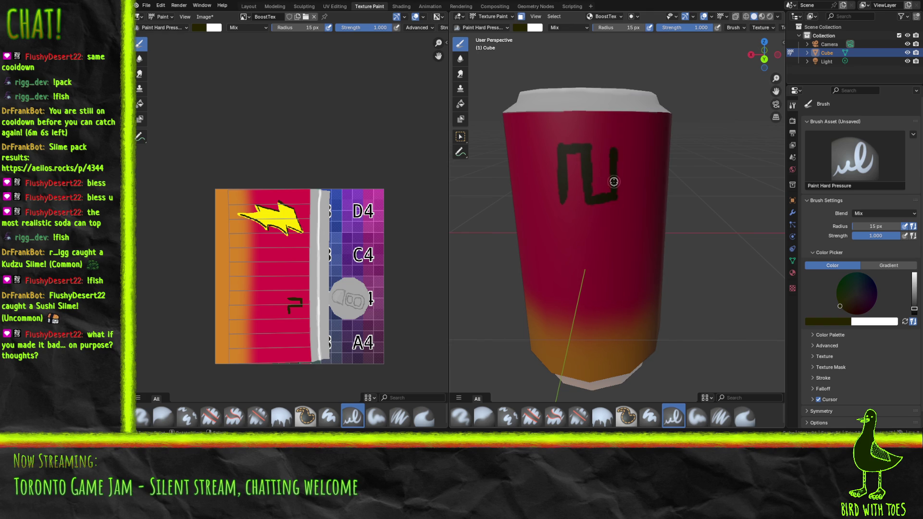
{"action": "mouse_move", "coordinate": [563, 269]}
{"action": "left_mouse_down"}
{"action": "mouse_move", "coordinate": [566, 231]}
{"action": "mouse_move", "coordinate": [567, 272]}
{"action": "mouse_move", "coordinate": [572, 227]}
{"action": "mouse_move", "coordinate": [609, 223]}
{"action": "mouse_move", "coordinate": [611, 247]}
{"action": "mouse_move", "coordinate": [570, 254]}
{"action": "mouse_move", "coordinate": [593, 251]}
{"action": "mouse_move", "coordinate": [596, 277]}
{"action": "left_mouse_up"}
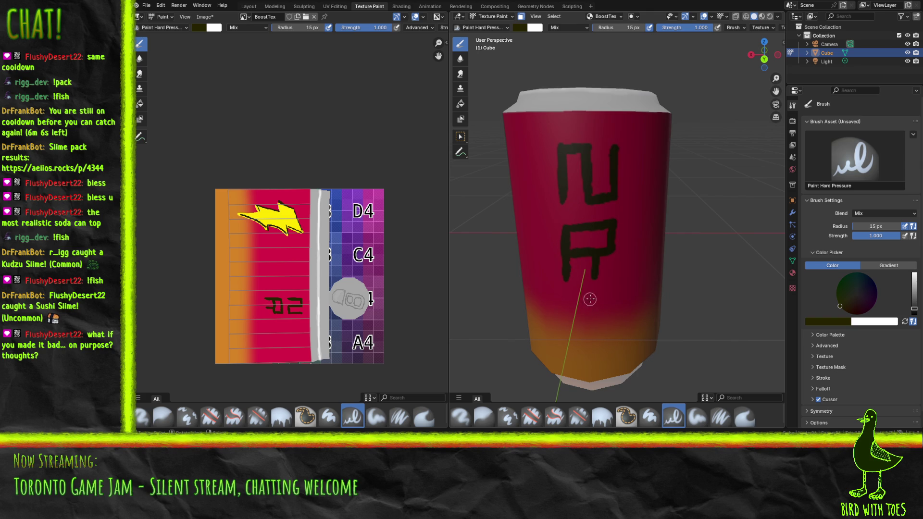
{"action": "mouse_move", "coordinate": [567, 299]}
{"action": "left_mouse_down"}
{"action": "mouse_move", "coordinate": [611, 296]}
{"action": "mouse_move", "coordinate": [568, 327]}
{"action": "mouse_move", "coordinate": [568, 339]}
{"action": "mouse_move", "coordinate": [605, 341]}
{"action": "mouse_move", "coordinate": [610, 320]}
{"action": "mouse_move", "coordinate": [592, 324]}
{"action": "mouse_move", "coordinate": [603, 322]}
{"action": "left_mouse_up"}
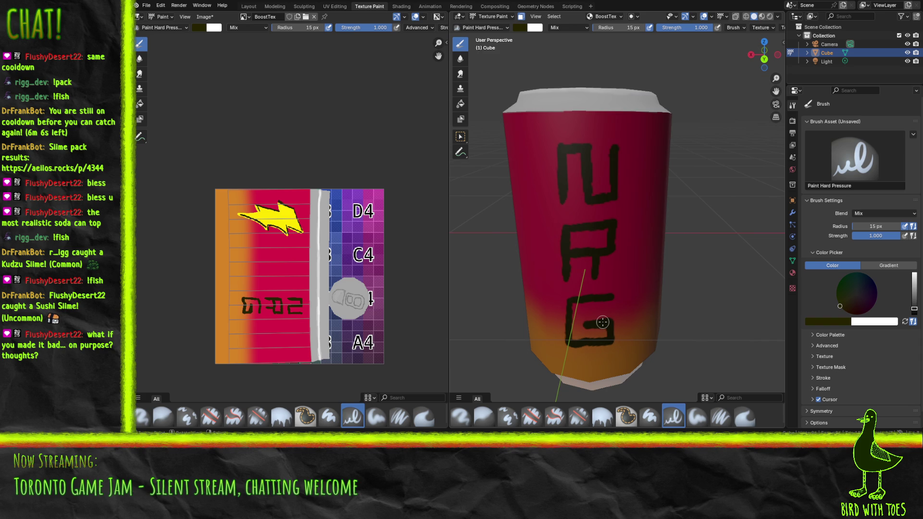
{"action": "scroll", "coordinate": [715, 210], "scroll_direction": "down", "scroll_amount": 5}
{"action": "mouse_move", "coordinate": [505, 280]}
{"action": "left_mouse_down"}
{"action": "mouse_move", "coordinate": [493, 249]}
{"action": "mouse_move", "coordinate": [528, 249]}
{"action": "left_mouse_up"}
{"action": "scroll", "coordinate": [573, 249], "scroll_direction": "up", "scroll_amount": 5}
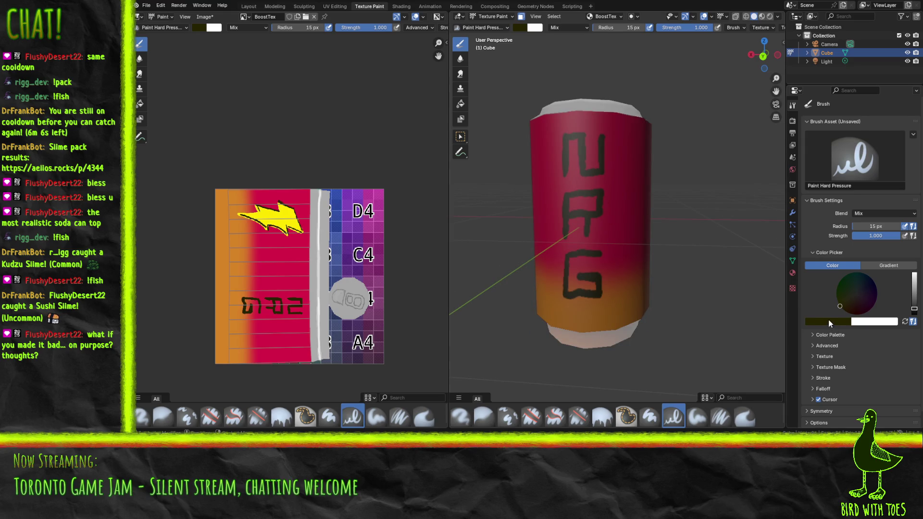
- Sample the bolt's yellow and paint two small bolts beside the NRG letters
{"action": "left_click", "coordinate": [828, 319]}
{"action": "key", "text": "s"}
{"action": "left_click_drag", "start_coordinate": [615, 169], "coordinate": [643, 140]}
{"action": "left_click_drag", "start_coordinate": [551, 239], "coordinate": [541, 211]}
{"action": "left_click_drag", "start_coordinate": [547, 211], "coordinate": [537, 181]}
{"action": "mouse_move", "coordinate": [613, 279]}
{"action": "left_mouse_down"}
{"action": "mouse_move", "coordinate": [642, 269]}
{"action": "mouse_move", "coordinate": [633, 267]}
{"action": "left_mouse_up"}
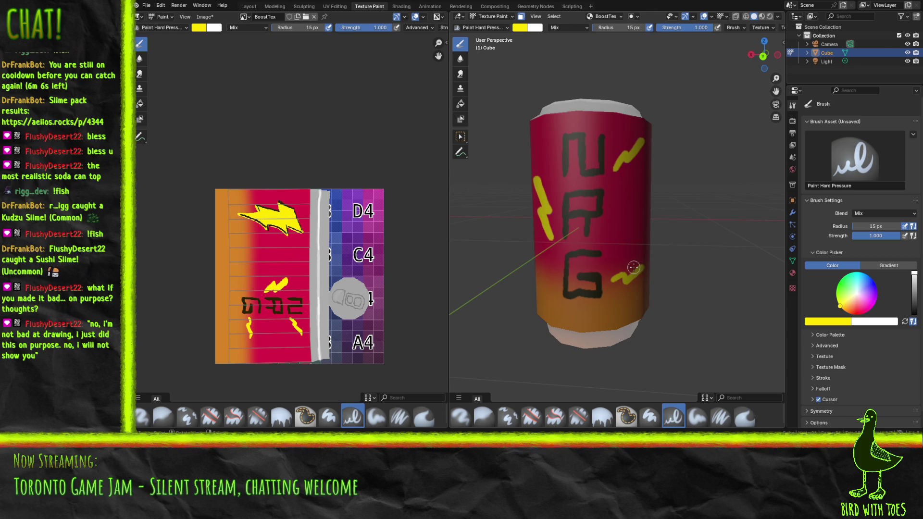
{"action": "key", "text": "ctrl+z"}
- Orbit to an angled view of the whole can and save the project
{"action": "scroll", "coordinate": [533, 137], "scroll_direction": "down", "scroll_amount": 5}
{"action": "left_click_drag", "start_coordinate": [532, 137], "coordinate": [661, 242]}
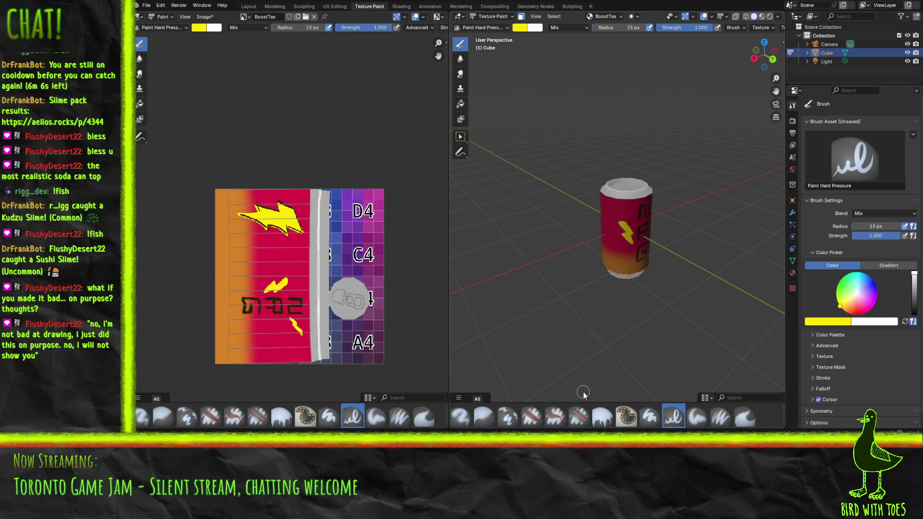
{"action": "key", "text": "ctrl+s"}
- Orbit to view the can from below and undo the last fill on its base
{"action": "mouse_move", "coordinate": [612, 344]}
{"action": "left_mouse_down"}
{"action": "mouse_move", "coordinate": [641, 227]}
{"action": "mouse_move", "coordinate": [612, 231]}
{"action": "left_mouse_up"}
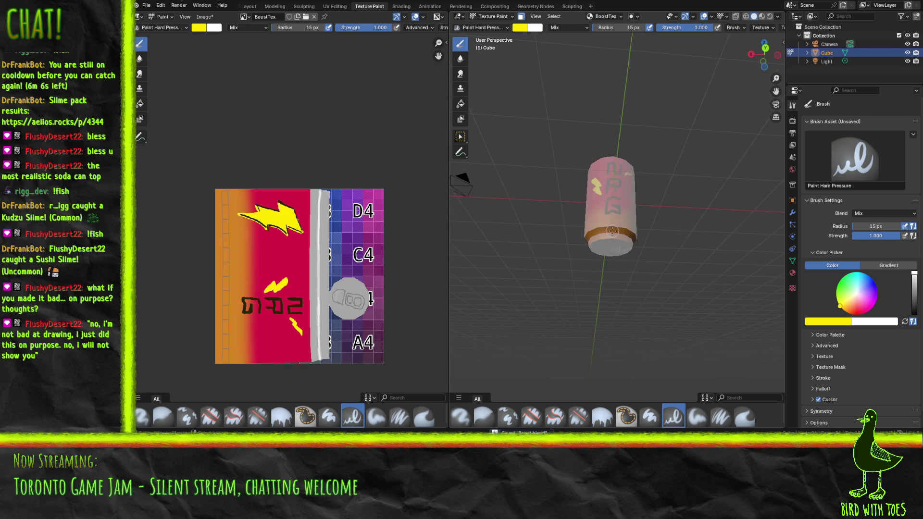
{"action": "scroll", "coordinate": [614, 238], "scroll_direction": "up", "scroll_amount": 4}
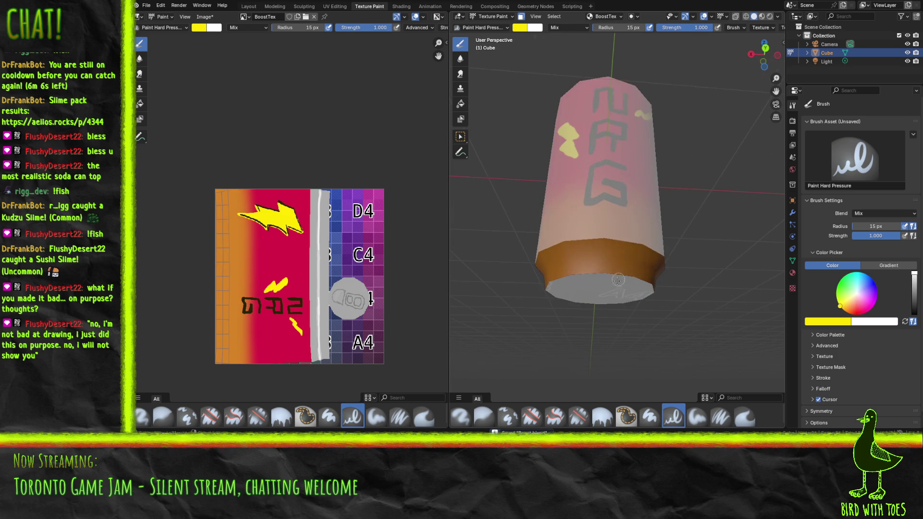
{"action": "key", "text": "ctrl+z"}
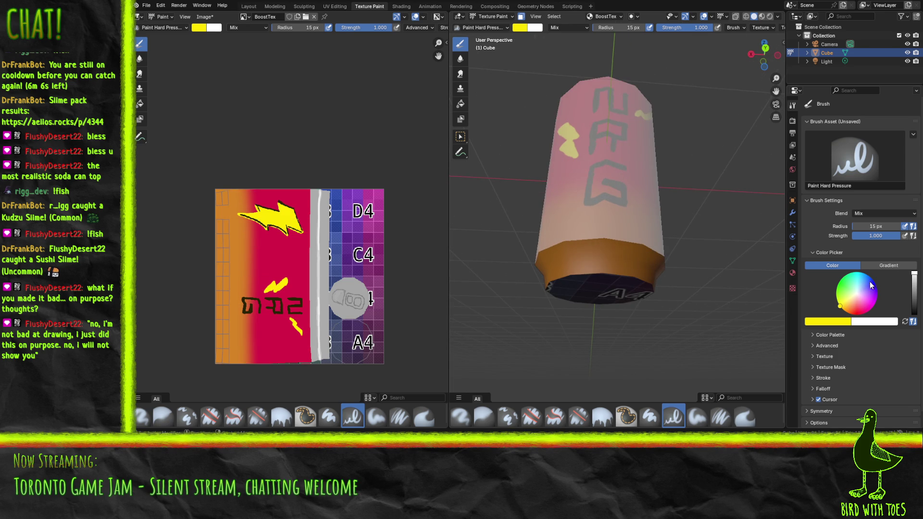
- Sample the texture's grey, darken it slightly, and paint the can's base with Paint Hard
{"action": "left_click", "coordinate": [914, 289]}
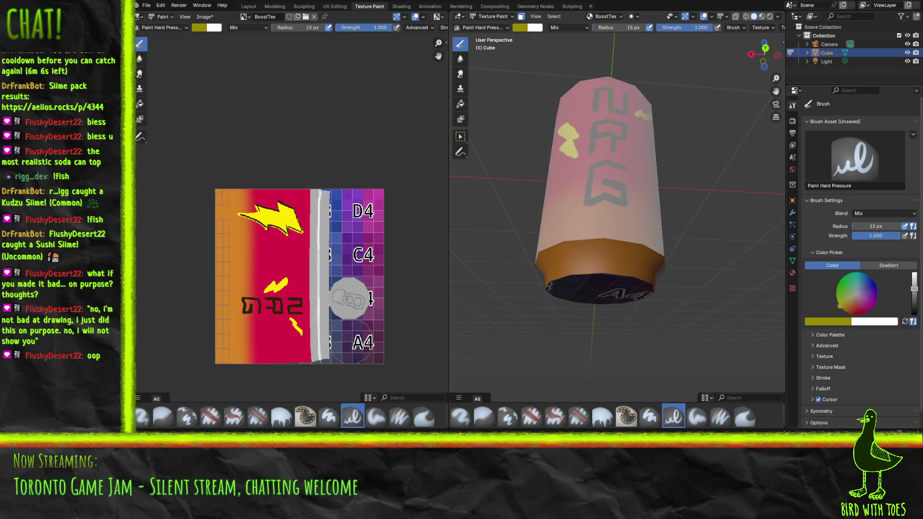
{"action": "left_click", "coordinate": [849, 322]}
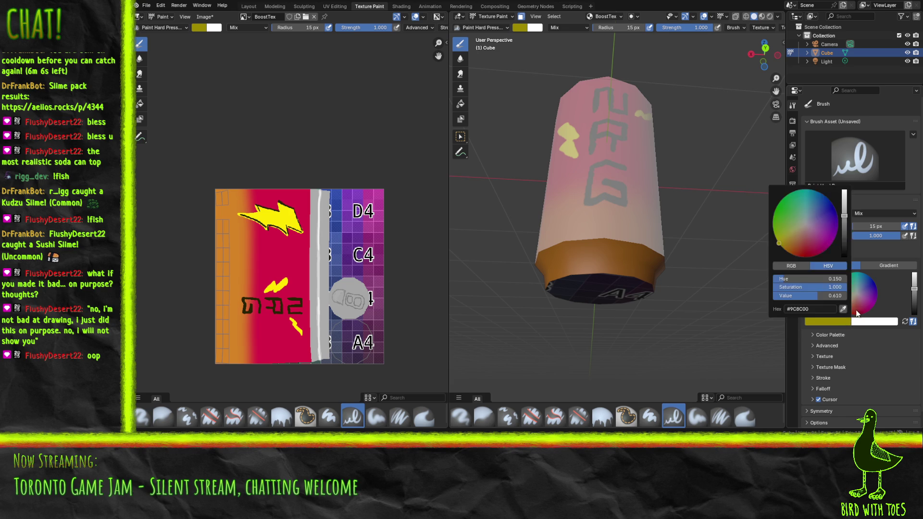
{"action": "left_click", "coordinate": [844, 309]}
{"action": "left_click", "coordinate": [312, 268]}
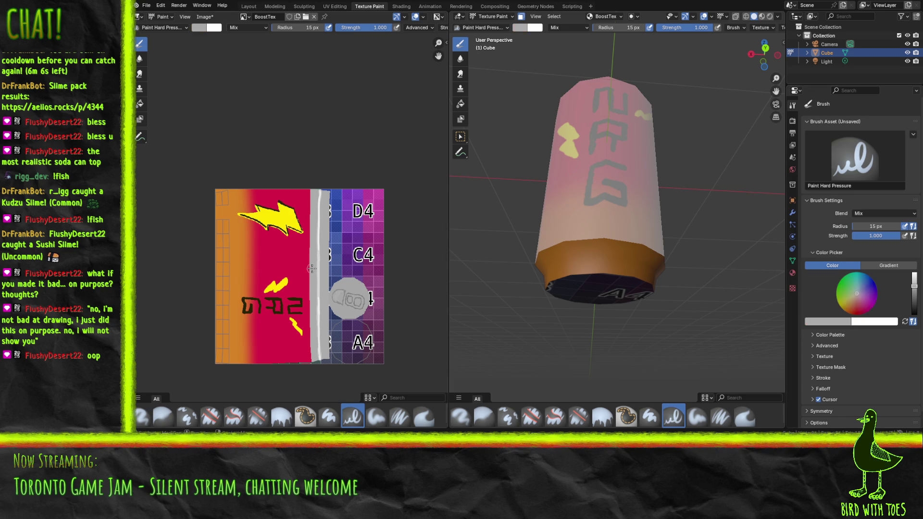
{"action": "left_click", "coordinate": [913, 288]}
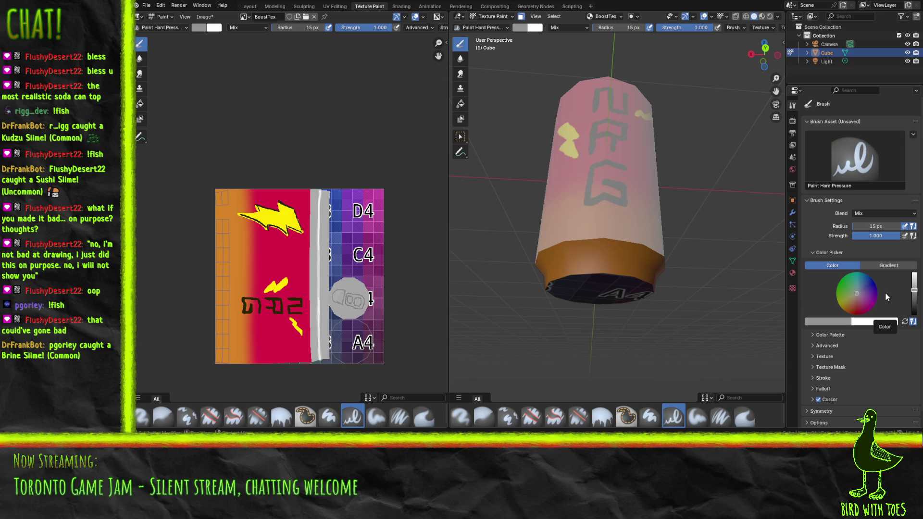
{"action": "left_click", "coordinate": [650, 416]}
{"action": "mouse_move", "coordinate": [572, 286]}
{"action": "left_mouse_down"}
{"action": "mouse_move", "coordinate": [606, 281]}
{"action": "mouse_move", "coordinate": [621, 290]}
{"action": "left_mouse_up"}
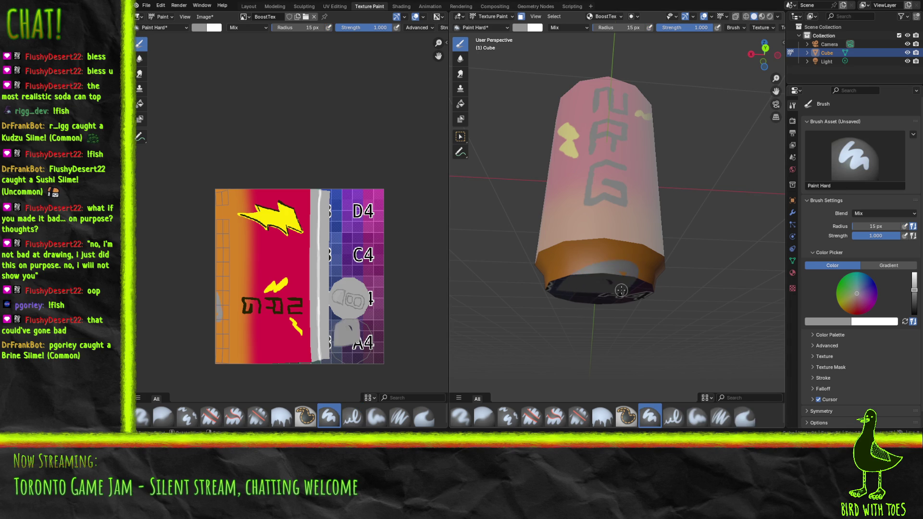
- Set a 50 px radius and paint the orange bottom band and base solid grey
{"action": "left_click", "coordinate": [601, 28]}
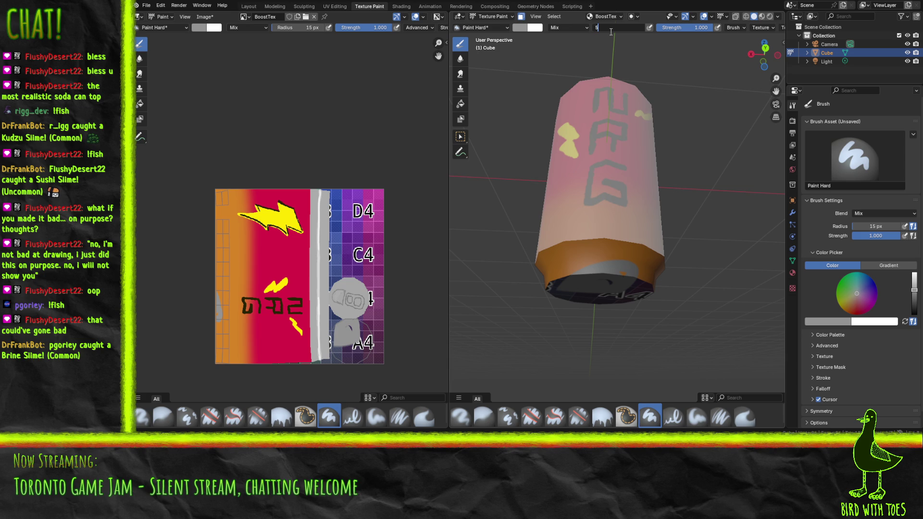
{"action": "left_click_drag", "start_coordinate": [573, 305], "coordinate": [601, 257]}
{"action": "mouse_move", "coordinate": [529, 334]}
{"action": "left_mouse_down"}
{"action": "mouse_move", "coordinate": [646, 284]}
{"action": "mouse_move", "coordinate": [557, 324]}
{"action": "mouse_move", "coordinate": [556, 313]}
{"action": "mouse_move", "coordinate": [644, 269]}
{"action": "mouse_move", "coordinate": [668, 267]}
{"action": "mouse_move", "coordinate": [644, 236]}
{"action": "mouse_move", "coordinate": [591, 266]}
{"action": "mouse_move", "coordinate": [668, 244]}
{"action": "mouse_move", "coordinate": [663, 262]}
{"action": "mouse_move", "coordinate": [625, 288]}
{"action": "mouse_move", "coordinate": [619, 268]}
{"action": "mouse_move", "coordinate": [632, 273]}
{"action": "mouse_move", "coordinate": [599, 329]}
{"action": "mouse_move", "coordinate": [623, 293]}
{"action": "mouse_move", "coordinate": [594, 301]}
{"action": "left_mouse_up"}
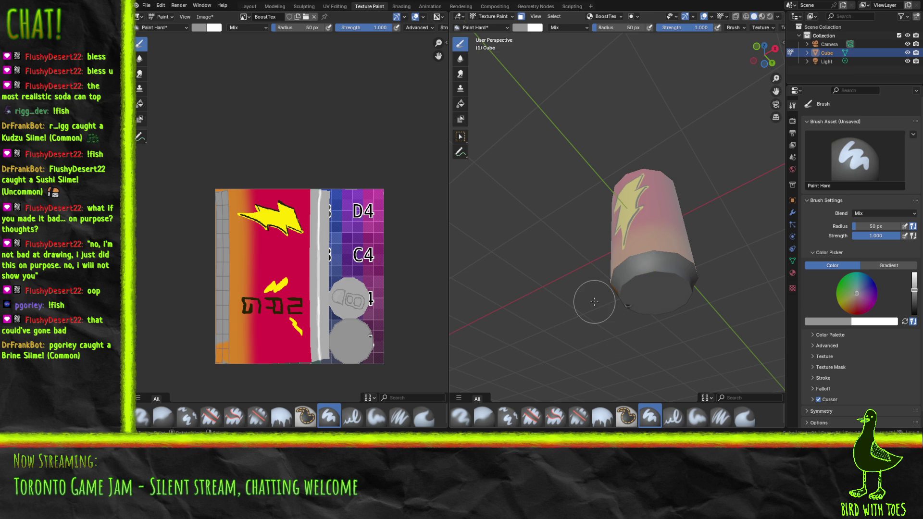
{"action": "left_click_drag", "start_coordinate": [503, 302], "coordinate": [598, 290]}
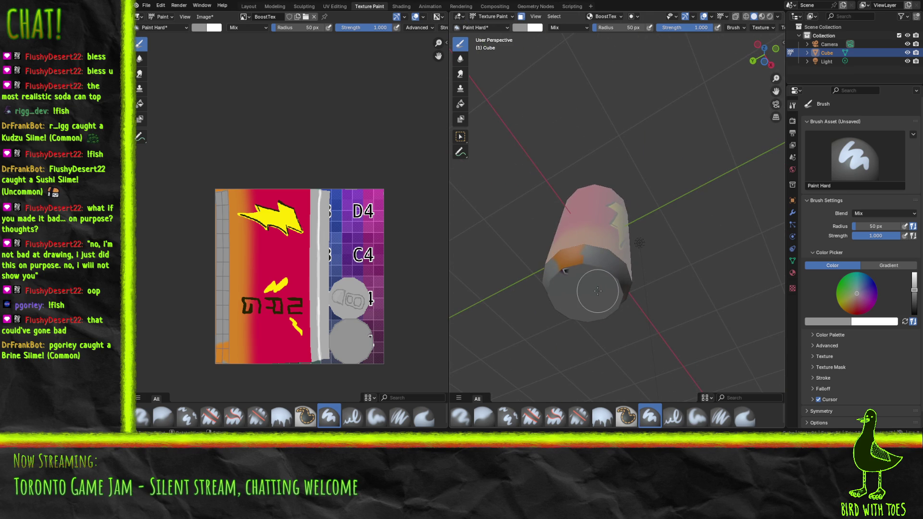
{"action": "mouse_move", "coordinate": [549, 271]}
{"action": "left_mouse_down"}
{"action": "mouse_move", "coordinate": [577, 257]}
{"action": "mouse_move", "coordinate": [558, 272]}
{"action": "mouse_move", "coordinate": [574, 262]}
{"action": "mouse_move", "coordinate": [588, 273]}
{"action": "mouse_move", "coordinate": [776, 270]}
{"action": "mouse_move", "coordinate": [539, 306]}
{"action": "mouse_move", "coordinate": [586, 326]}
{"action": "left_mouse_up"}
{"action": "scroll", "coordinate": [539, 306], "scroll_direction": "up", "scroll_amount": 5}
{"action": "left_click", "coordinate": [582, 219]}
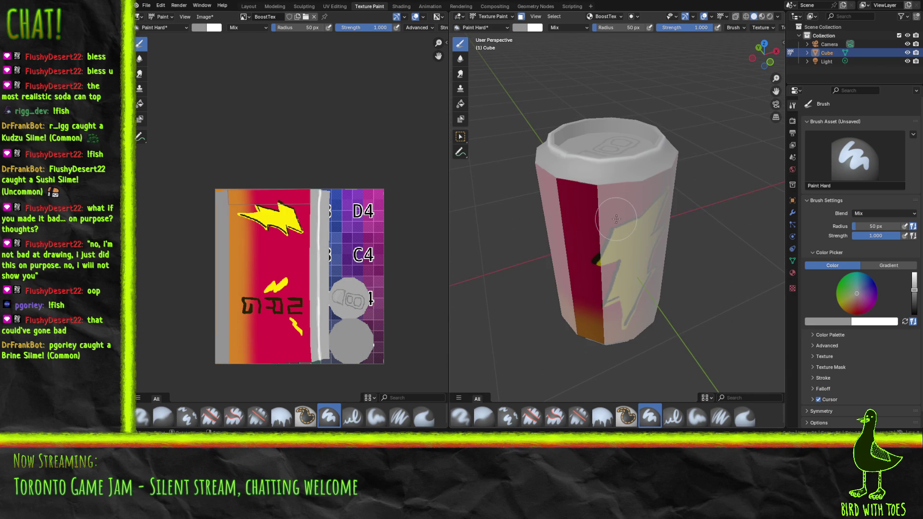
- Undo the face mask and set the brush colour to dark red
{"action": "key", "text": "ctrl+z"}
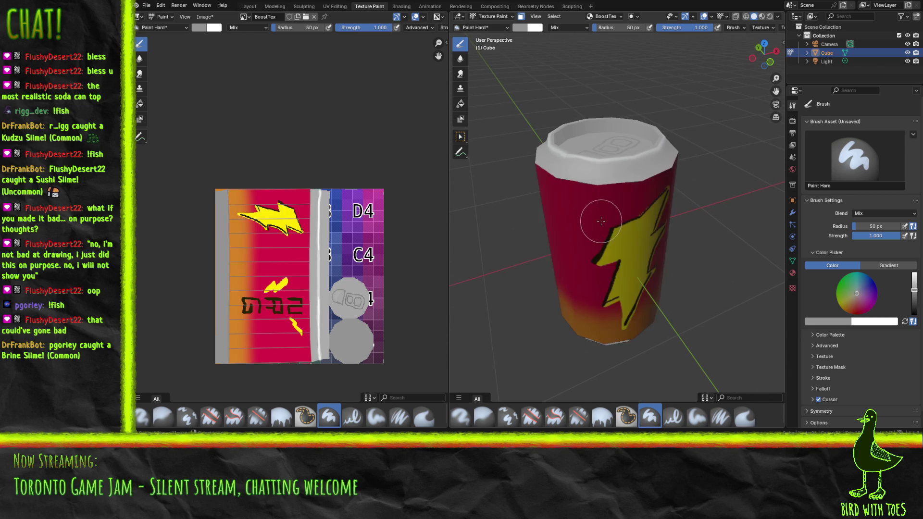
{"action": "left_click", "coordinate": [860, 308]}
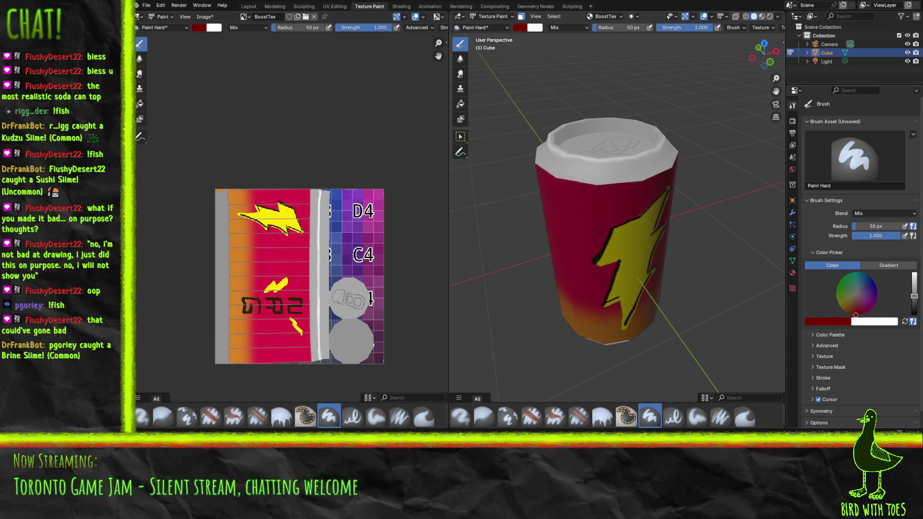
{"action": "mouse_move", "coordinate": [711, 255]}
{"action": "left_mouse_down"}
{"action": "mouse_move", "coordinate": [689, 212]}
{"action": "mouse_move", "coordinate": [632, 241]}
{"action": "mouse_move", "coordinate": [644, 235]}
{"action": "left_mouse_up"}
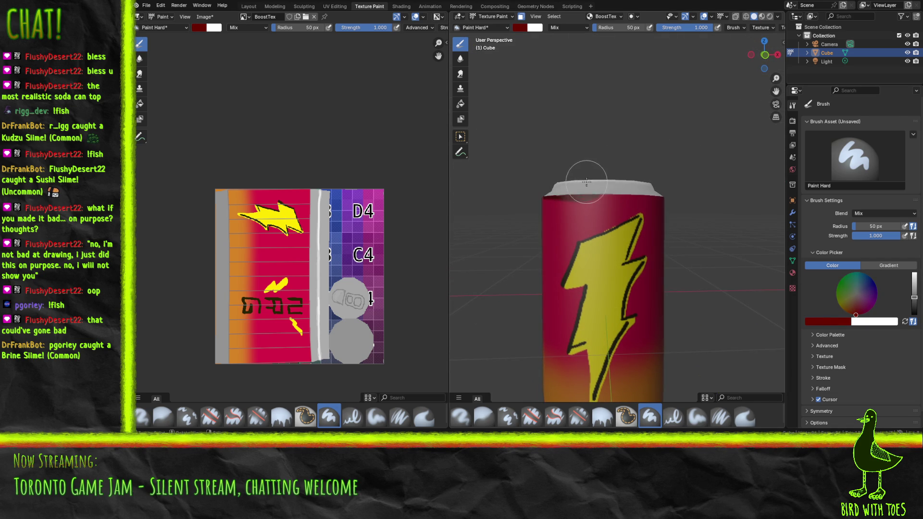
{"action": "key", "text": "z"}
{"action": "left_click", "coordinate": [569, 174]}
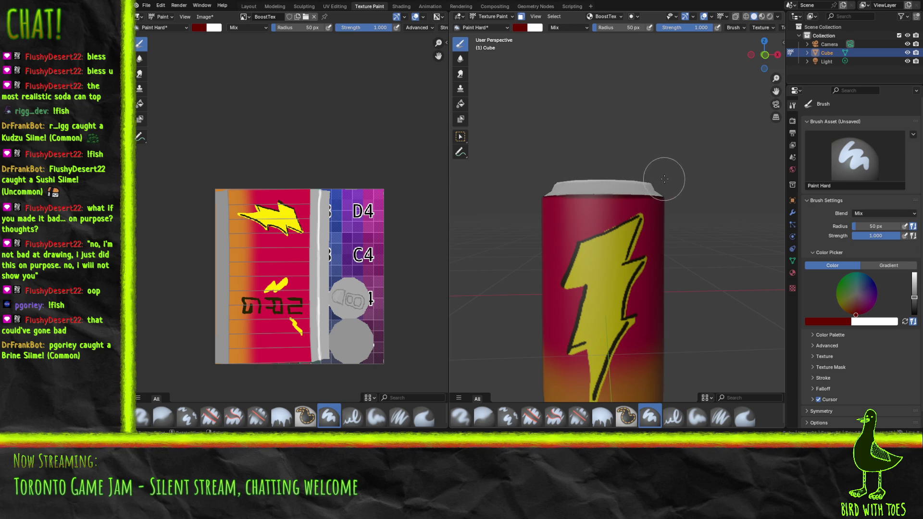
- Orbit around the can to inspect the bolt and lettering, then save Boost.blend
{"action": "left_click_drag", "start_coordinate": [694, 182], "coordinate": [599, 169]}
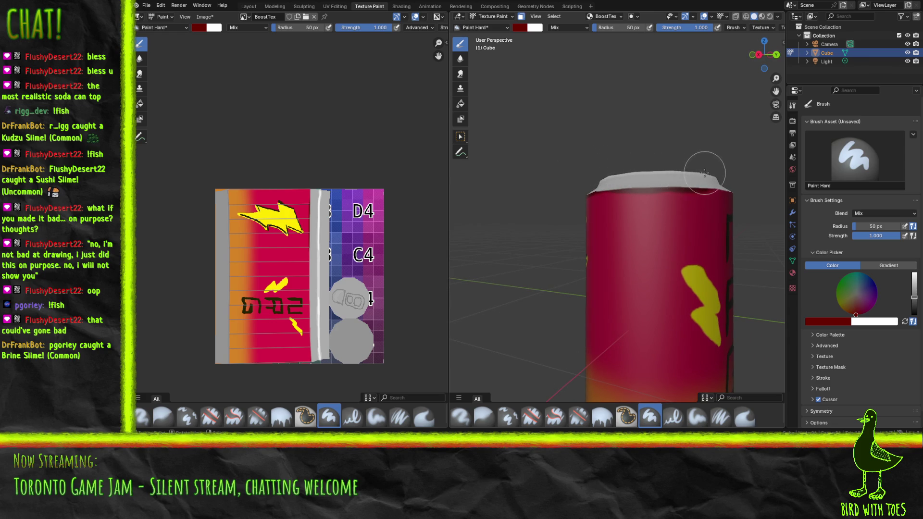
{"action": "left_click_drag", "start_coordinate": [740, 173], "coordinate": [639, 180]}
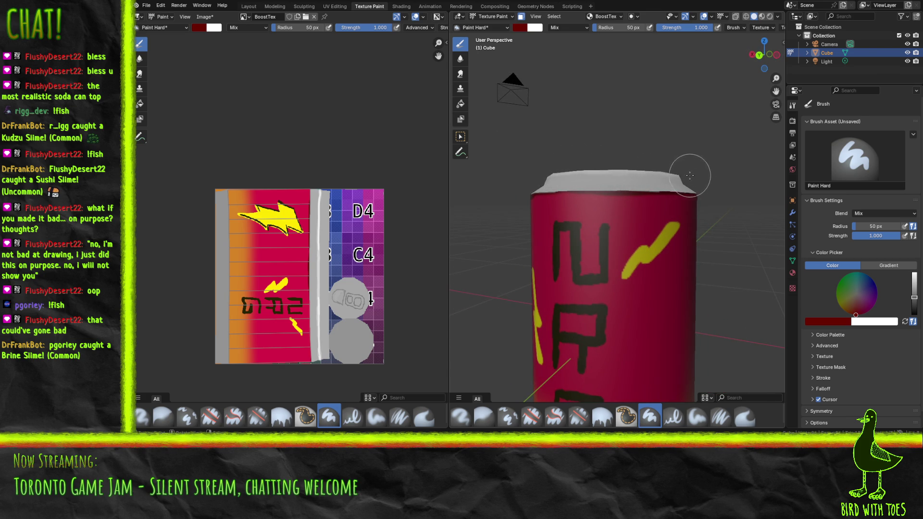
{"action": "left_click_drag", "start_coordinate": [725, 175], "coordinate": [548, 174]}
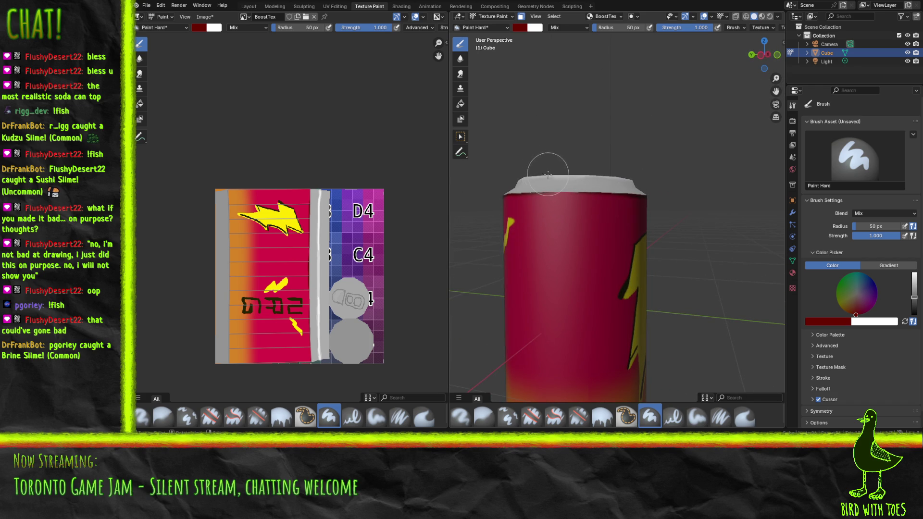
{"action": "scroll", "coordinate": [625, 180], "scroll_direction": "down", "scroll_amount": 5}
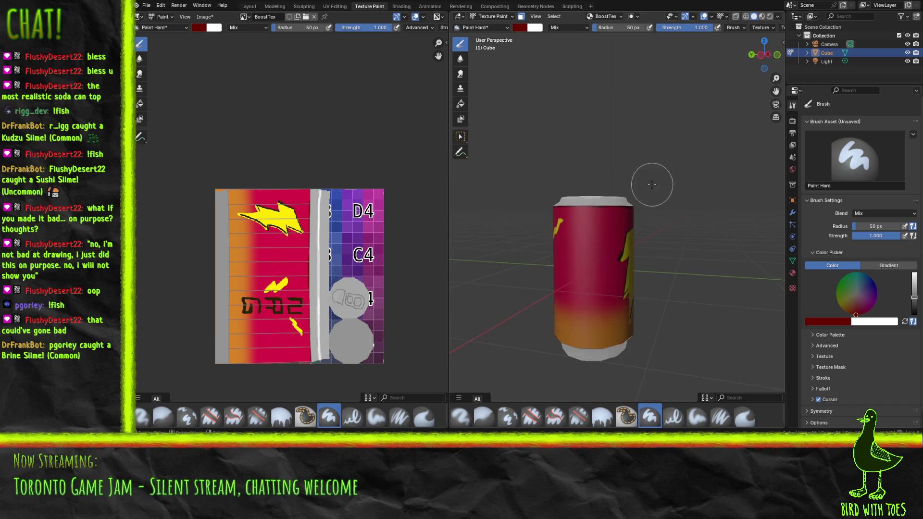
{"action": "mouse_move", "coordinate": [680, 190]}
{"action": "left_mouse_down"}
{"action": "mouse_move", "coordinate": [656, 211]}
{"action": "mouse_move", "coordinate": [640, 196]}
{"action": "left_mouse_up"}
{"action": "key", "text": "ctrl+s"}
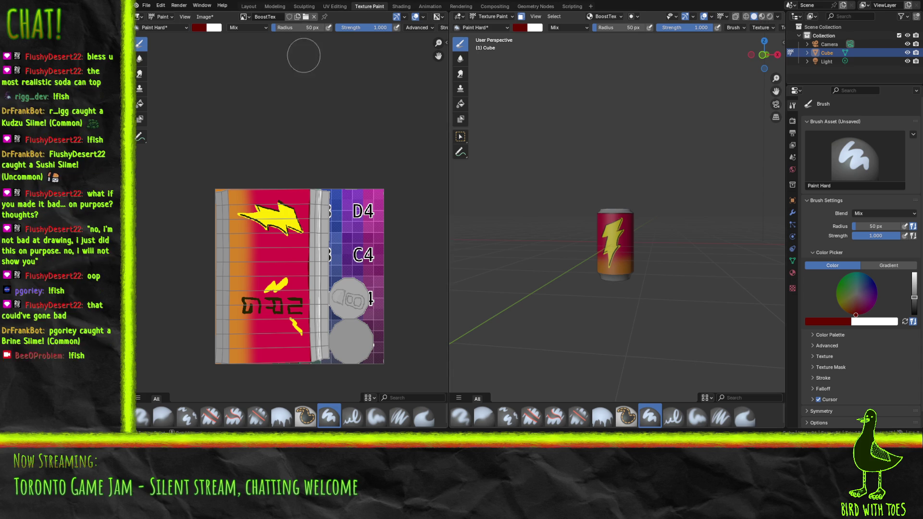
- Save the painted texture image with Alt+S and orbit to check the lettered side
{"action": "key", "text": "alt+s"}
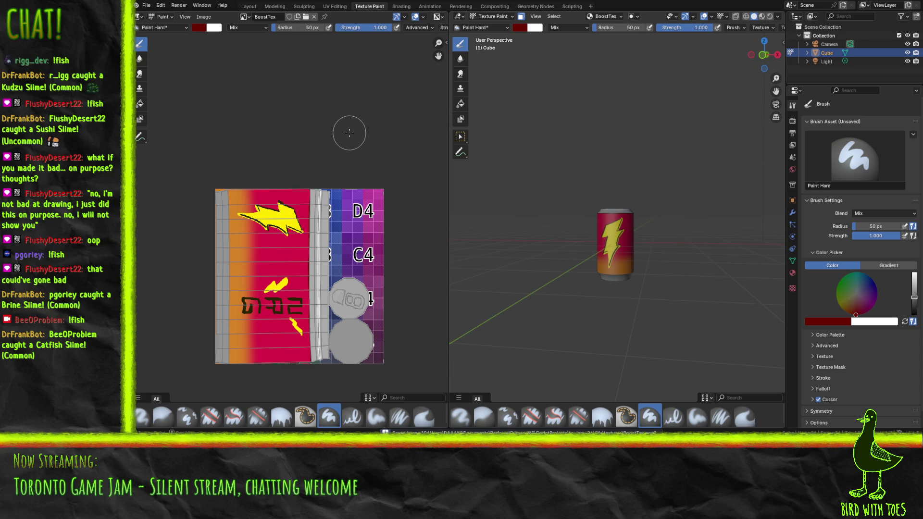
{"action": "mouse_move", "coordinate": [588, 164]}
{"action": "left_mouse_down"}
{"action": "mouse_move", "coordinate": [774, 179]}
{"action": "mouse_move", "coordinate": [713, 217]}
{"action": "left_mouse_up"}
{"action": "scroll", "coordinate": [713, 216], "scroll_direction": "up", "scroll_amount": 3}
{"action": "mouse_move", "coordinate": [714, 182]}
{"action": "left_mouse_down"}
{"action": "mouse_move", "coordinate": [636, 199]}
{"action": "mouse_move", "coordinate": [735, 206]}
{"action": "mouse_move", "coordinate": [659, 165]}
{"action": "left_mouse_up"}
{"action": "scroll", "coordinate": [711, 189], "scroll_direction": "down", "scroll_amount": 3}
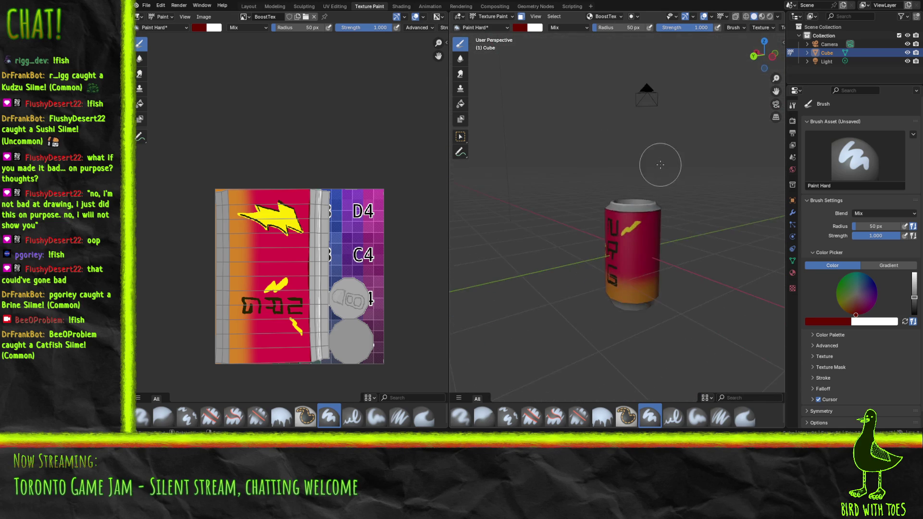
- View the can straight from the front, return to Texture Paint, and open the Animation workspace
{"action": "key", "text": "Tab"}
{"action": "key", "text": "KP_1"}
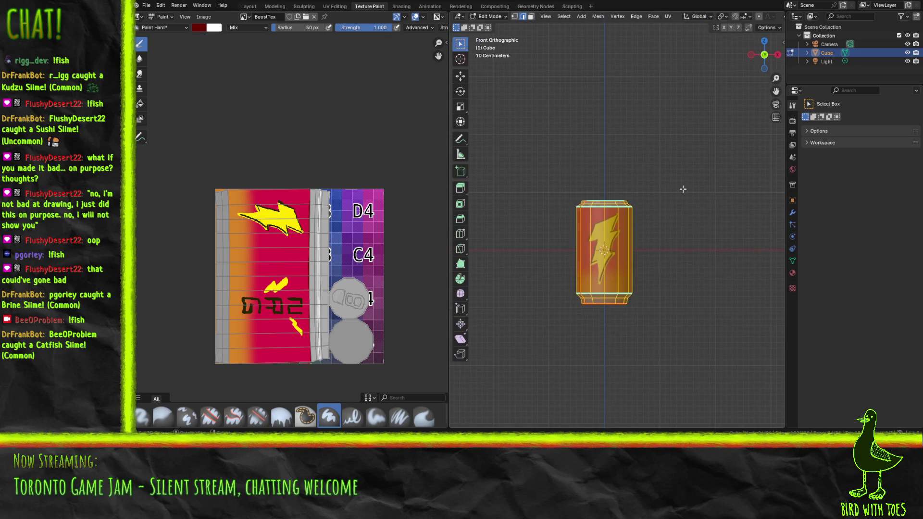
{"action": "scroll", "coordinate": [682, 189], "scroll_direction": "up", "scroll_amount": 2}
{"action": "scroll", "coordinate": [682, 188], "scroll_direction": "up", "scroll_amount": 1}
{"action": "key", "text": "Tab"}
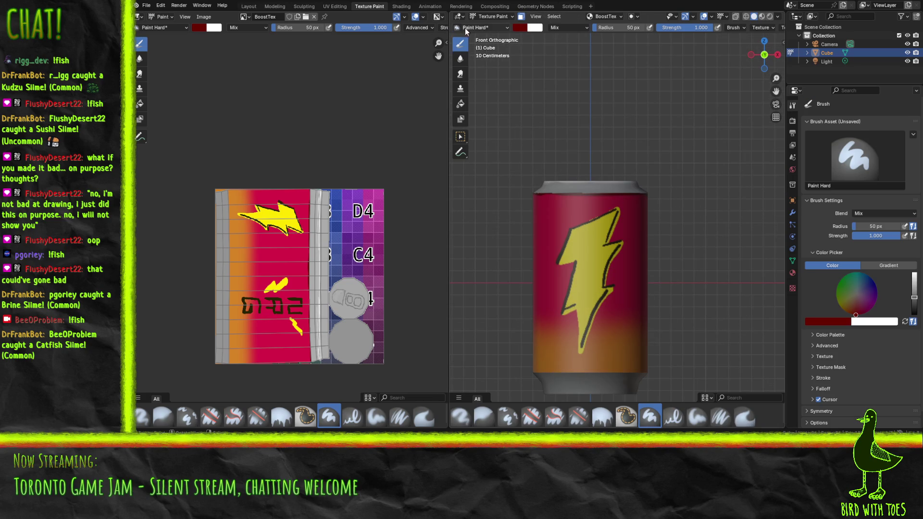
{"action": "left_click", "coordinate": [429, 6]}
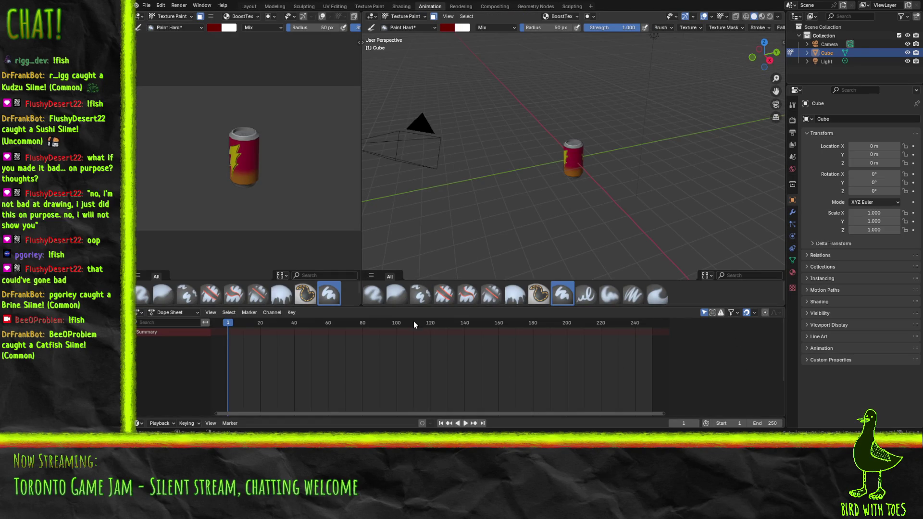
- Switch the lower Dope Sheet editor to Action Editor mode
{"action": "left_click", "coordinate": [170, 313]}
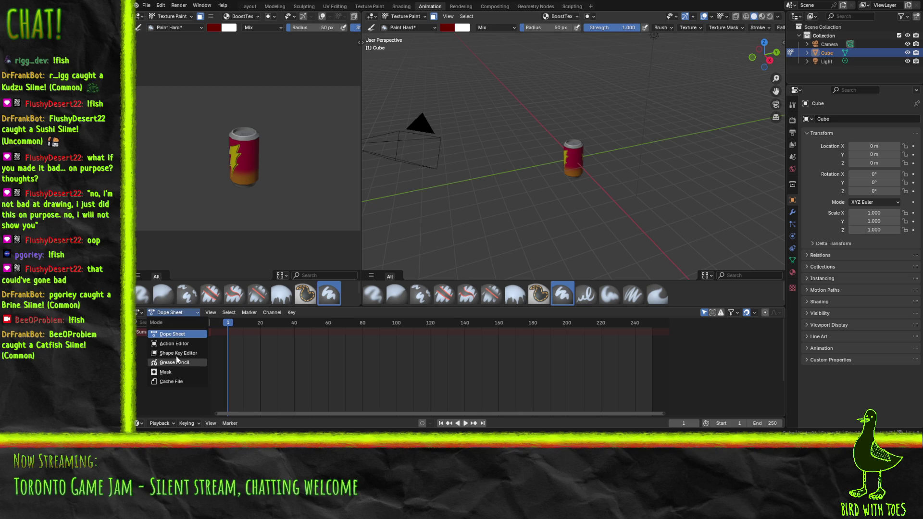
{"action": "left_click", "coordinate": [178, 342]}
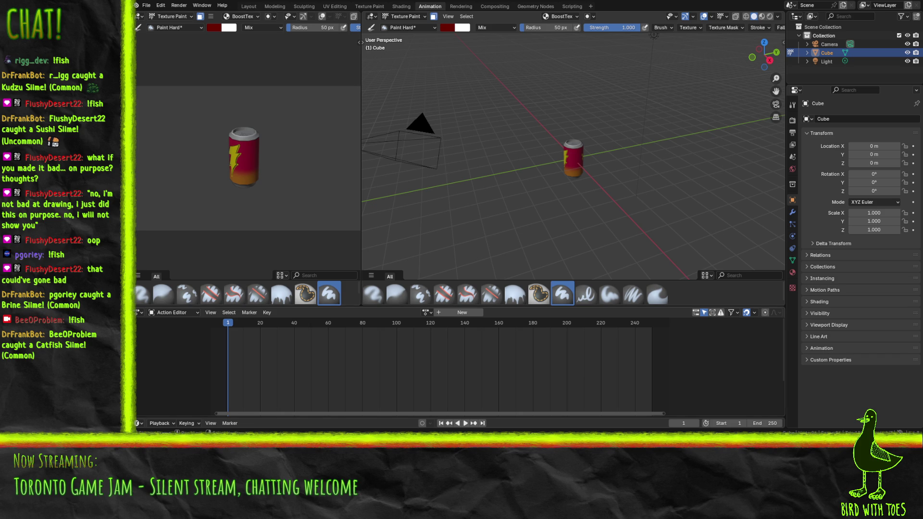
- Create a new action for the can with a manual frame range ending at frame 30
{"action": "left_click", "coordinate": [449, 313]}
{"action": "type", "text": "Speen"}
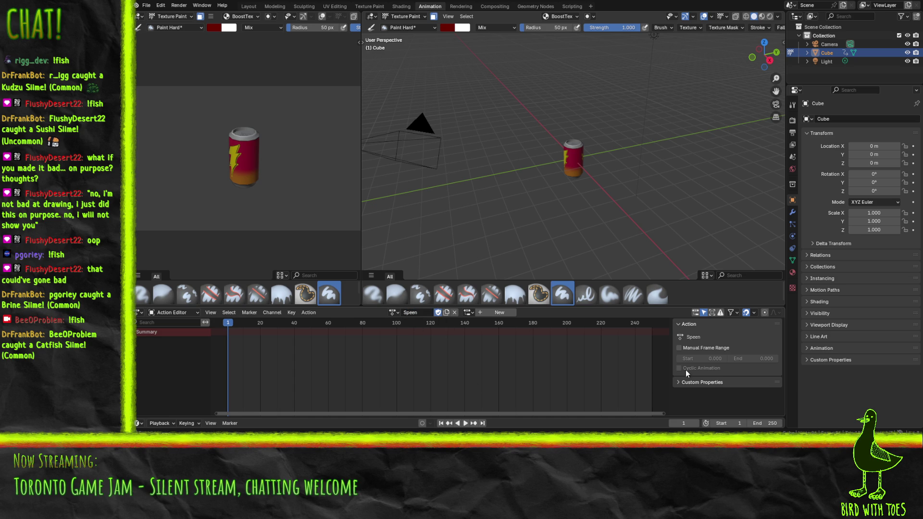
{"action": "left_click", "coordinate": [702, 348]}
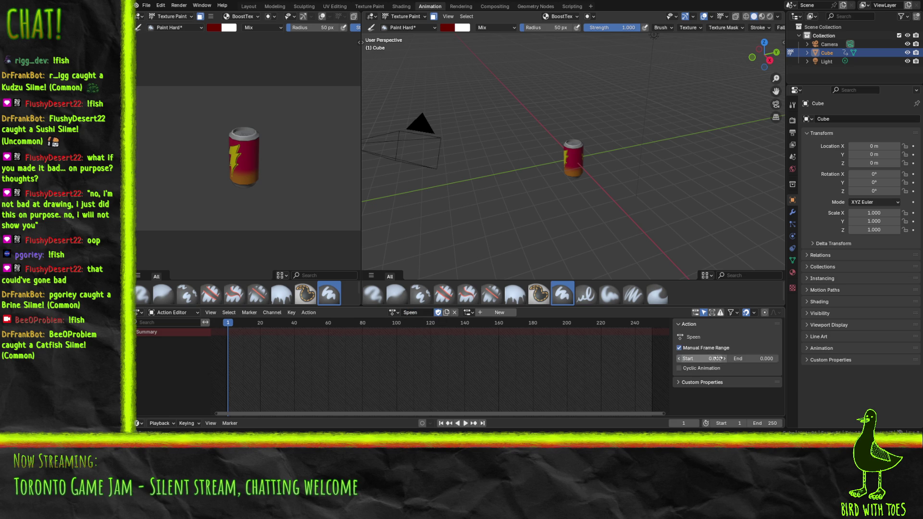
{"action": "left_click", "coordinate": [762, 359]}
{"action": "type", "text": "30"}
{"action": "key", "text": "Return"}
- Set the scene's end frame to 30
{"action": "left_click", "coordinate": [768, 421]}
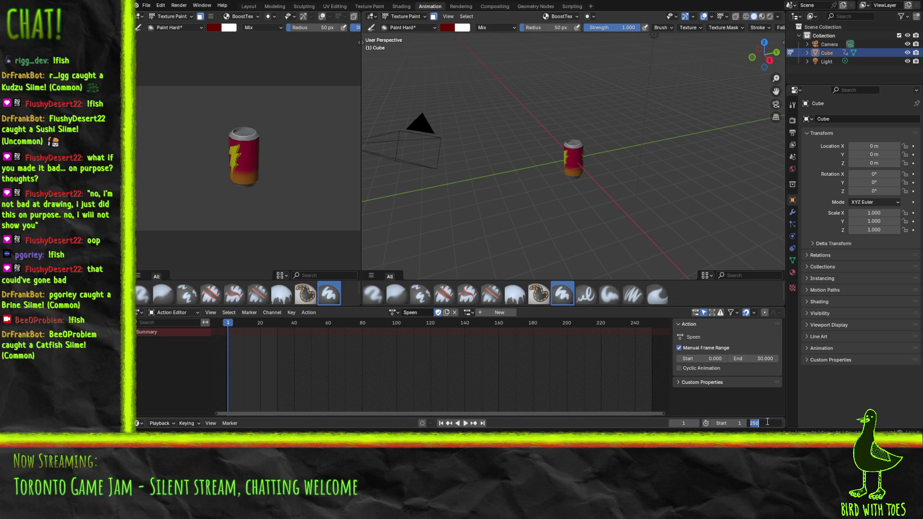
{"action": "type", "text": "30"}
{"action": "key", "text": "Return"}
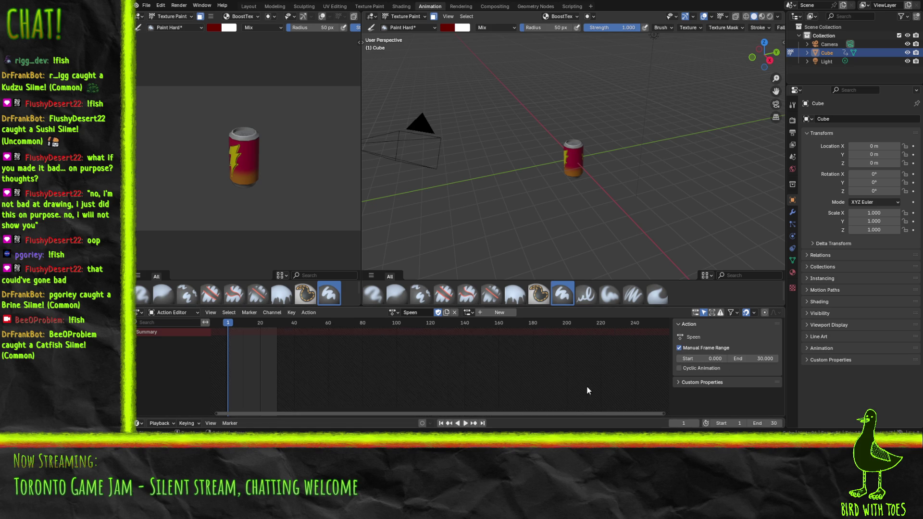
{"action": "mouse_move", "coordinate": [571, 191]}
{"action": "left_mouse_down"}
{"action": "mouse_move", "coordinate": [586, 169]}
{"action": "mouse_move", "coordinate": [554, 177]}
{"action": "left_mouse_up"}
- Show the can in Material Preview shading from the front orthographic view
{"action": "scroll", "coordinate": [554, 177], "scroll_direction": "up", "scroll_amount": 4}
{"action": "key", "text": "Tab"}
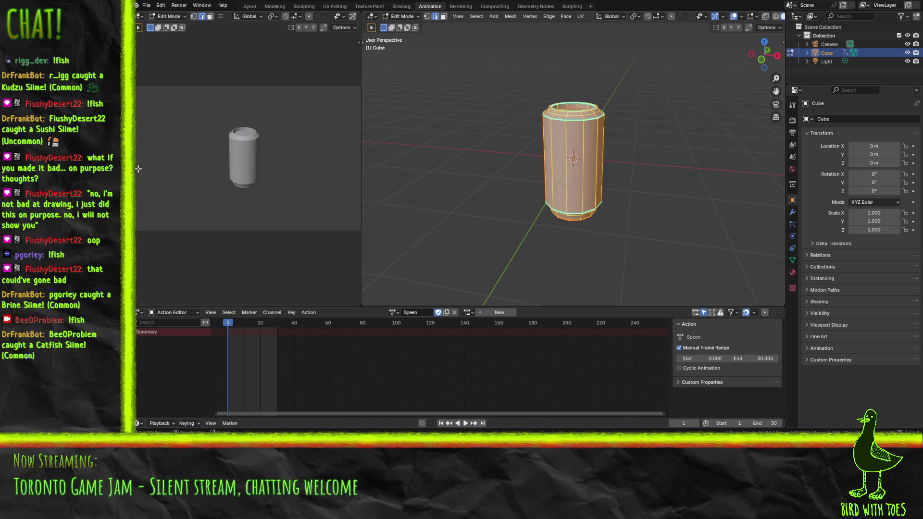
{"action": "key", "text": "z"}
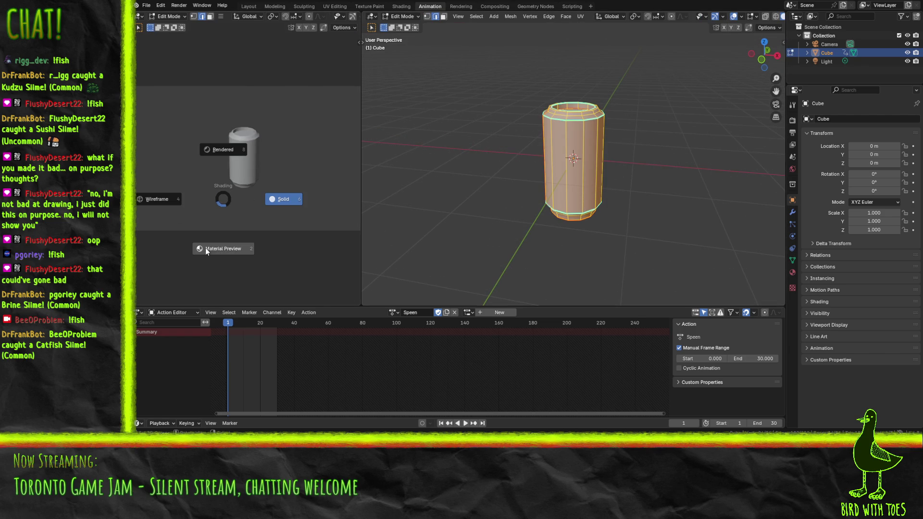
{"action": "left_click", "coordinate": [206, 249]}
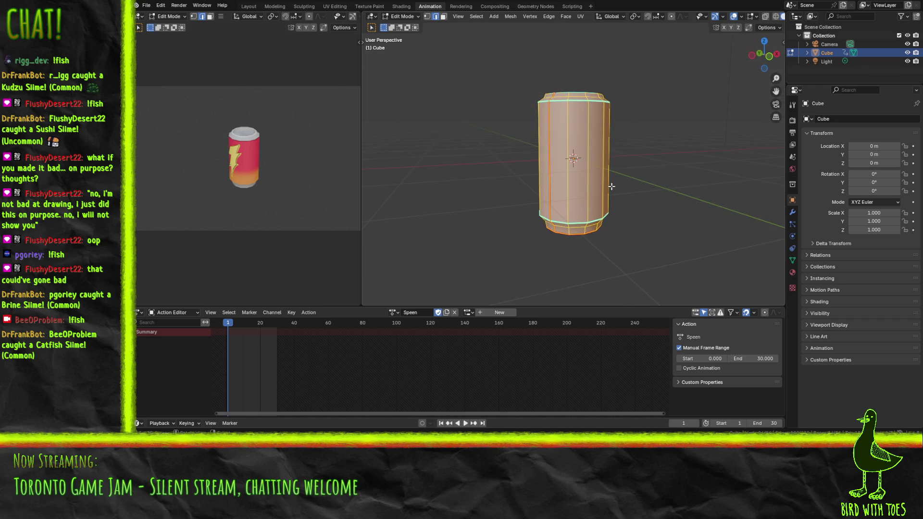
{"action": "key", "text": "KP_1"}
{"action": "scroll", "coordinate": [611, 186], "scroll_direction": "down", "scroll_amount": 4}
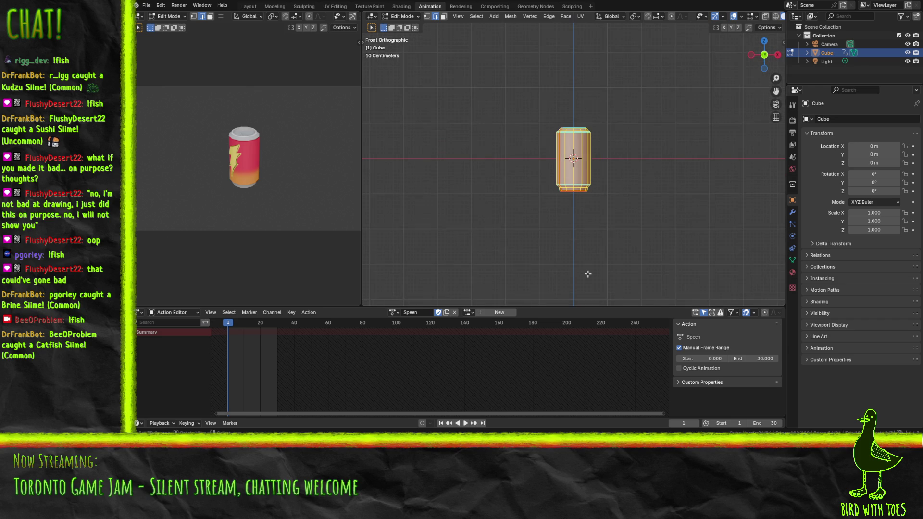
- Return to Object Mode and raise the can 2 m along Z
{"action": "left_click", "coordinate": [404, 16]}
{"action": "left_click", "coordinate": [400, 25]}
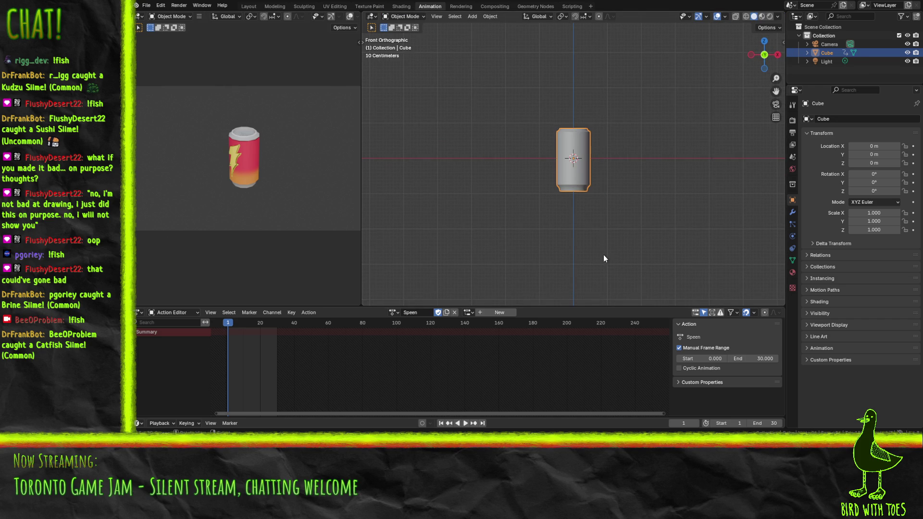
{"action": "key", "text": "g"}
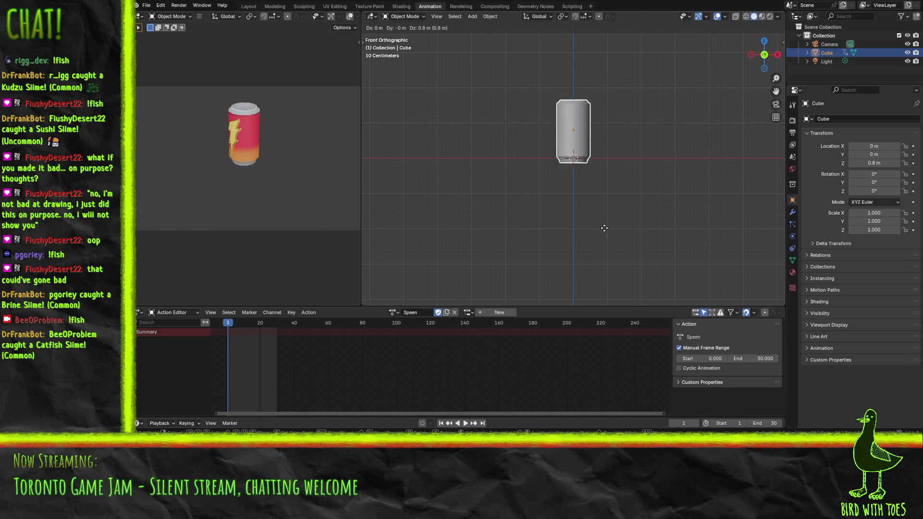
{"action": "key", "text": "Escape"}
{"action": "scroll", "coordinate": [603, 221], "scroll_direction": "down", "scroll_amount": 2}
{"action": "key", "text": "g"}
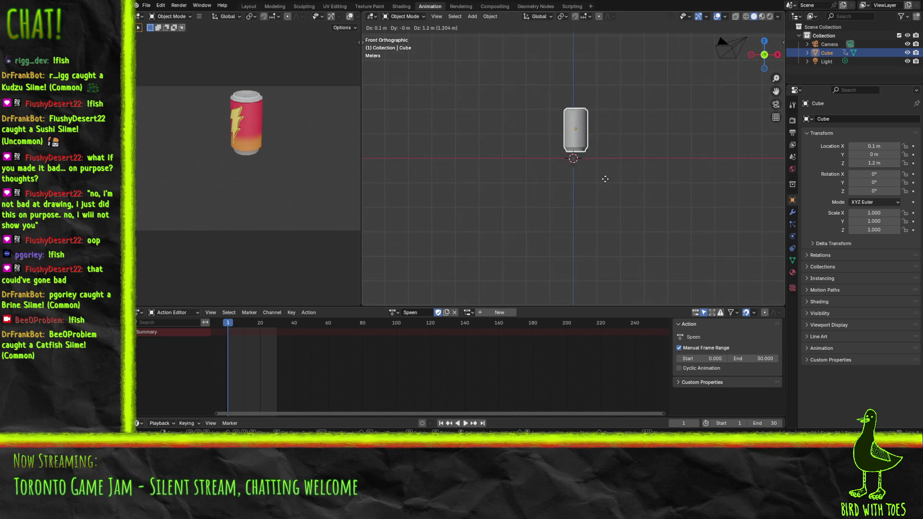
{"action": "key", "text": "Return"}
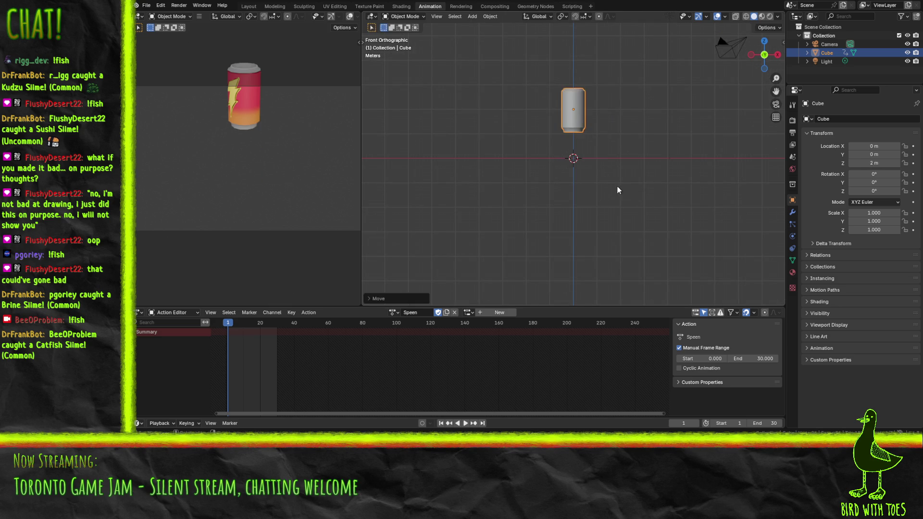
- Tilt the can 20° about the Y axis
{"action": "key", "text": "r"}
{"action": "key", "text": "x"}
{"action": "key", "text": "Escape"}
{"action": "type", "text": "rz30"}
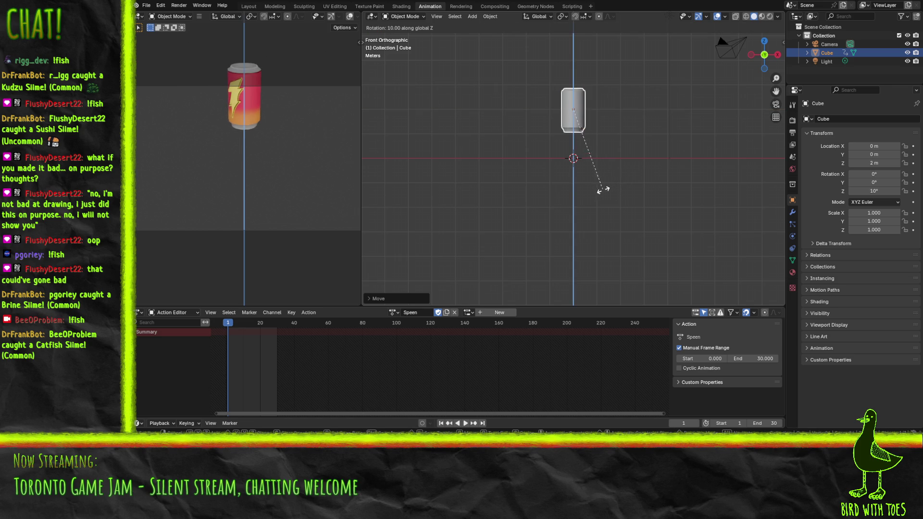
{"action": "key", "text": "BackSpace"}
{"action": "key", "text": "BackSpace"}
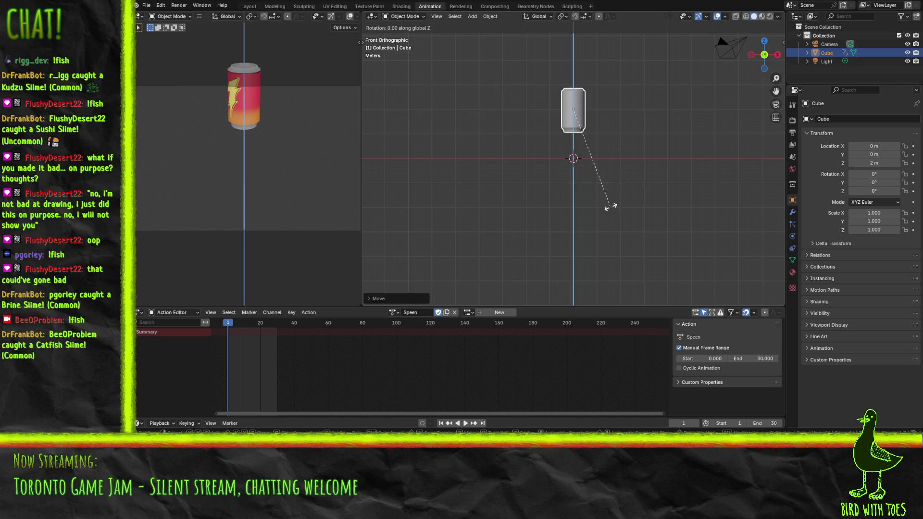
{"action": "key", "text": "r"}
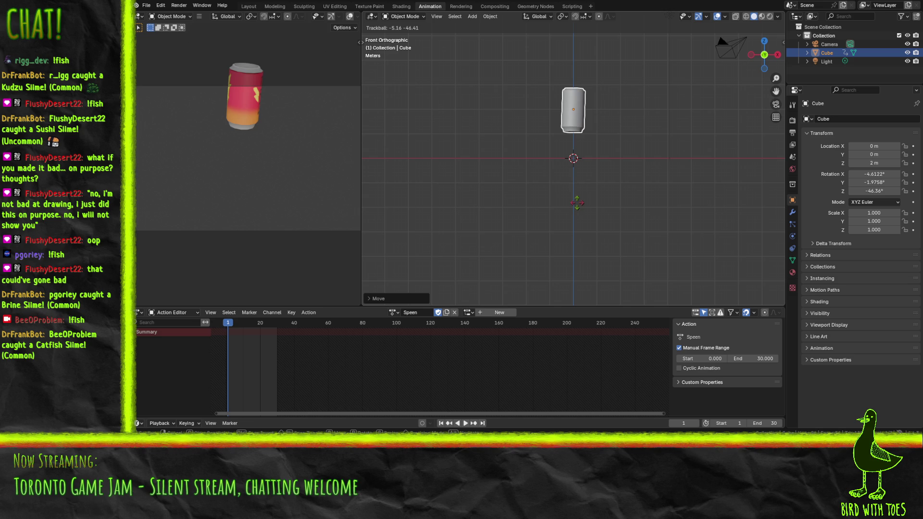
{"action": "key", "text": "Escape"}
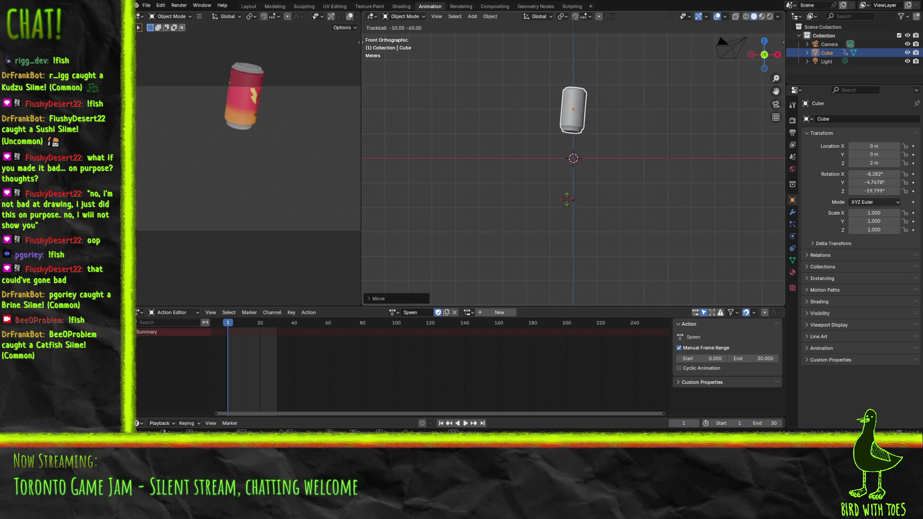
{"action": "key", "text": "r"}
{"action": "key", "text": "y"}
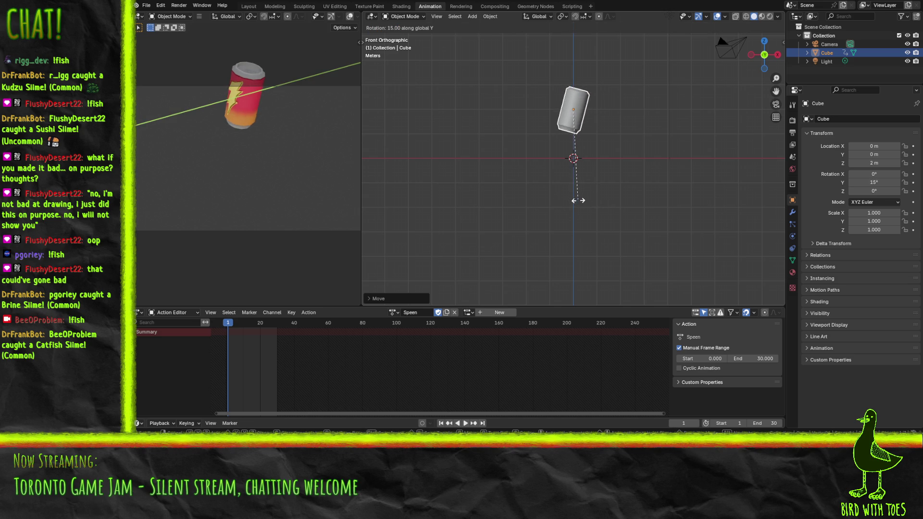
{"action": "key", "text": "Return"}
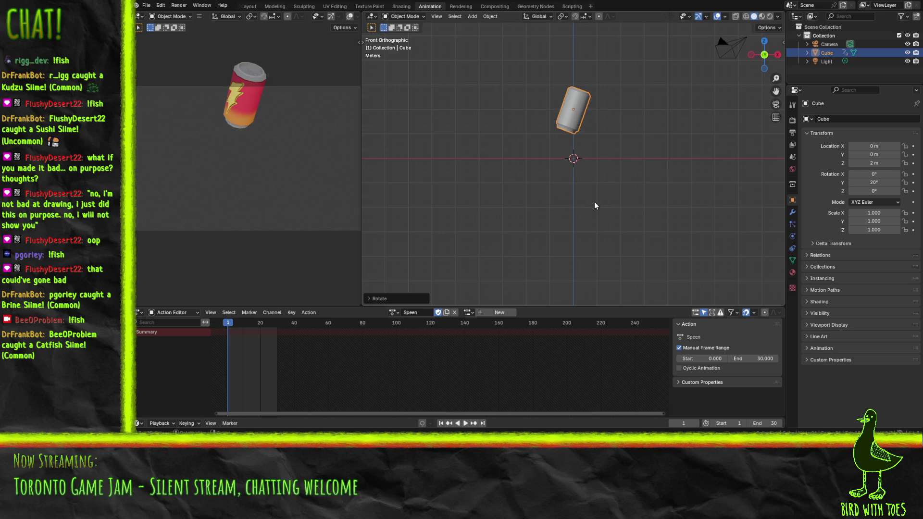
- Keyframe the can's pose at frame 1 and advance playback to frame 30
{"action": "key", "text": "i"}
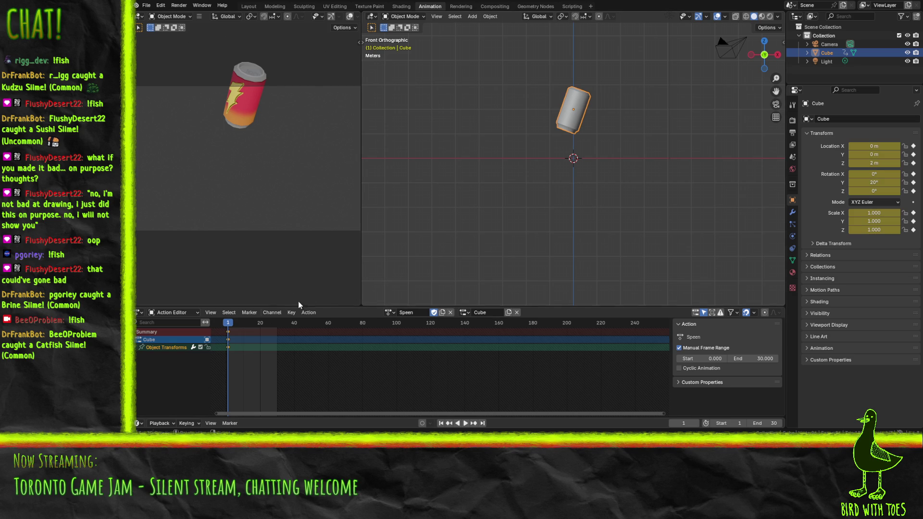
{"action": "key", "text": "space"}
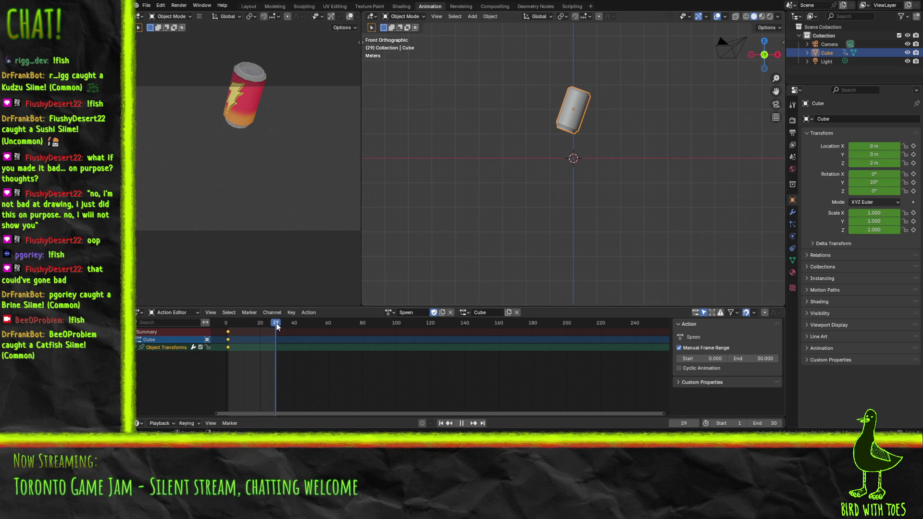
{"action": "key", "text": "space"}
- Spin the can a full 360° around Z and keyframe it at frame 30
{"action": "key", "text": "r"}
{"action": "key", "text": "Escape"}
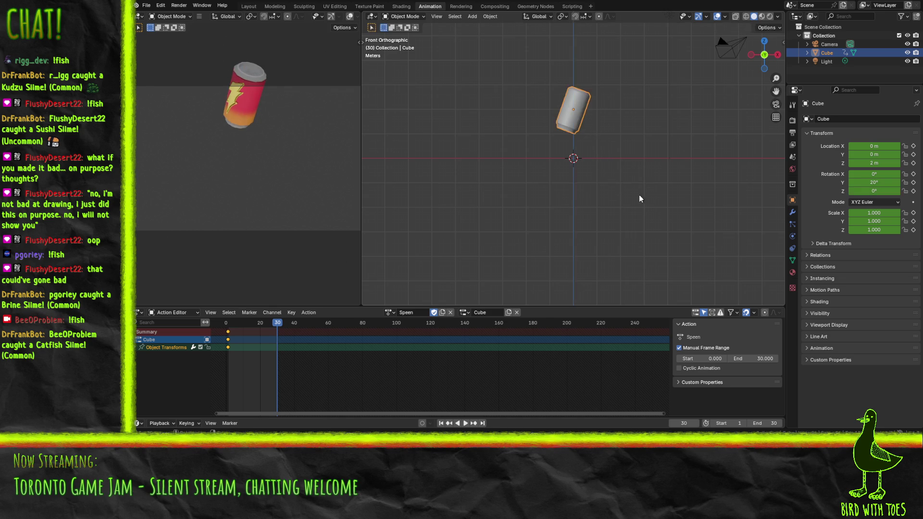
{"action": "key", "text": "r"}
{"action": "key", "text": "z"}
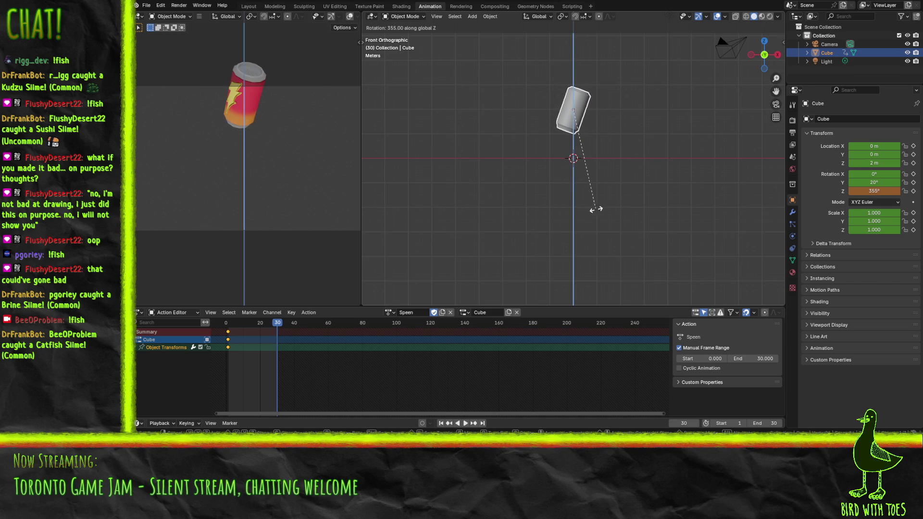
{"action": "left_click", "coordinate": [589, 212]}
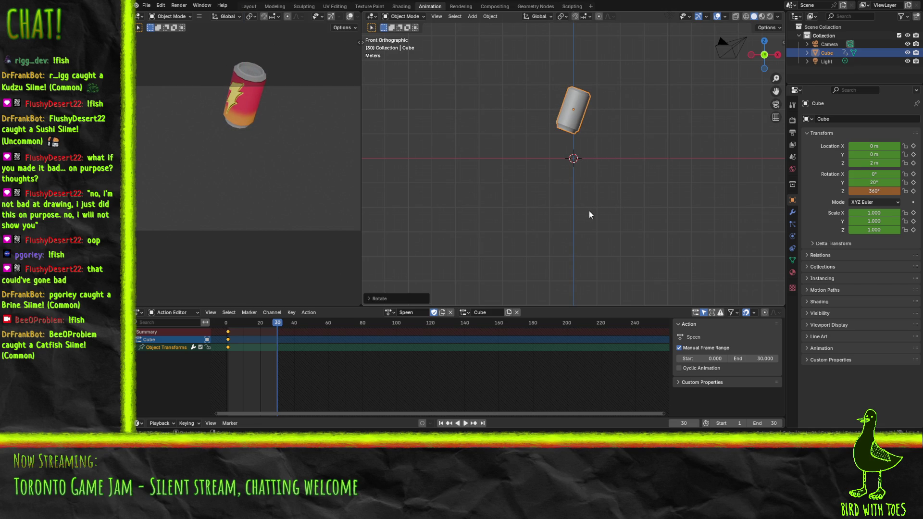
{"action": "key", "text": "i"}
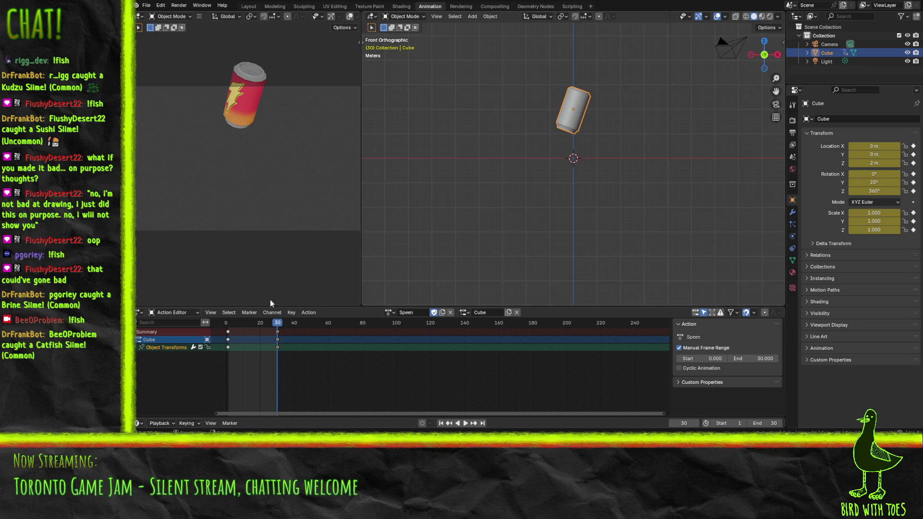
- Play the spin from the start, then scrub to around frame 14
{"action": "left_click", "coordinate": [225, 319]}
{"action": "key", "text": "space"}
{"action": "key", "text": "space"}
{"action": "left_click", "coordinate": [464, 424]}
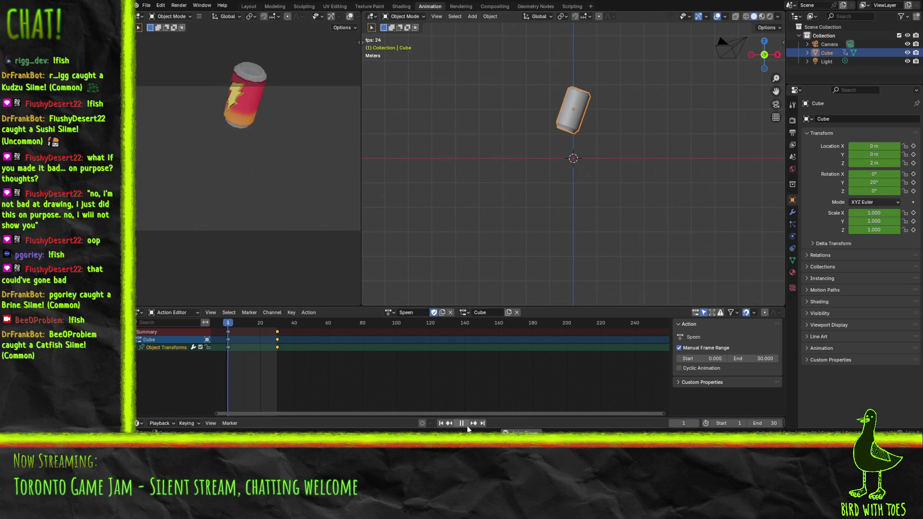
{"action": "left_click", "coordinate": [461, 423]}
{"action": "key", "text": "space"}
{"action": "left_click_drag", "start_coordinate": [233, 323], "coordinate": [250, 322]}
- Keyframe the can raised to 2.4 m at frame 15
{"action": "key", "text": "space"}
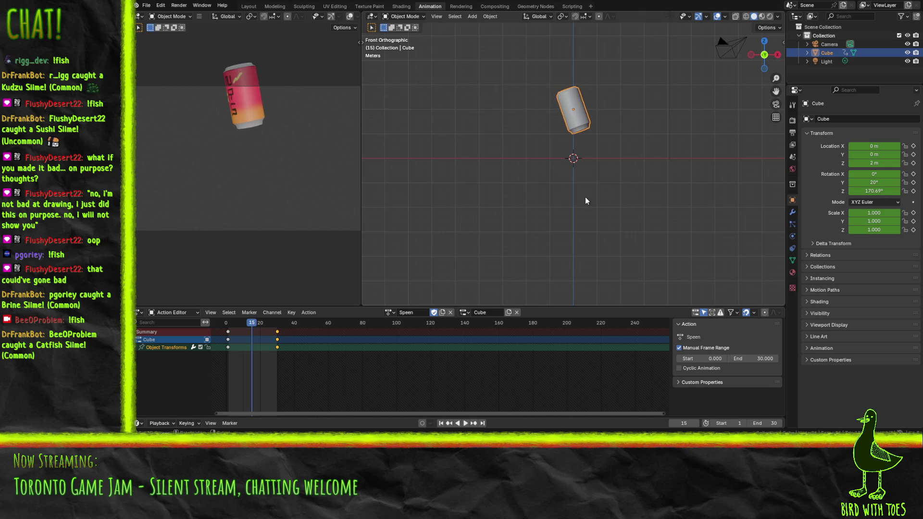
{"action": "key", "text": "i"}
{"action": "key", "text": "g"}
{"action": "key", "text": "z"}
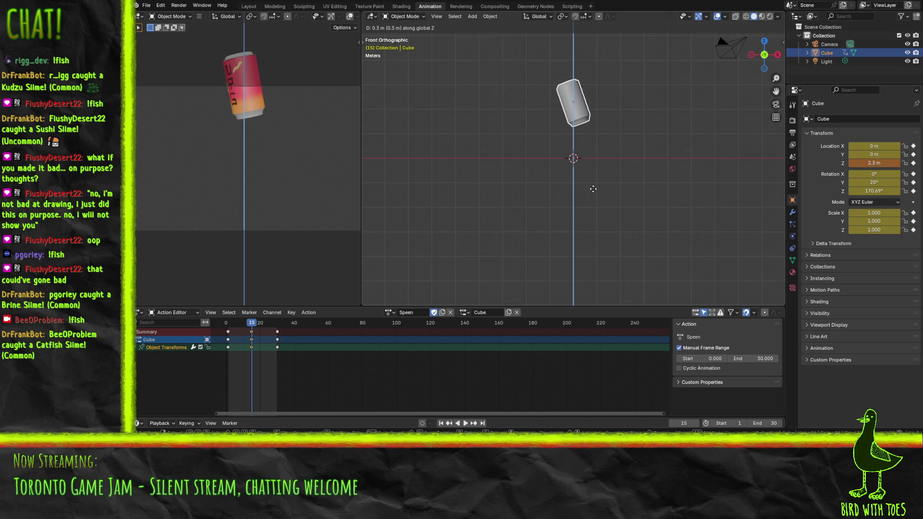
{"action": "left_click", "coordinate": [595, 186]}
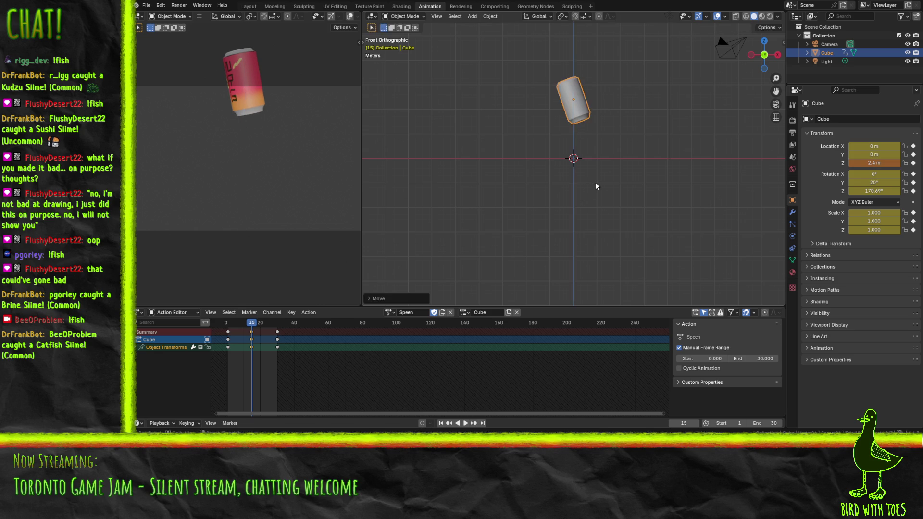
{"action": "key", "text": "i"}
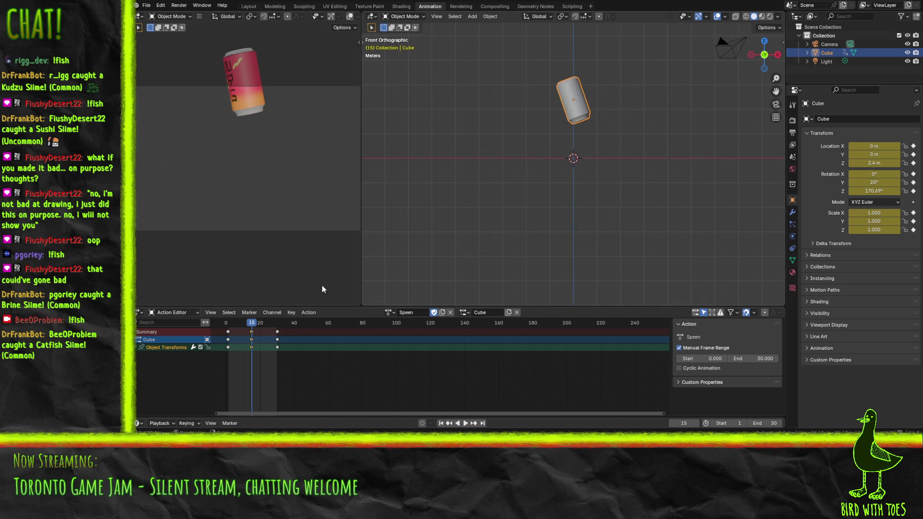
- Preview the hop, stop playback, and step back to frame 28
{"action": "left_click", "coordinate": [465, 424]}
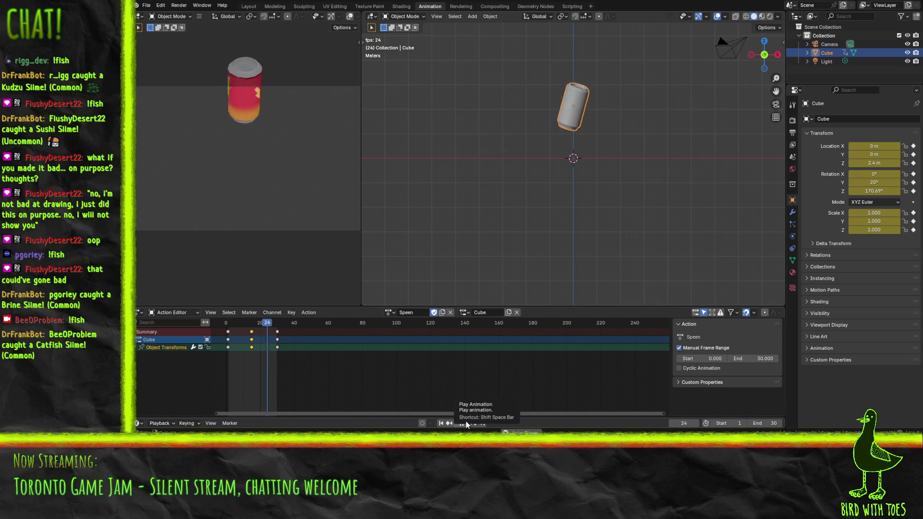
{"action": "key", "text": "space"}
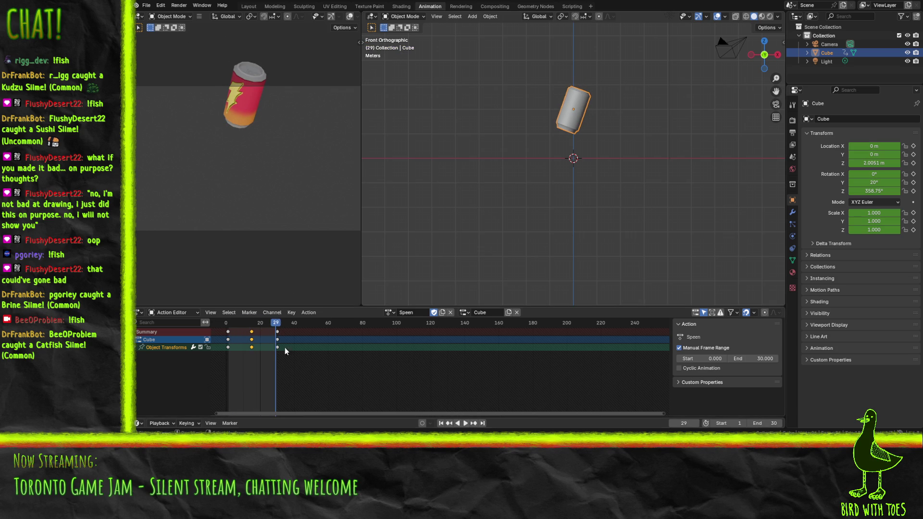
{"action": "scroll", "coordinate": [235, 341], "scroll_direction": "left", "scroll_amount": 5}
{"action": "scroll", "coordinate": [426, 362], "scroll_direction": "up", "scroll_amount": 2}
{"action": "key", "text": "Left"}
{"action": "scroll", "coordinate": [428, 349], "scroll_direction": "up", "scroll_amount": 6}
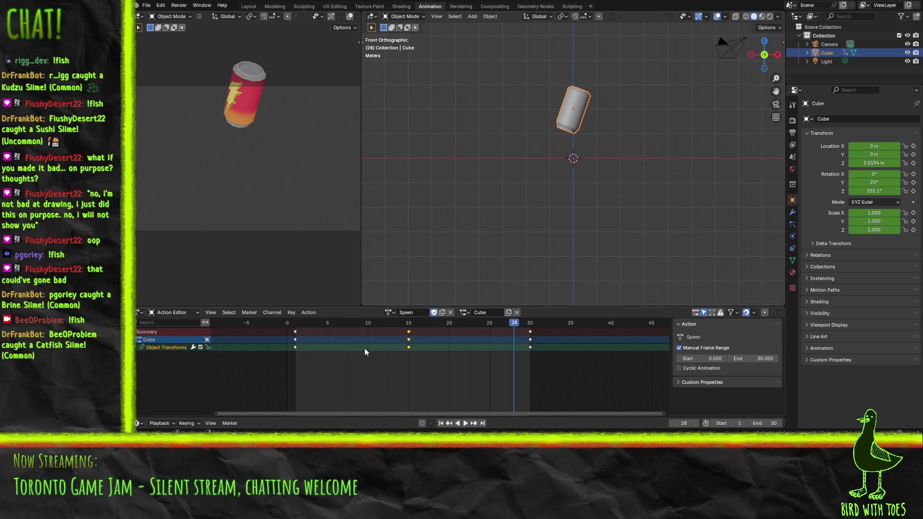
- Change the animation editor to the Graph Editor showing frames 0 to 24
{"action": "left_click", "coordinate": [168, 313]}
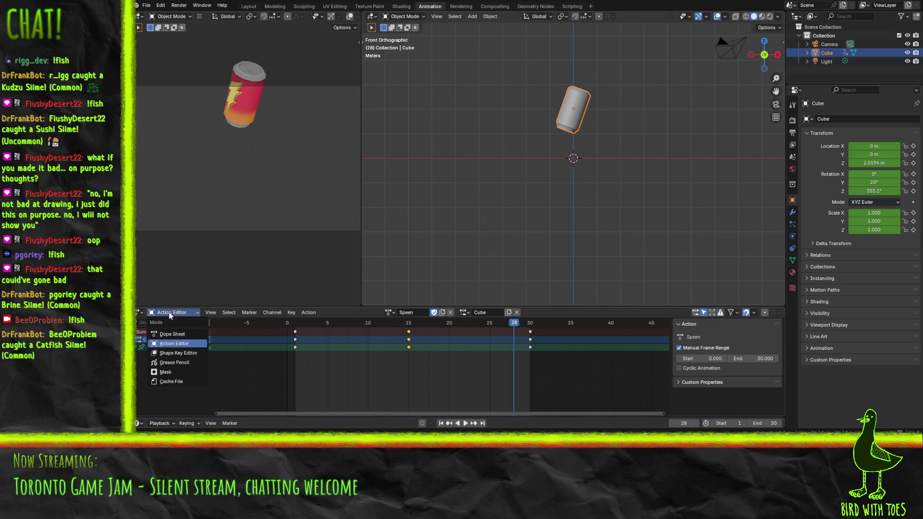
{"action": "left_click", "coordinate": [182, 341]}
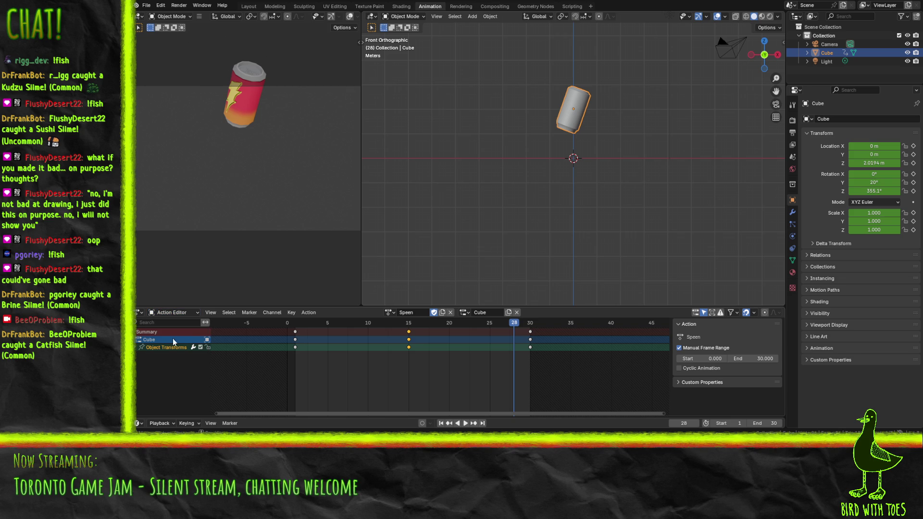
{"action": "left_click", "coordinate": [154, 422]}
{"action": "left_click", "coordinate": [162, 423]}
{"action": "left_click", "coordinate": [141, 313]}
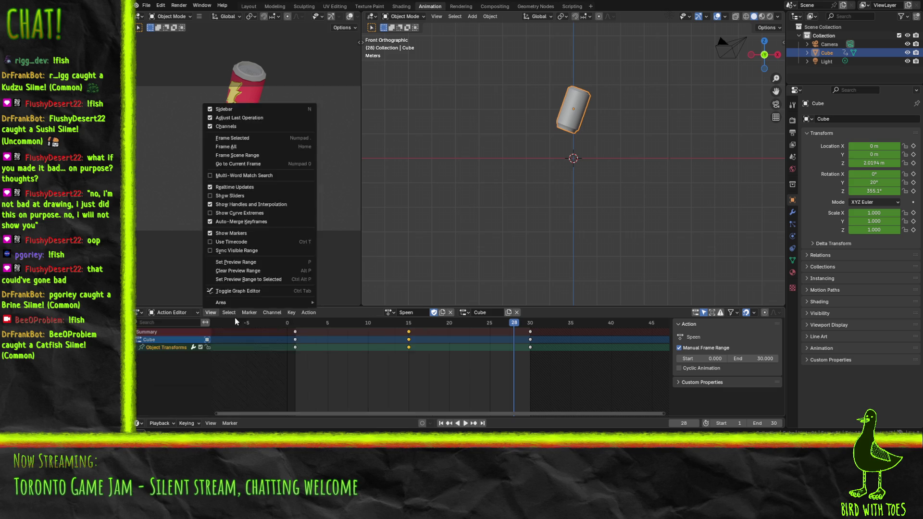
{"action": "left_click", "coordinate": [139, 313]}
{"action": "left_click", "coordinate": [140, 313]}
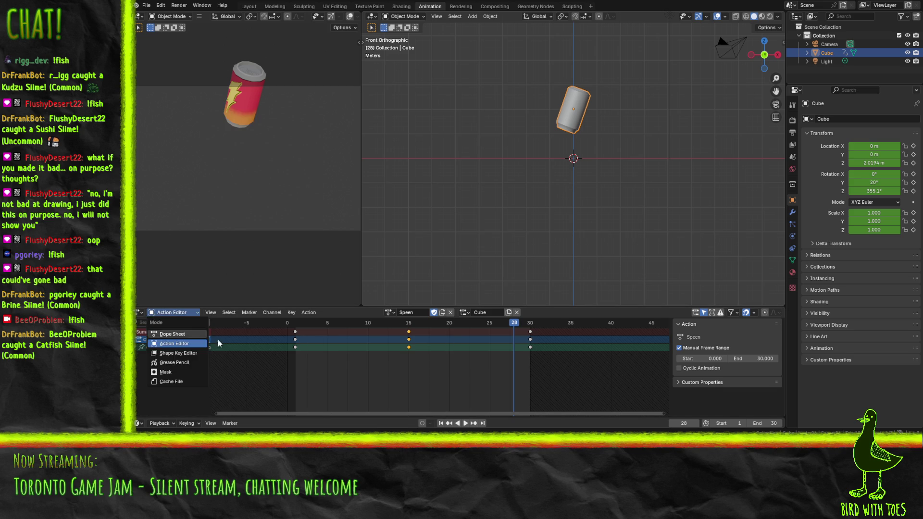
{"action": "left_click", "coordinate": [140, 314]}
{"action": "left_click", "coordinate": [255, 354]}
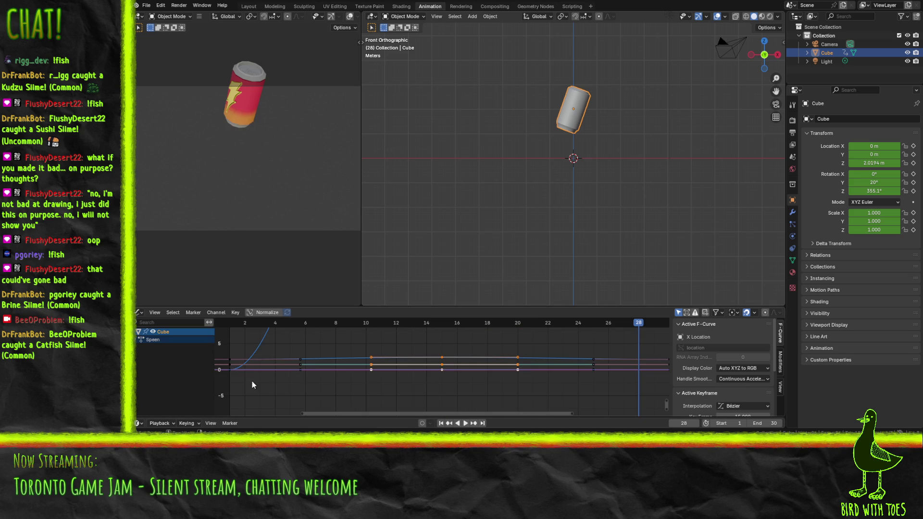
{"action": "left_click_drag", "start_coordinate": [370, 359], "coordinate": [438, 359]}
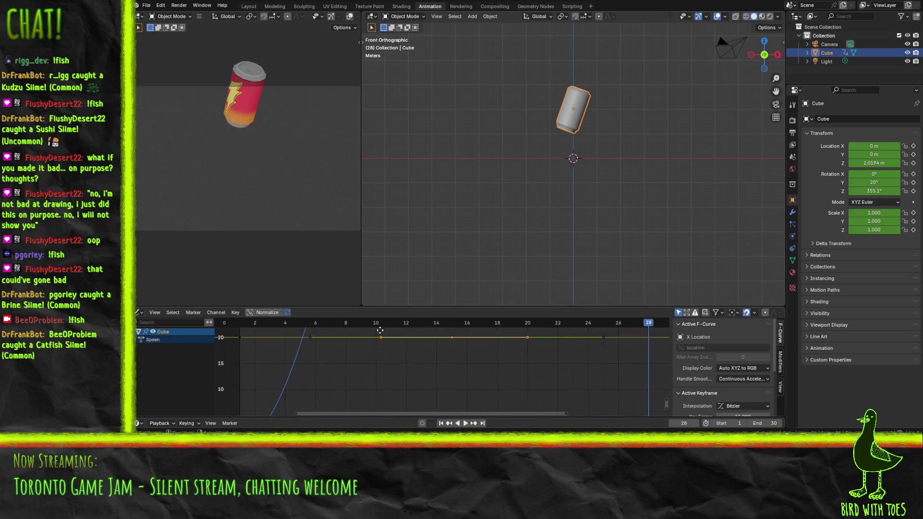
- Jump to frame 1 and expand the Speen action's Object Transforms channels
{"action": "left_click", "coordinate": [296, 362]}
{"action": "key", "text": "shift+Left"}
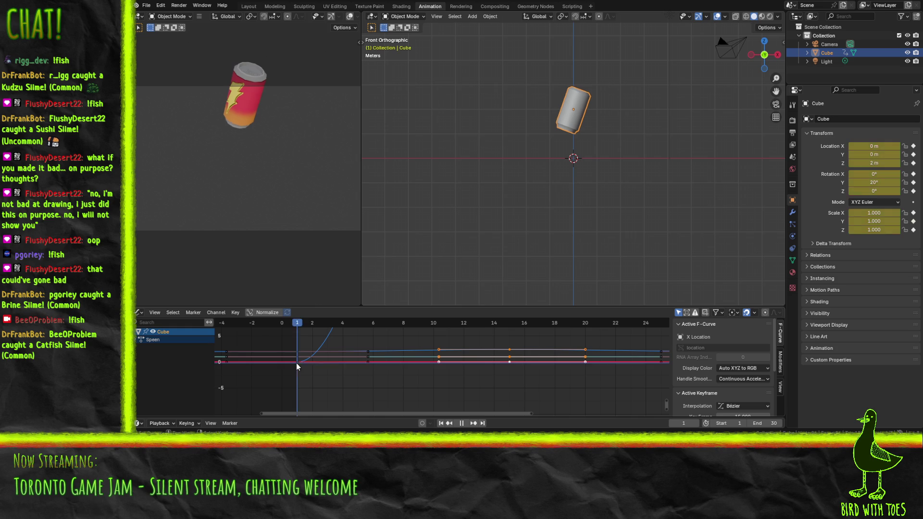
{"action": "left_click", "coordinate": [298, 362]}
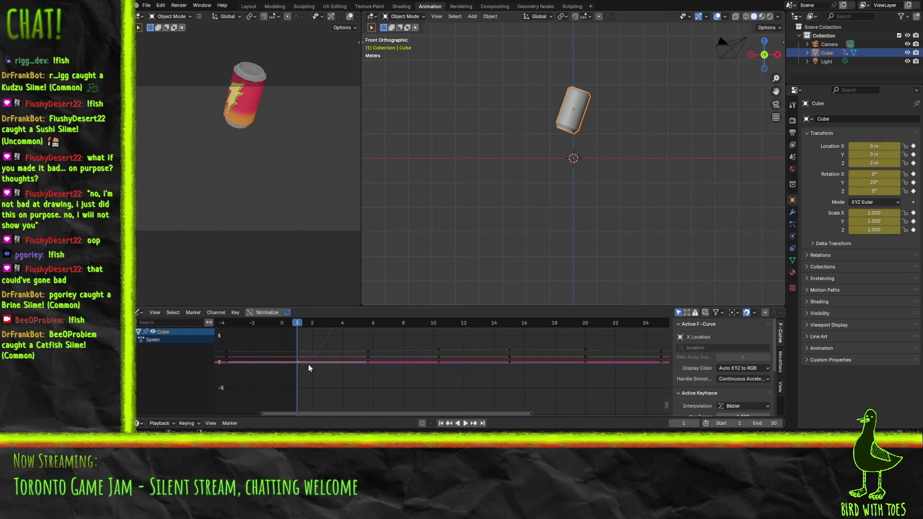
{"action": "left_click", "coordinate": [317, 361]}
{"action": "scroll", "coordinate": [320, 370], "scroll_direction": "up", "scroll_amount": 1}
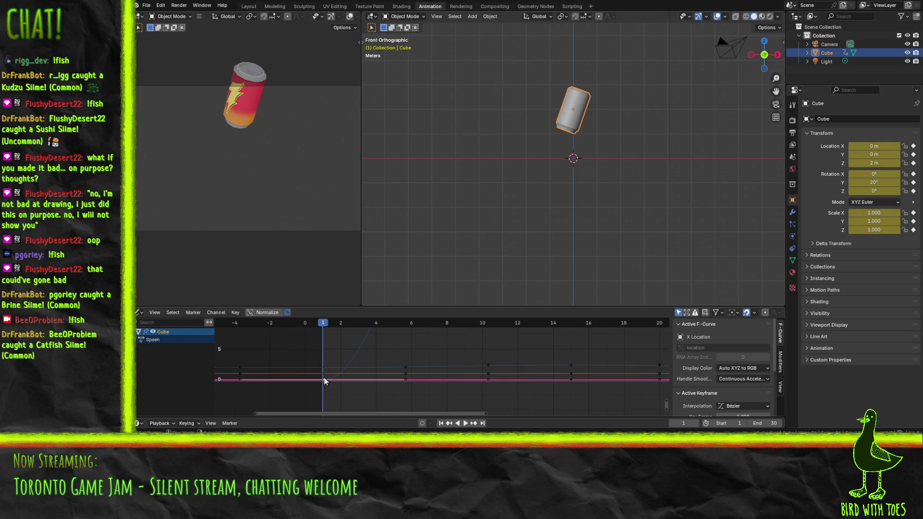
{"action": "left_click", "coordinate": [323, 380]}
{"action": "left_click", "coordinate": [323, 380]}
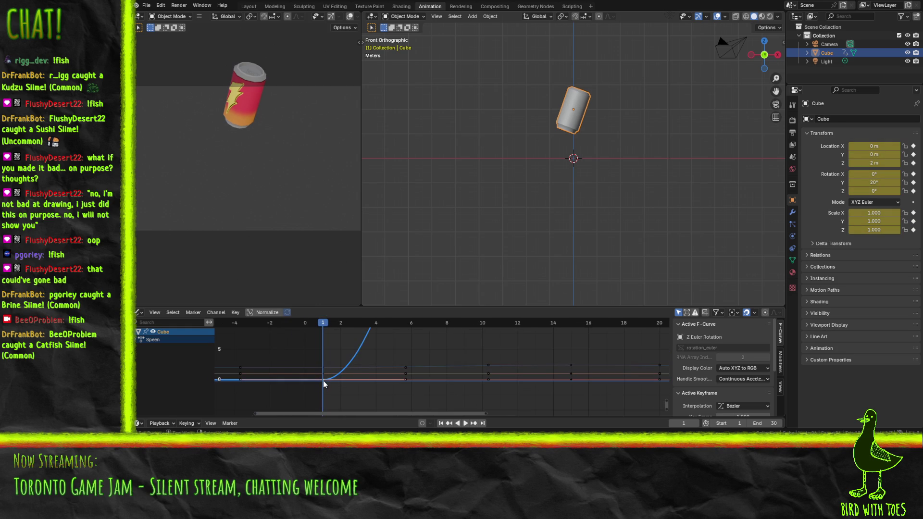
{"action": "left_click", "coordinate": [139, 340]}
{"action": "left_click", "coordinate": [139, 347]}
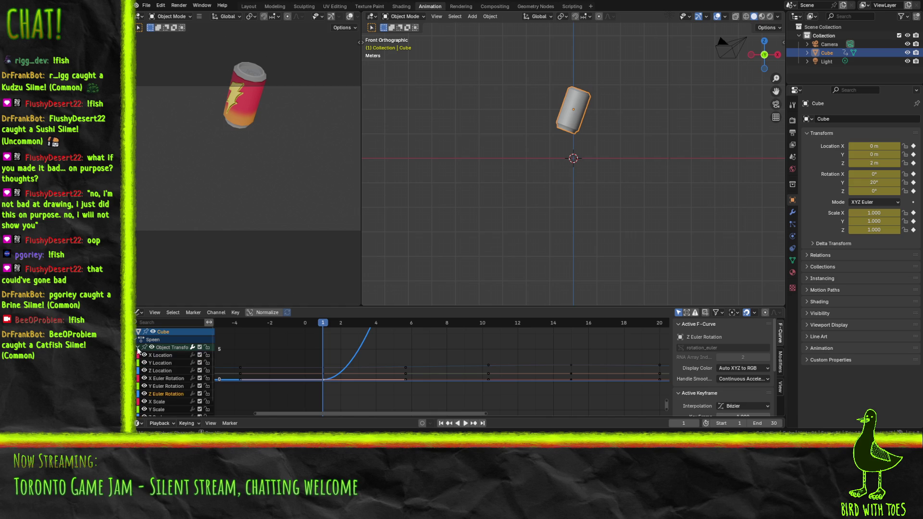
- Disable the X, Y, Z Location and the Scale channels
{"action": "left_click", "coordinate": [199, 354]}
{"action": "left_click", "coordinate": [199, 363]}
{"action": "left_click", "coordinate": [199, 371]}
{"action": "left_click", "coordinate": [200, 401]}
{"action": "left_click", "coordinate": [200, 409]}
{"action": "scroll", "coordinate": [199, 407], "scroll_direction": "down", "scroll_amount": 1}
{"action": "left_click", "coordinate": [199, 405]}
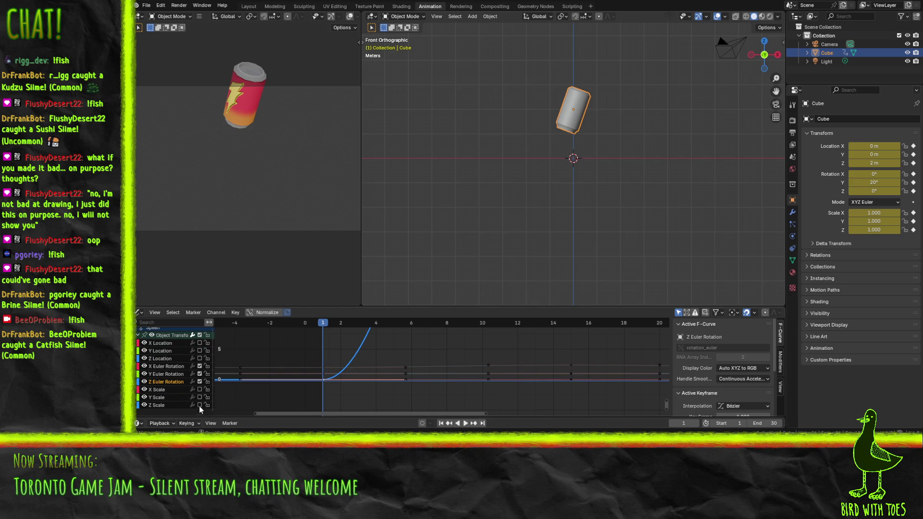
{"action": "left_click", "coordinate": [199, 404]}
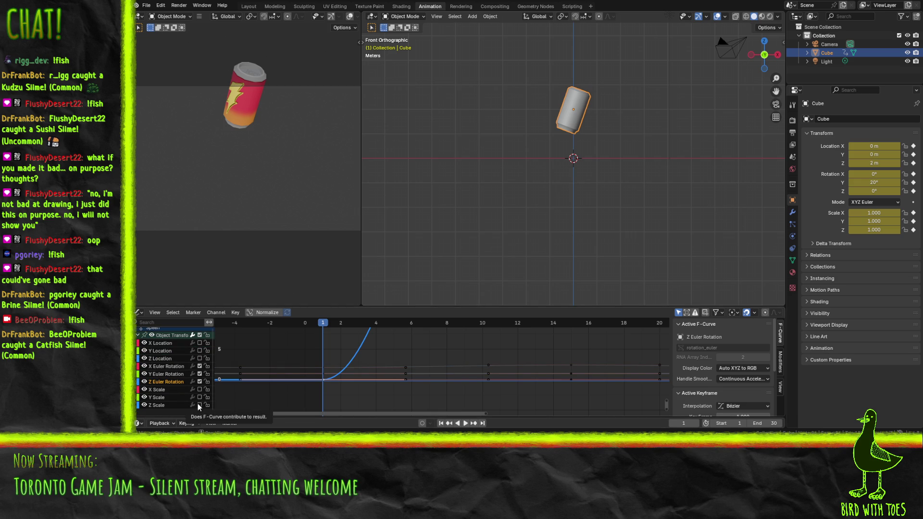
{"action": "left_click_drag", "start_coordinate": [207, 405], "coordinate": [207, 390]}
- Set the current frame to 0 and move a Z Euler Rotation keyframe point
{"action": "scroll", "coordinate": [208, 382], "scroll_direction": "up", "scroll_amount": 2}
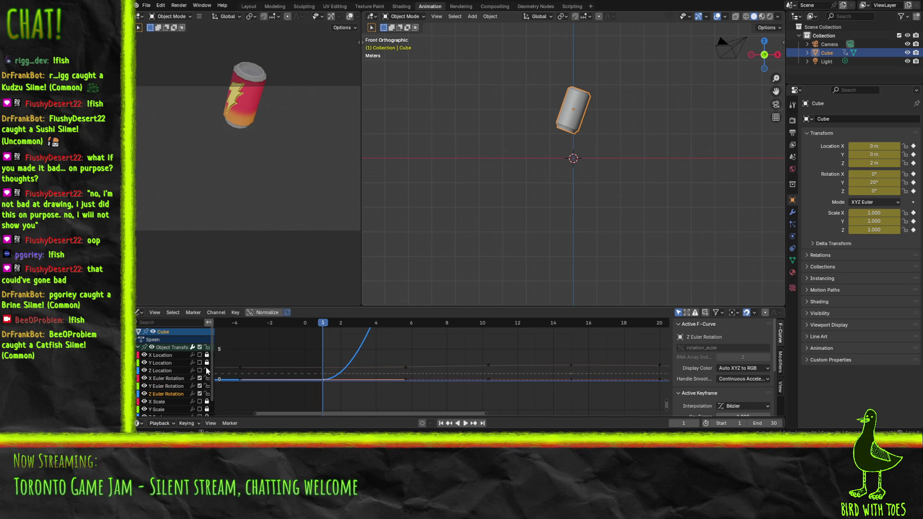
{"action": "scroll", "coordinate": [335, 393], "scroll_direction": "down", "scroll_amount": 5}
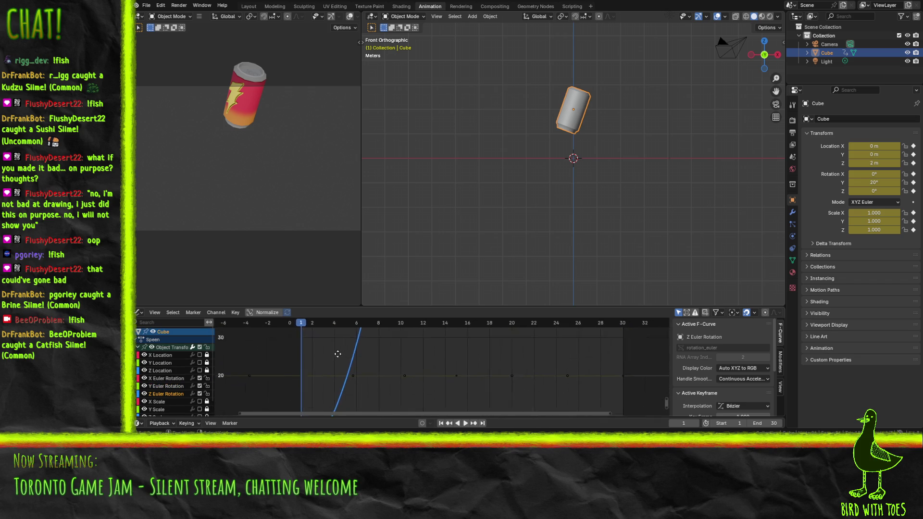
{"action": "scroll", "coordinate": [356, 355], "scroll_direction": "down", "scroll_amount": 4}
{"action": "scroll", "coordinate": [428, 366], "scroll_direction": "down", "scroll_amount": 4}
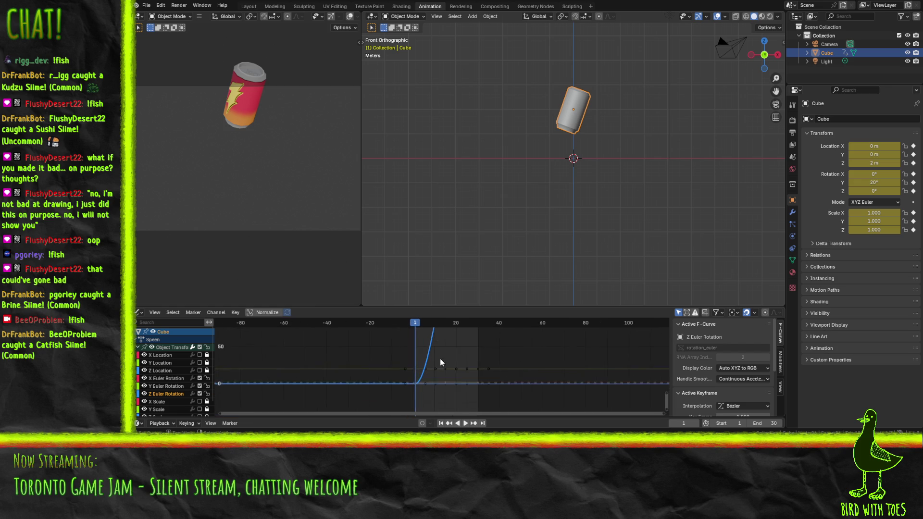
{"action": "left_click", "coordinate": [409, 371]}
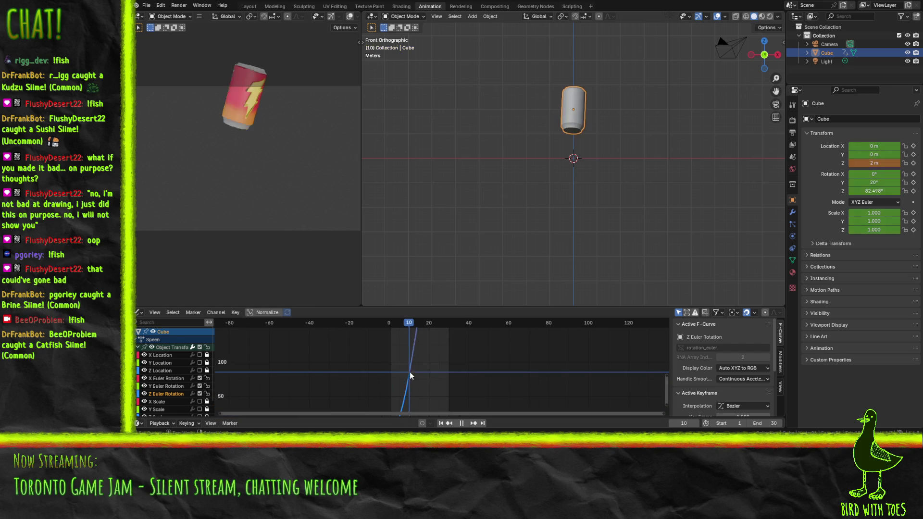
{"action": "left_click", "coordinate": [390, 376]}
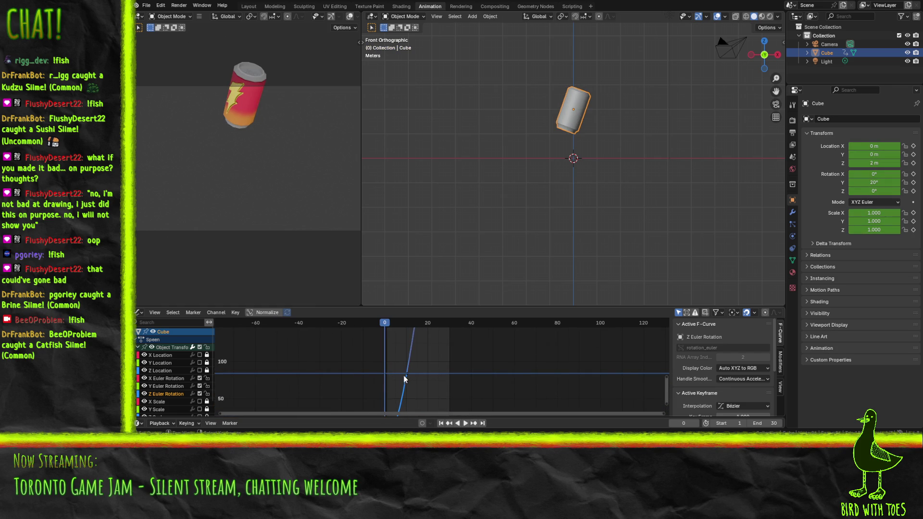
{"action": "left_click_drag", "start_coordinate": [407, 377], "coordinate": [380, 405]}
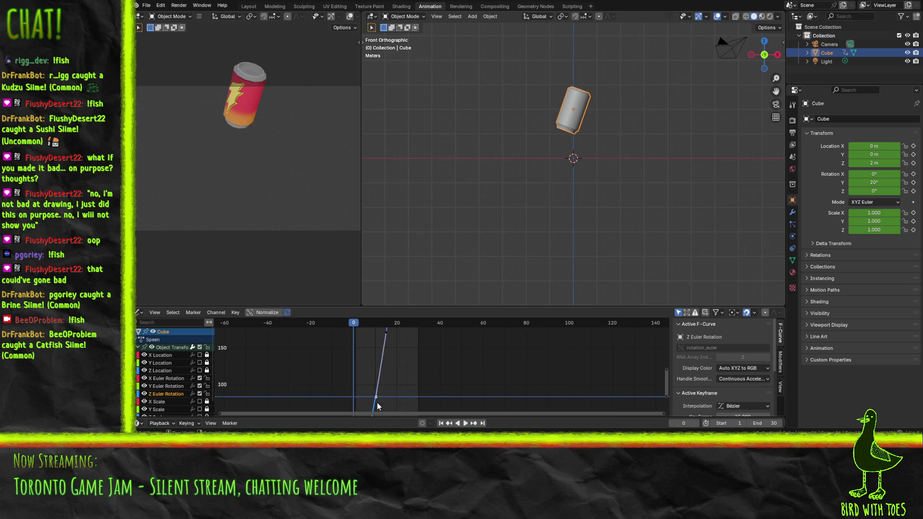
{"action": "key", "text": "g"}
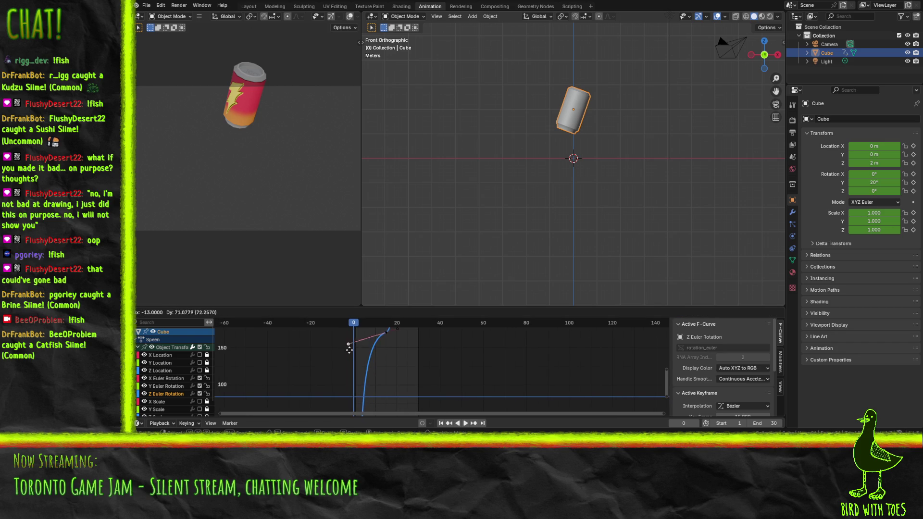
{"action": "left_click", "coordinate": [377, 404]}
{"action": "left_click_drag", "start_coordinate": [376, 404], "coordinate": [366, 323]}
{"action": "left_click", "coordinate": [353, 382]}
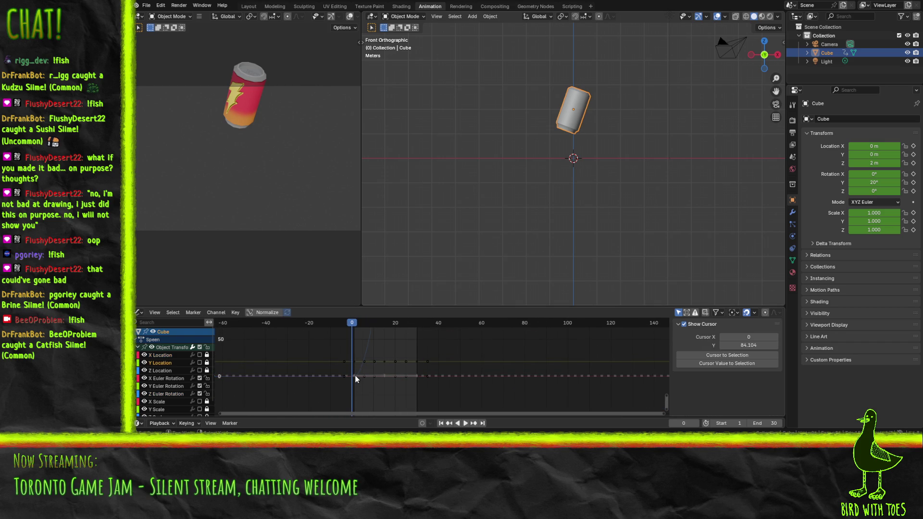
- Hide the Location and X, Y, Z Scale curves, leaving rotation curves visible
{"action": "scroll", "coordinate": [350, 376], "scroll_direction": "up", "scroll_amount": 5}
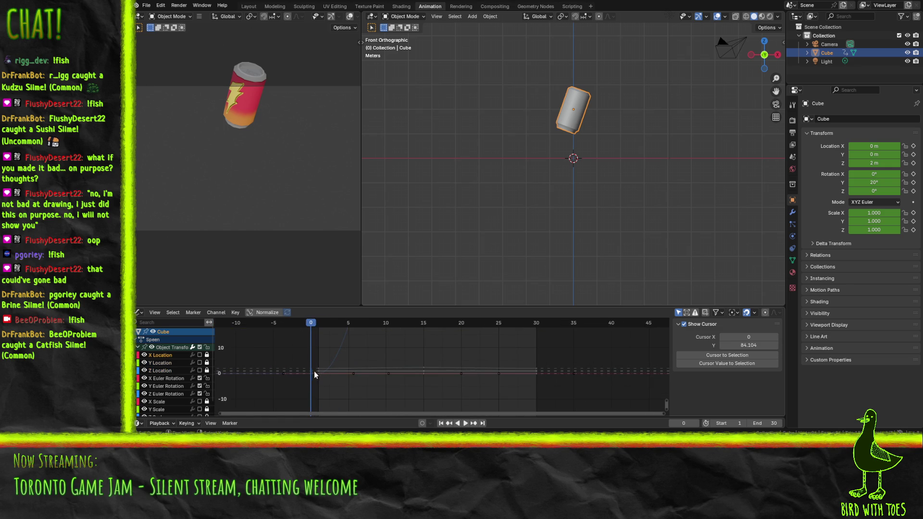
{"action": "left_click", "coordinate": [163, 373]}
{"action": "left_click", "coordinate": [144, 370]}
{"action": "left_click", "coordinate": [144, 354]}
{"action": "scroll", "coordinate": [143, 355], "scroll_direction": "down", "scroll_amount": 1}
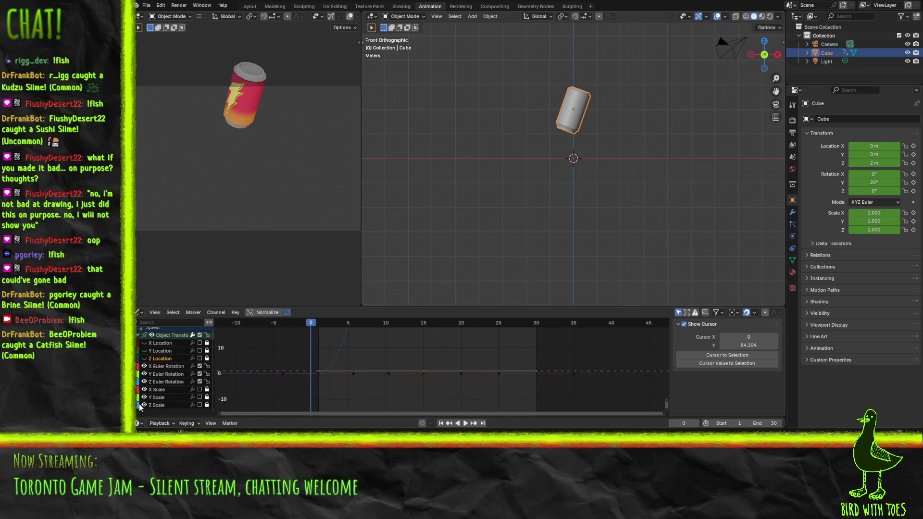
{"action": "left_click_drag", "start_coordinate": [143, 405], "coordinate": [144, 390]}
{"action": "left_click_drag", "start_coordinate": [201, 399], "coordinate": [200, 354]}
{"action": "scroll", "coordinate": [200, 389], "scroll_direction": "up", "scroll_amount": 1}
{"action": "scroll", "coordinate": [171, 380], "scroll_direction": "down", "scroll_amount": 1}
{"action": "left_click", "coordinate": [163, 367]}
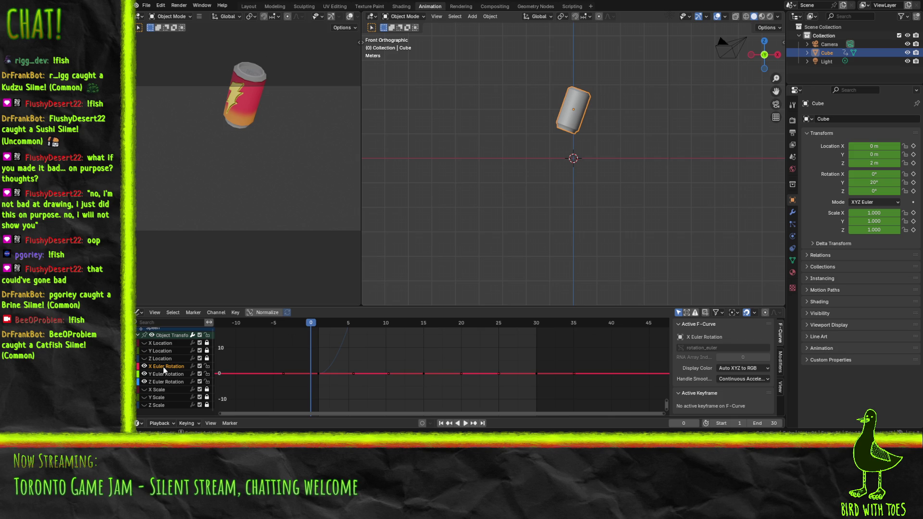
- Hide the X Euler Rotation curve and select the first Z rotation keyframe's handle
{"action": "left_click", "coordinate": [144, 366]}
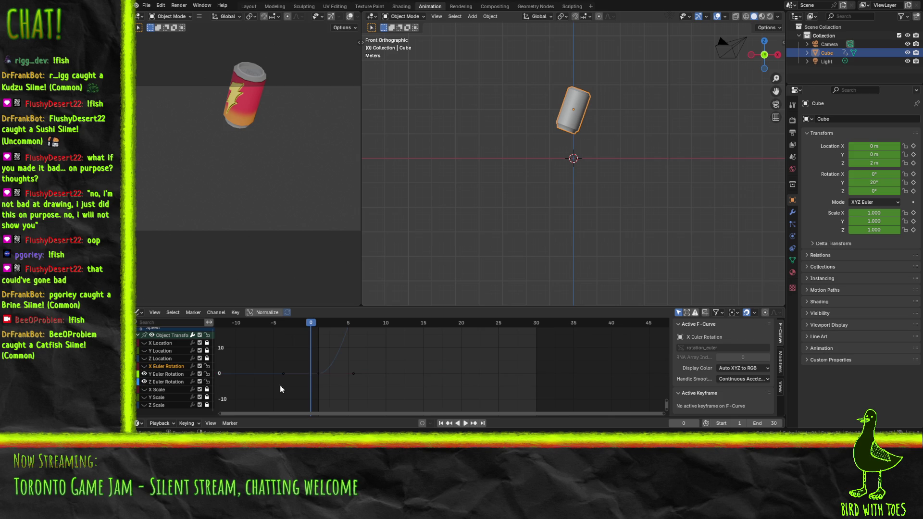
{"action": "left_click", "coordinate": [318, 374]}
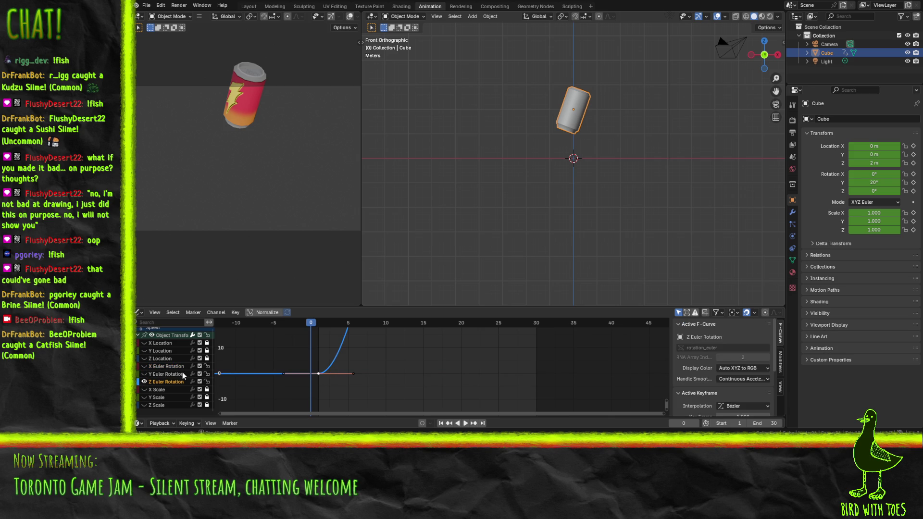
{"action": "left_click", "coordinate": [353, 374]}
{"action": "key", "text": "g"}
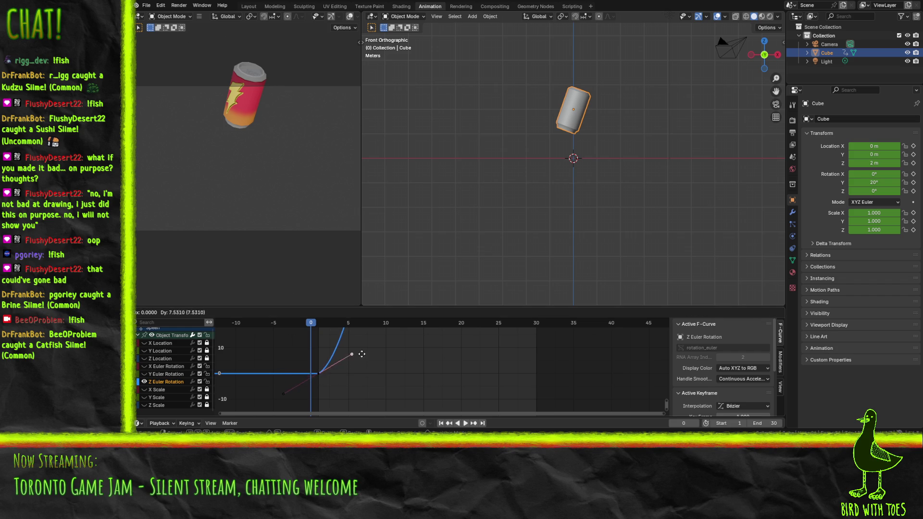
{"action": "key", "text": "Escape"}
{"action": "key", "text": "F3"}
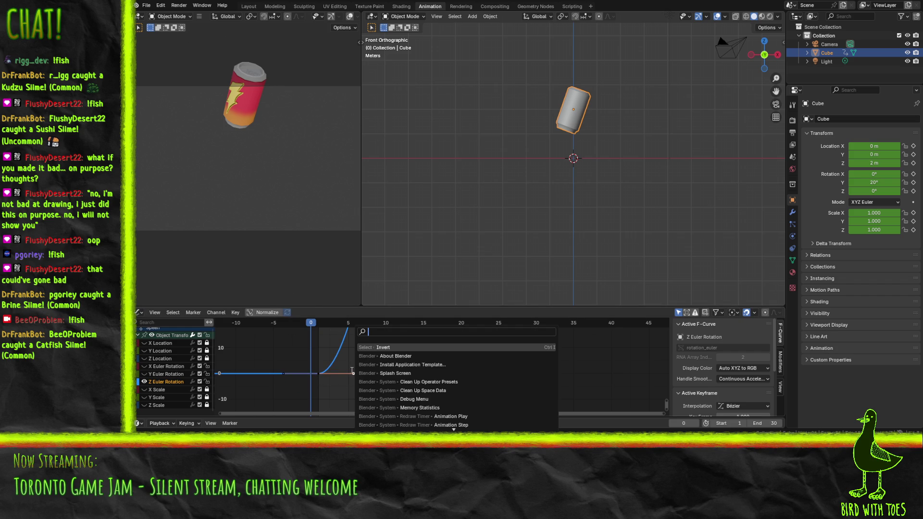
{"action": "type", "text": "l"}
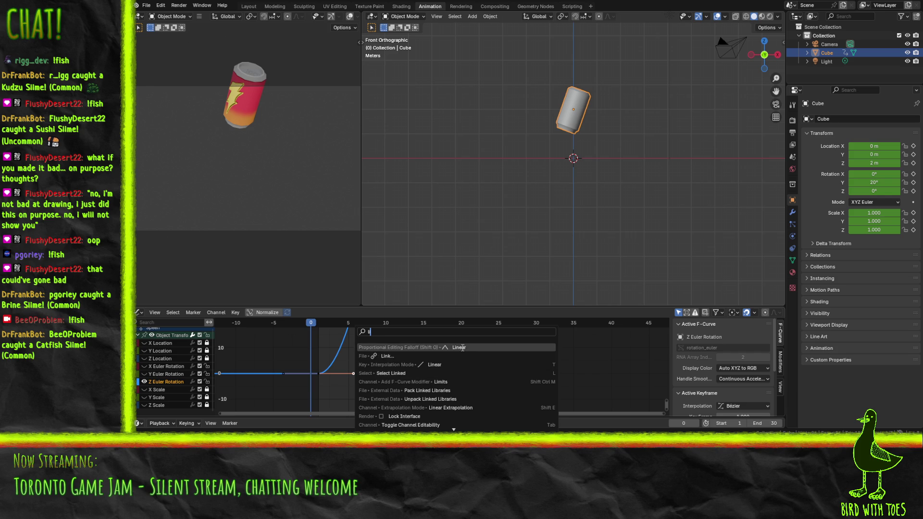
{"action": "key", "text": "Escape"}
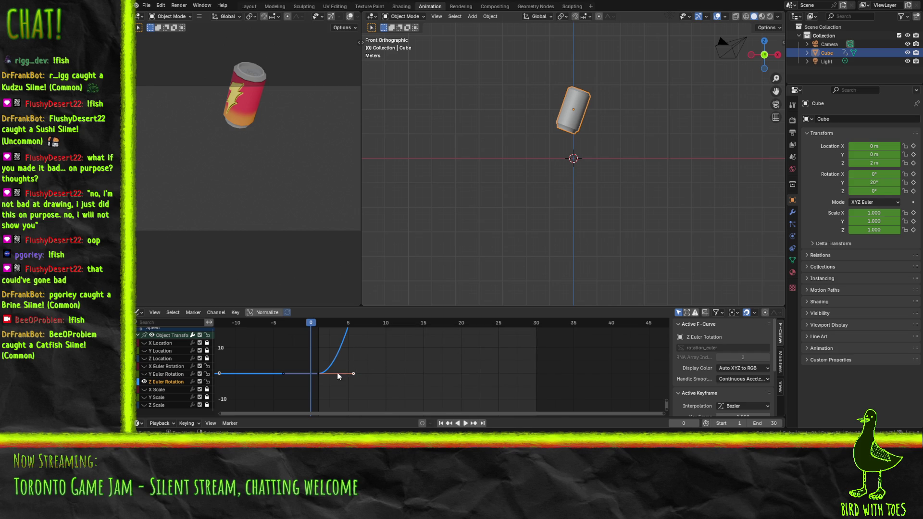
- Set the frame 1 Z rotation keyframe's interpolation to Linear
{"action": "left_click", "coordinate": [347, 372]}
{"action": "left_click", "coordinate": [319, 374]}
{"action": "scroll", "coordinate": [693, 407], "scroll_direction": "down", "scroll_amount": 3}
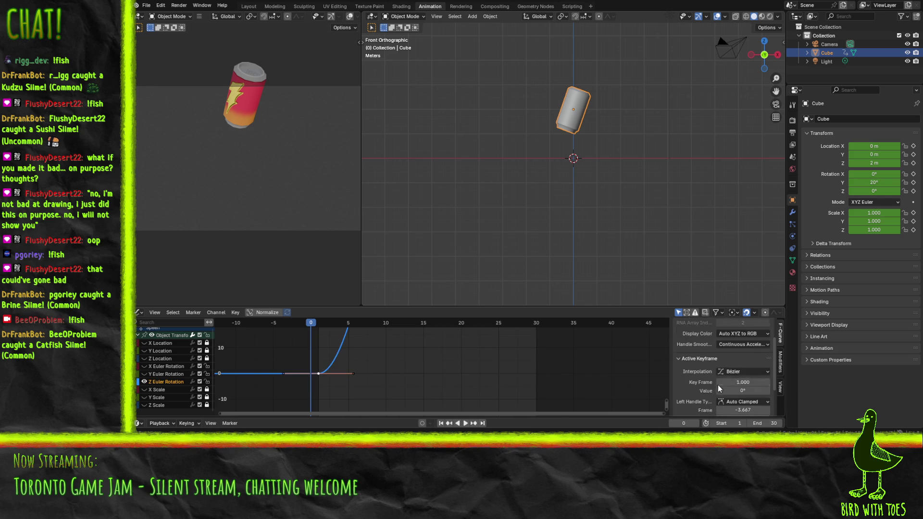
{"action": "left_click", "coordinate": [742, 371]}
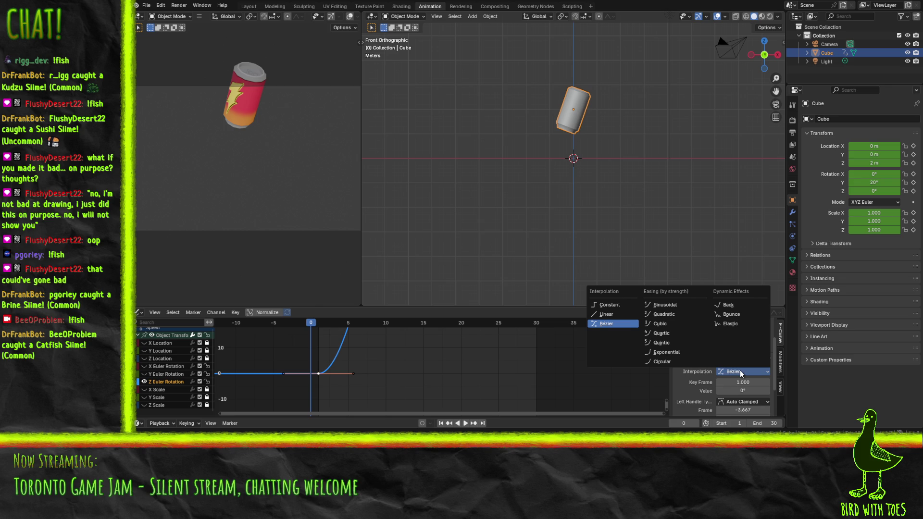
{"action": "left_click", "coordinate": [606, 315]}
- Set the frame 15 Z rotation keyframe's interpolation to Linear
{"action": "scroll", "coordinate": [419, 365], "scroll_direction": "down", "scroll_amount": 5}
{"action": "scroll", "coordinate": [419, 365], "scroll_direction": "up", "scroll_amount": 5}
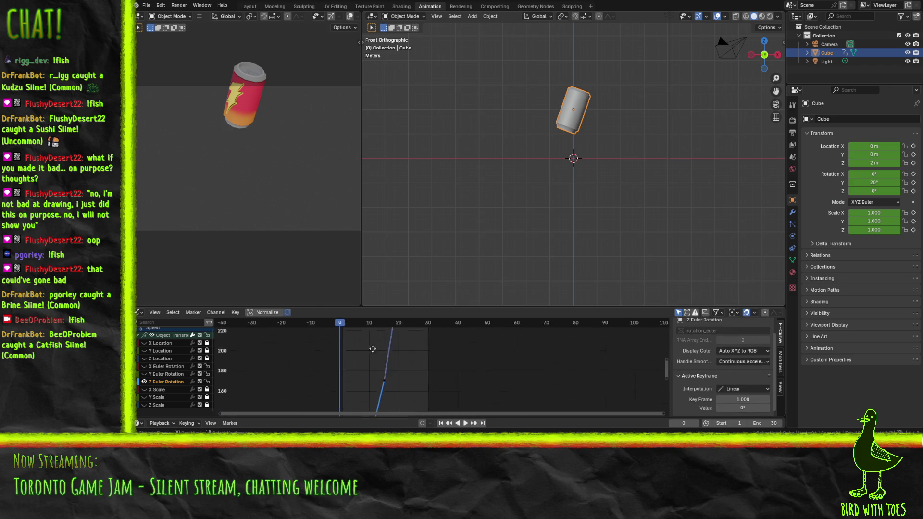
{"action": "scroll", "coordinate": [384, 384], "scroll_direction": "right", "scroll_amount": 3}
{"action": "scroll", "coordinate": [377, 406], "scroll_direction": "up", "scroll_amount": 2}
{"action": "scroll", "coordinate": [378, 406], "scroll_direction": "right", "scroll_amount": 1}
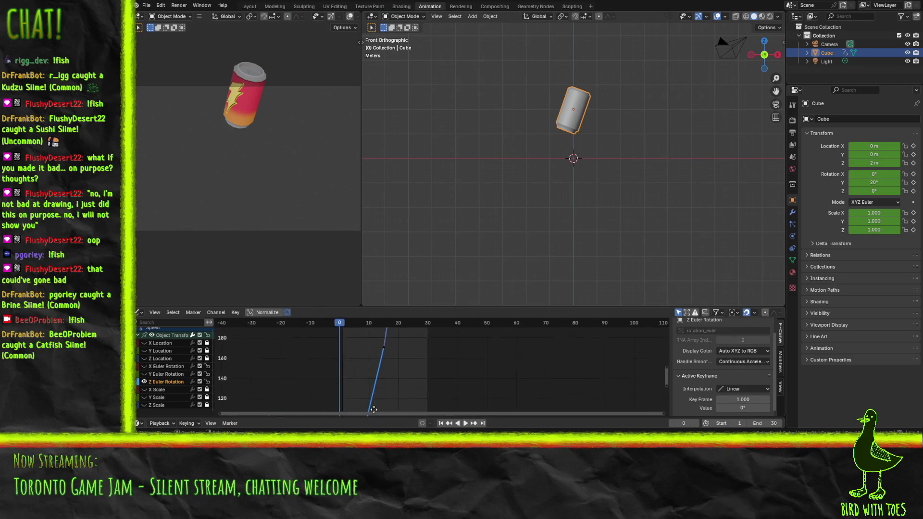
{"action": "mouse_move", "coordinate": [372, 374]}
{"action": "left_mouse_down"}
{"action": "mouse_move", "coordinate": [413, 370]}
{"action": "mouse_move", "coordinate": [342, 376]}
{"action": "left_mouse_up"}
{"action": "left_click", "coordinate": [372, 373]}
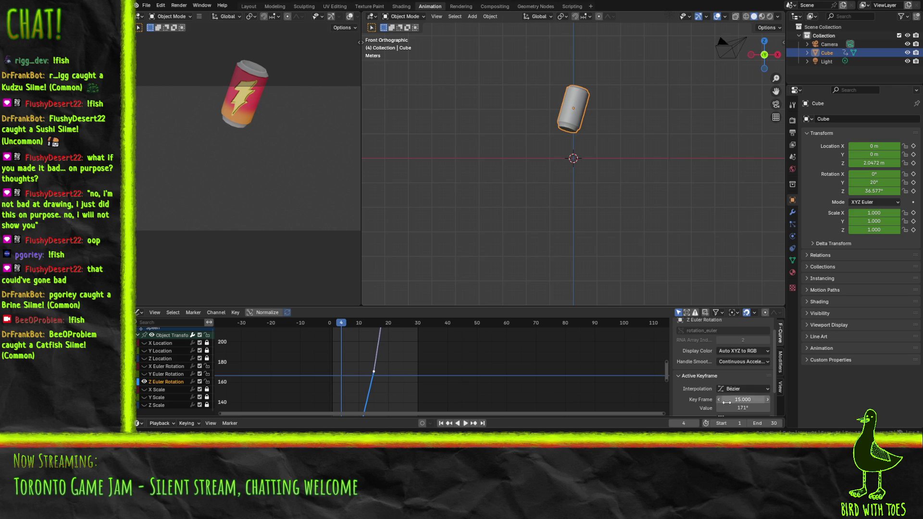
{"action": "left_click", "coordinate": [739, 388]}
{"action": "left_click", "coordinate": [605, 331]}
{"action": "left_click_drag", "start_coordinate": [447, 330], "coordinate": [453, 323]}
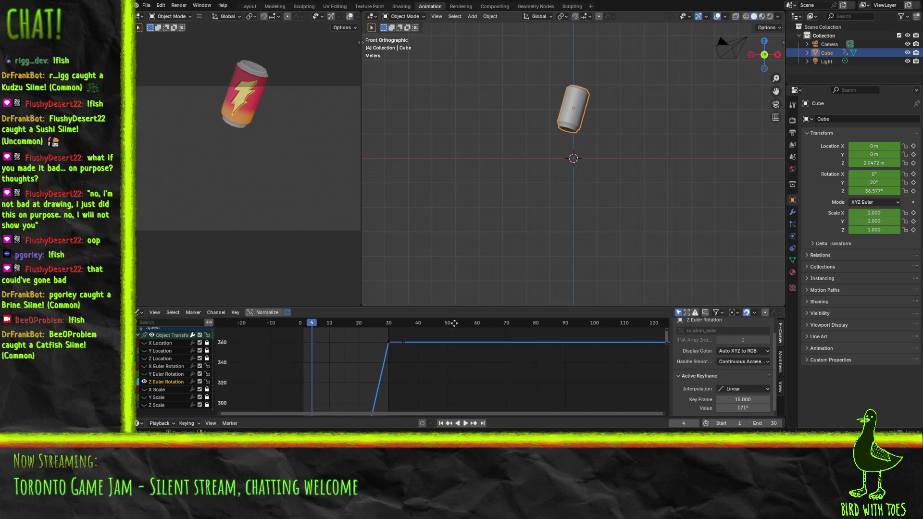
- Play back the can's spin, stop it, and switch to the Godot editor
{"action": "left_click", "coordinate": [469, 423]}
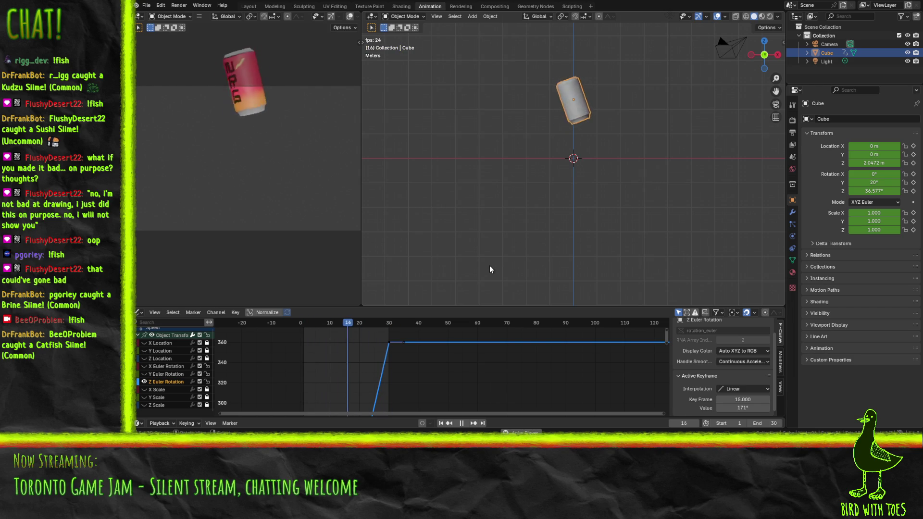
{"action": "scroll", "coordinate": [515, 166], "scroll_direction": "down", "scroll_amount": 5}
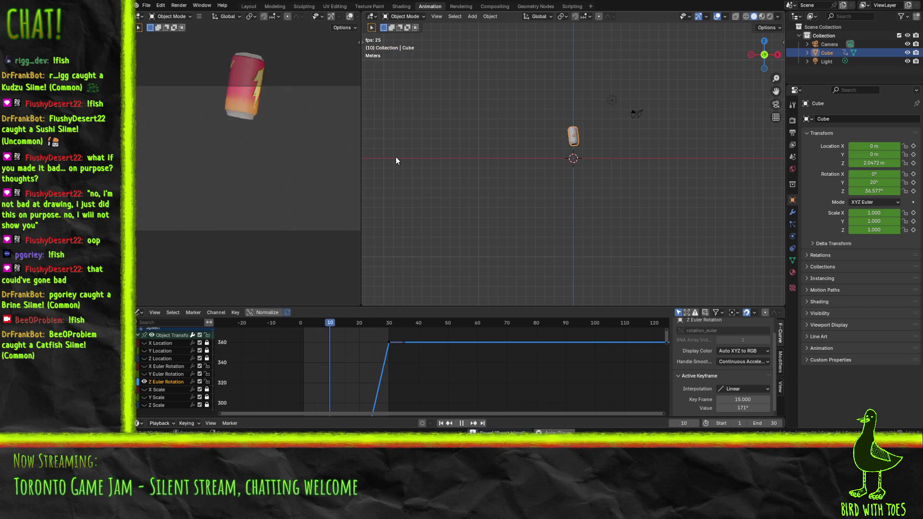
{"action": "left_click", "coordinate": [461, 423]}
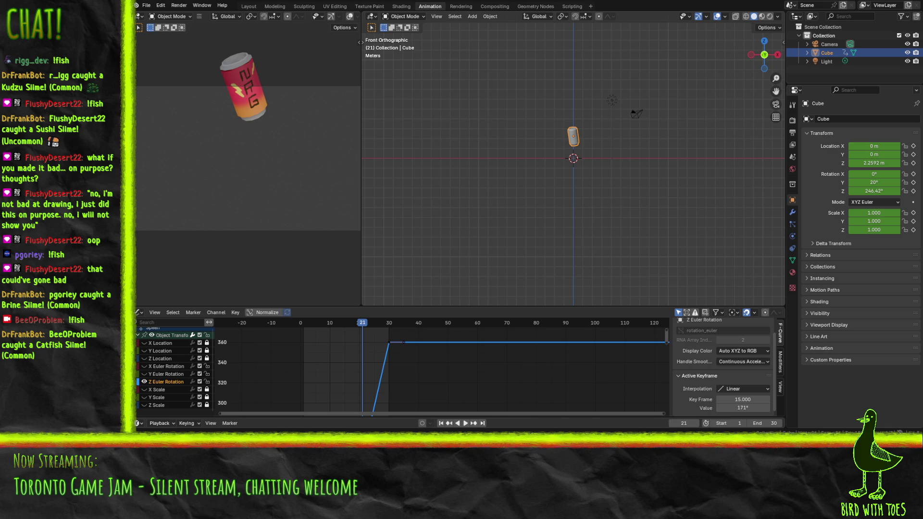
{"action": "key", "text": "alt+Tab"}
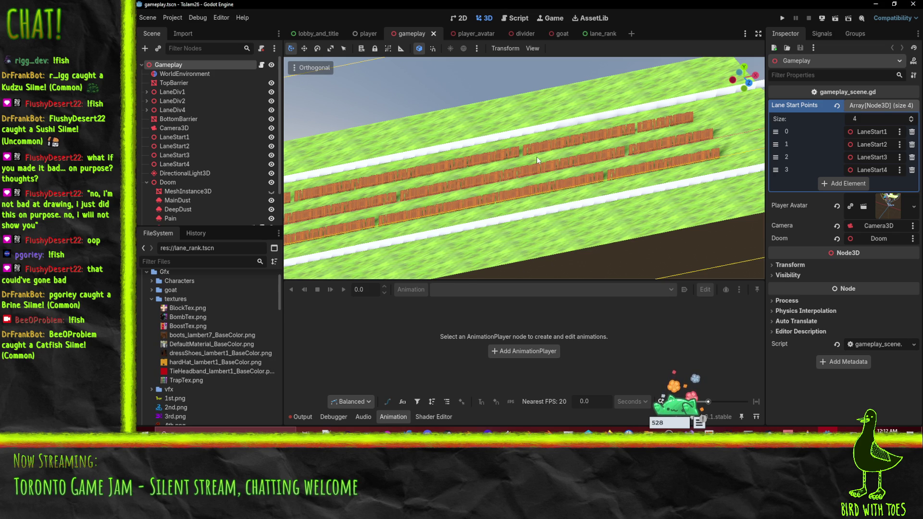
- Drag active_trap.tscn from the Items folder into the gameplay level
{"action": "mouse_move", "coordinate": [534, 171]}
{"action": "left_mouse_down"}
{"action": "mouse_move", "coordinate": [408, 186]}
{"action": "mouse_move", "coordinate": [455, 180]}
{"action": "mouse_move", "coordinate": [510, 207]}
{"action": "left_mouse_up"}
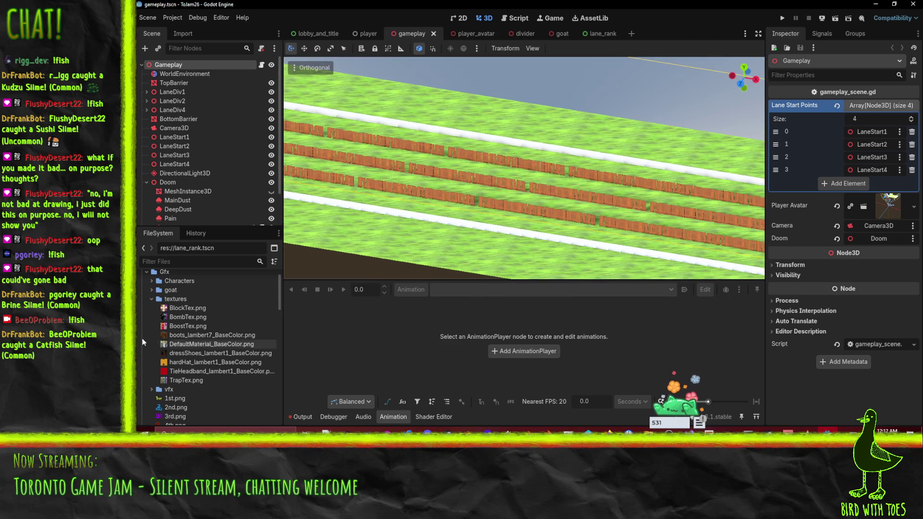
{"action": "left_click", "coordinate": [152, 299]}
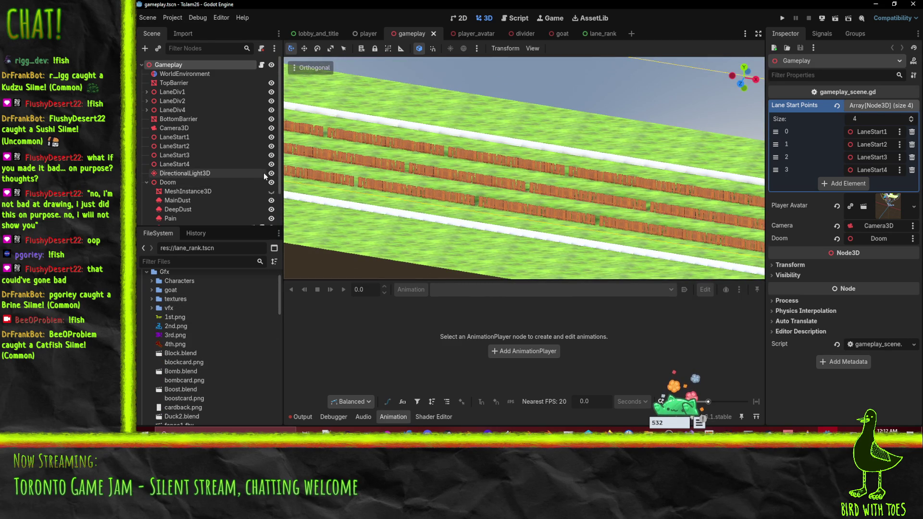
{"action": "scroll", "coordinate": [182, 382], "scroll_direction": "up", "scroll_amount": 2}
{"action": "left_click", "coordinate": [146, 296]}
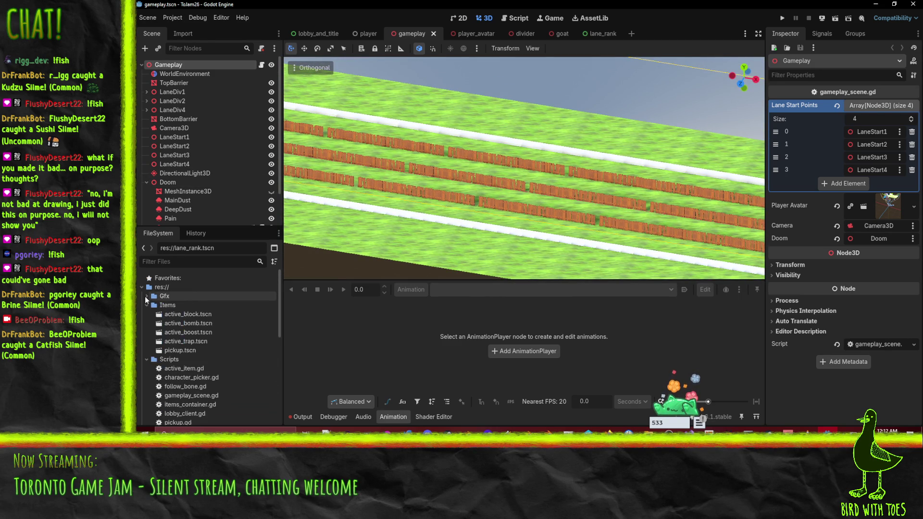
{"action": "left_click", "coordinate": [145, 306]}
{"action": "left_click", "coordinate": [178, 341]}
{"action": "left_click_drag", "start_coordinate": [177, 341], "coordinate": [459, 210]}
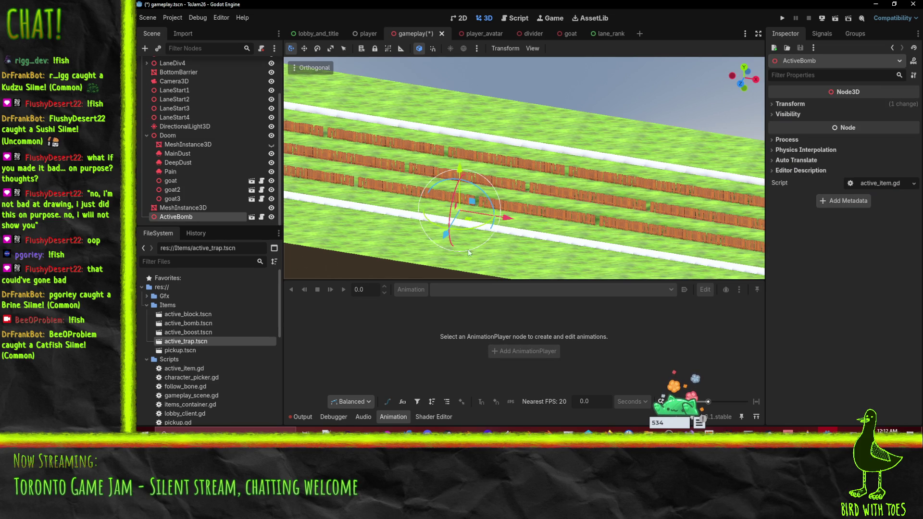
- Open active_trap.tscn in its own tab, then find Trap.blend under Gfx and open its import settings
{"action": "double_click", "coordinate": [188, 341]}
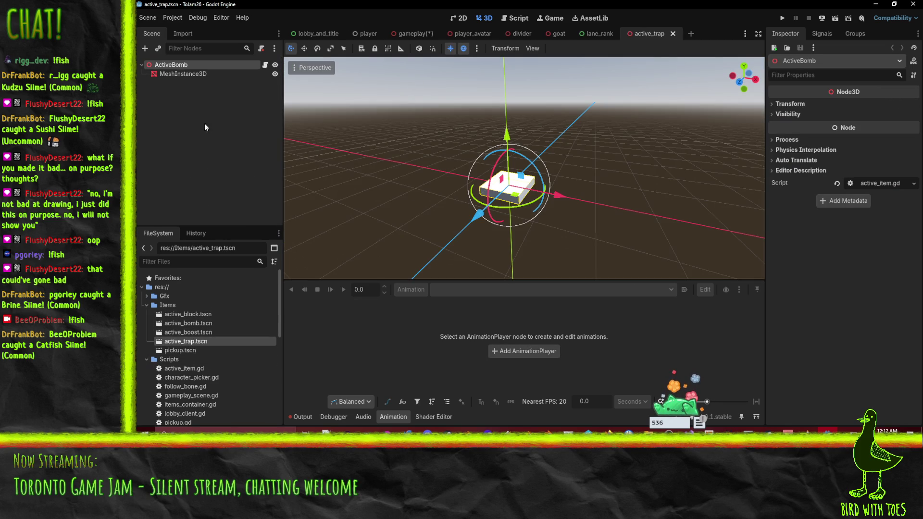
{"action": "scroll", "coordinate": [246, 333], "scroll_direction": "down", "scroll_amount": 5}
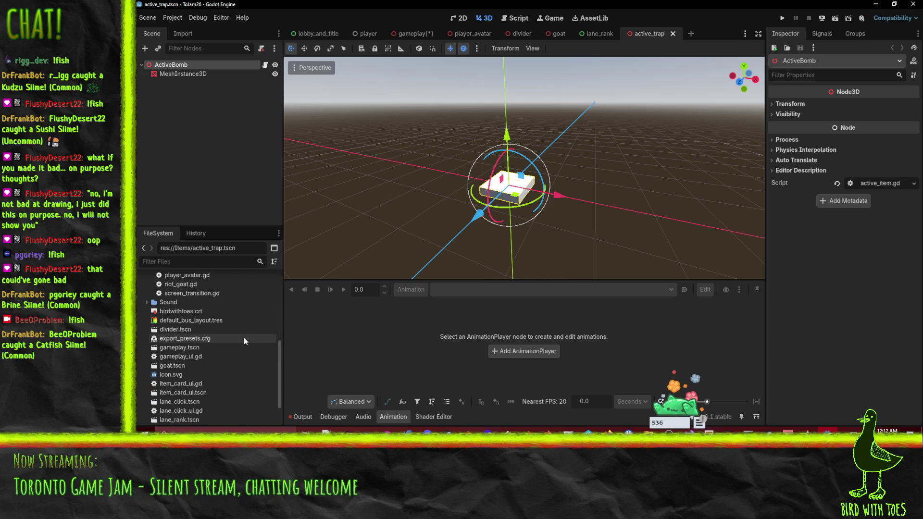
{"action": "scroll", "coordinate": [202, 327], "scroll_direction": "up", "scroll_amount": 5}
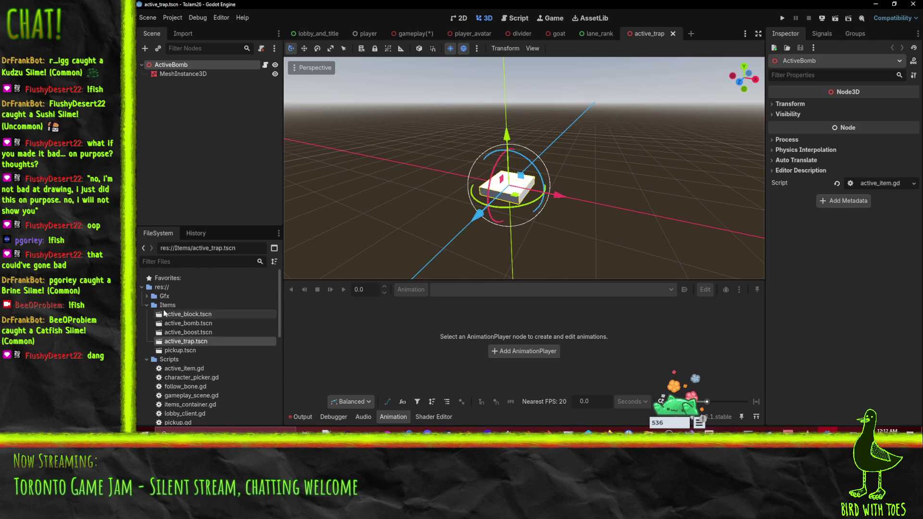
{"action": "left_click", "coordinate": [146, 295]}
{"action": "scroll", "coordinate": [206, 340], "scroll_direction": "down", "scroll_amount": 3}
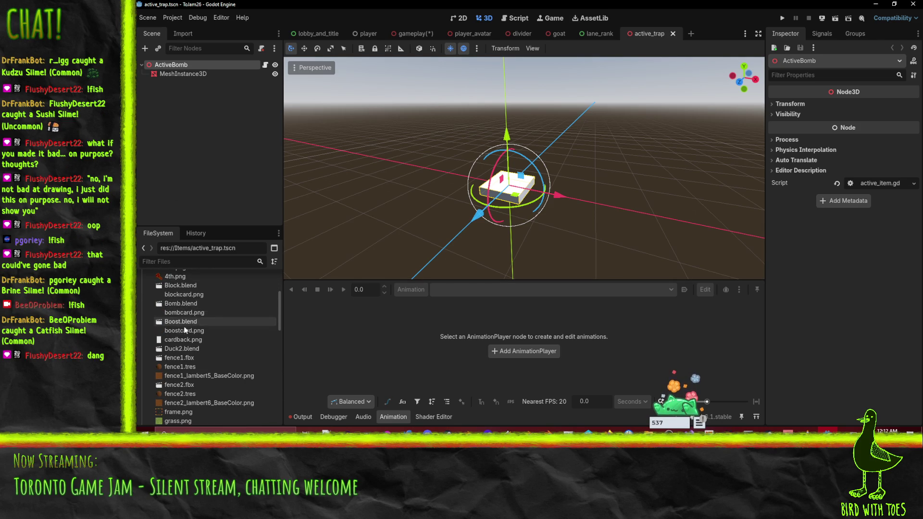
{"action": "scroll", "coordinate": [199, 310], "scroll_direction": "down", "scroll_amount": 3}
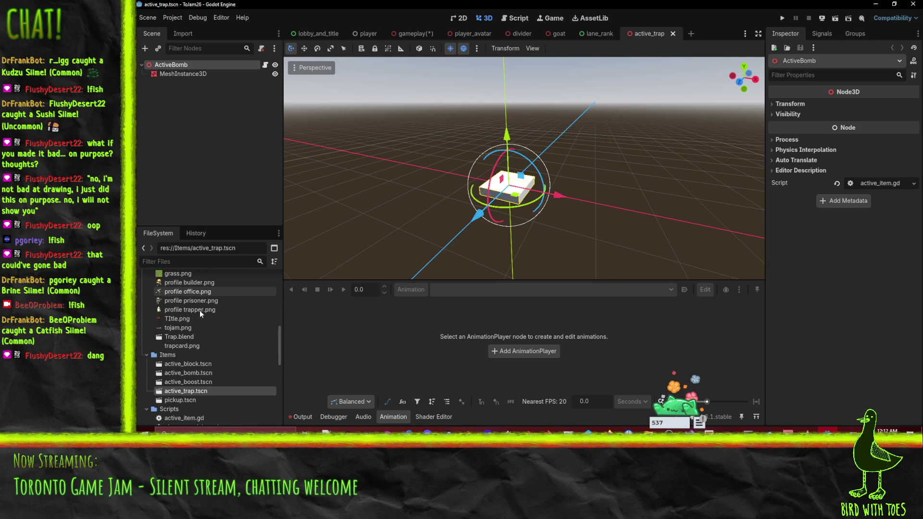
{"action": "left_click", "coordinate": [180, 338]}
{"action": "double_click", "coordinate": [180, 339]}
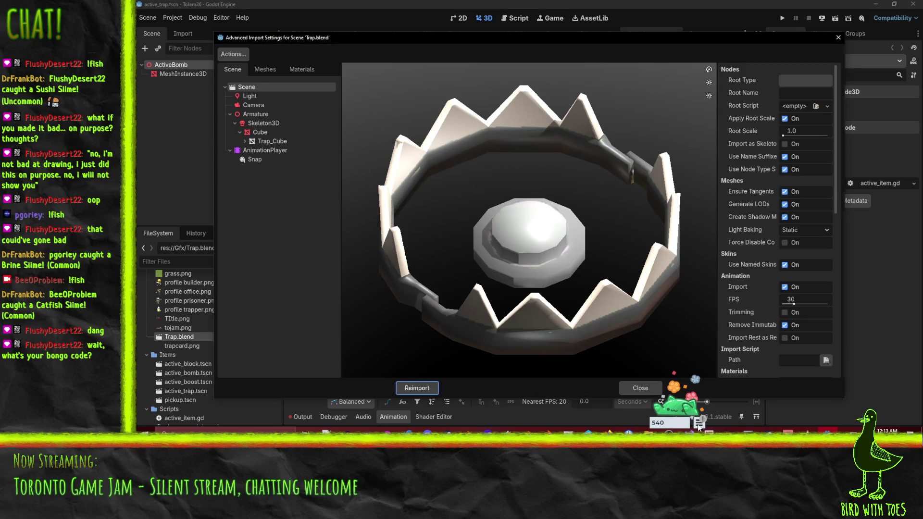
- Create a new Bongo Cat lobby, copy its lobby ID, and close the panel
{"action": "left_click", "coordinate": [709, 431]}
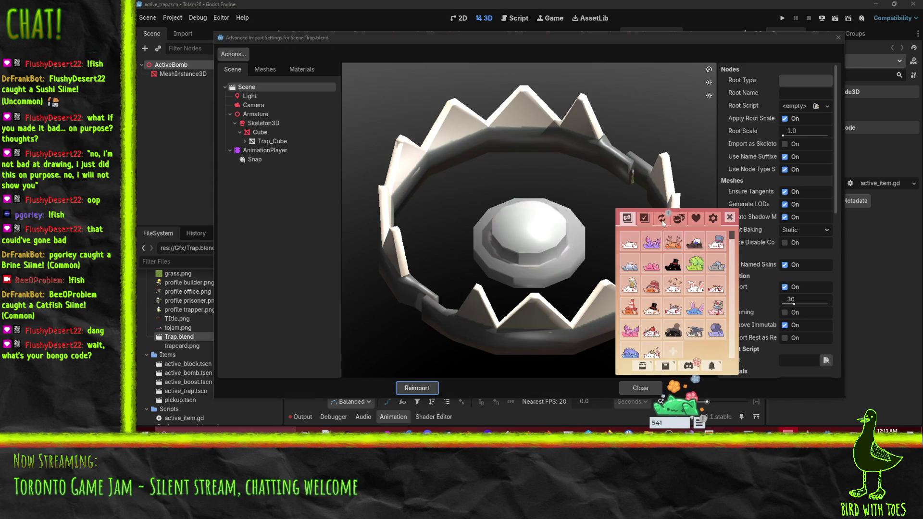
{"action": "left_click", "coordinate": [662, 220]}
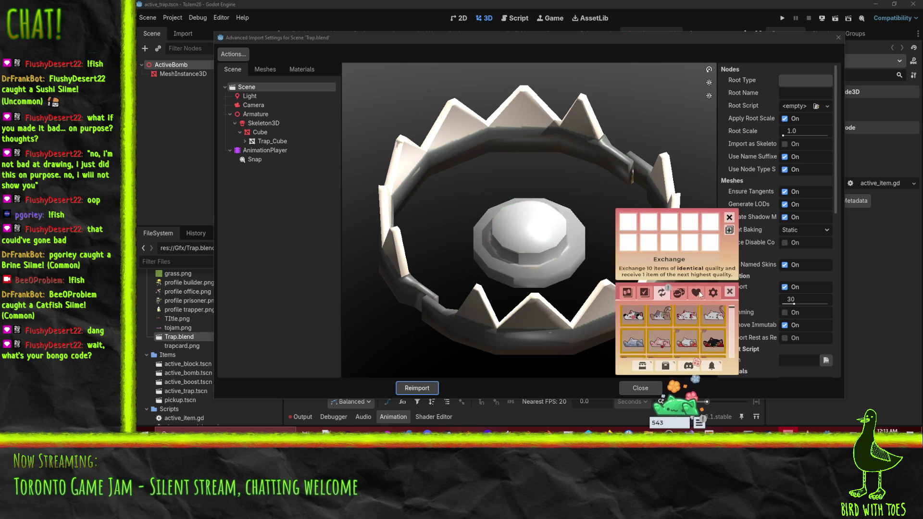
{"action": "scroll", "coordinate": [673, 332], "scroll_direction": "up", "scroll_amount": 1}
{"action": "left_click", "coordinate": [679, 292]}
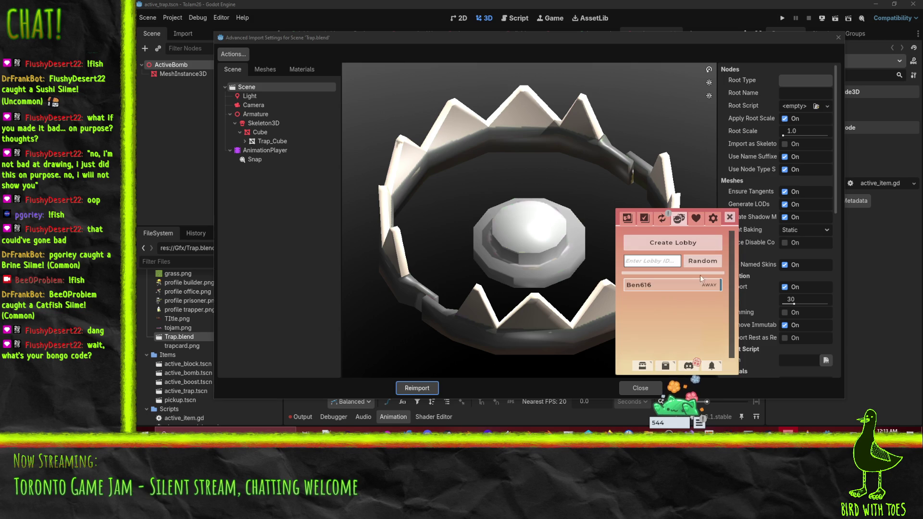
{"action": "left_click", "coordinate": [661, 241]}
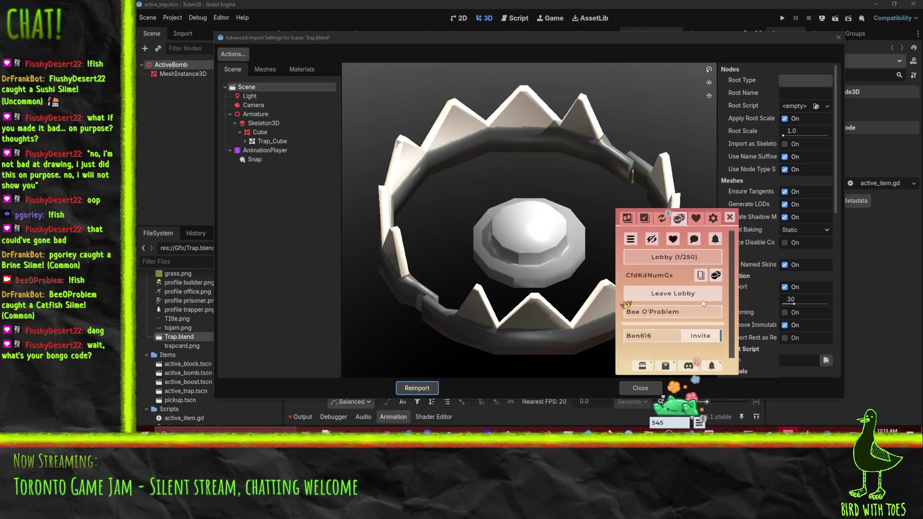
{"action": "left_click", "coordinate": [699, 275]}
{"action": "key", "text": "Escape"}
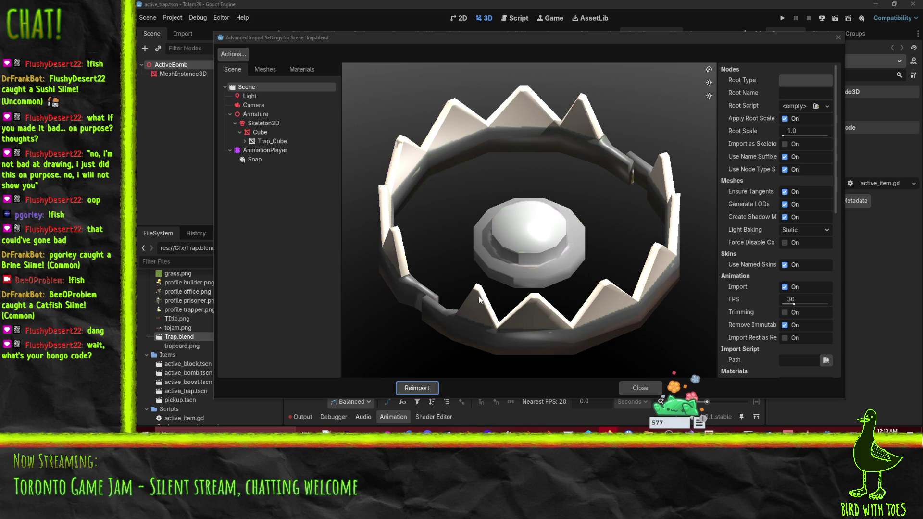
- Skip importing the Camera and Light nodes of Trap.blend, then reimport it
{"action": "left_click", "coordinate": [257, 159]}
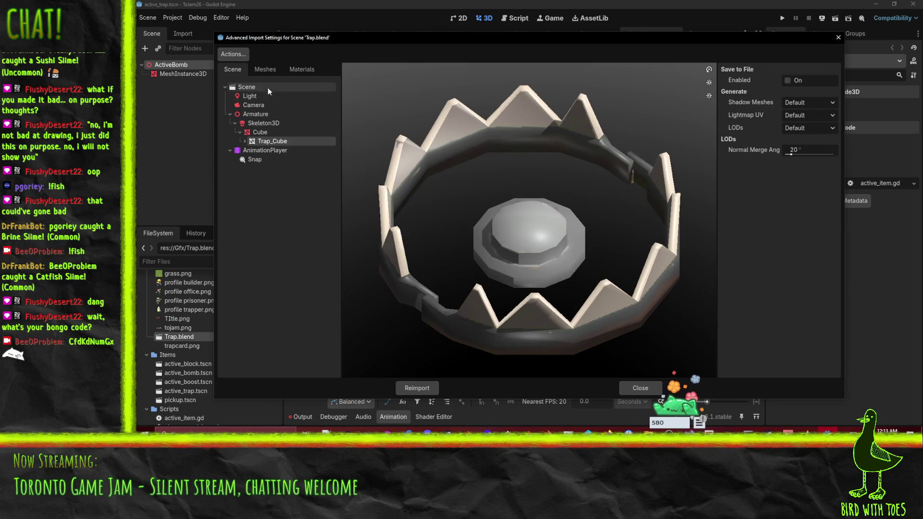
{"action": "left_click", "coordinate": [257, 106]}
{"action": "left_click", "coordinate": [792, 116]}
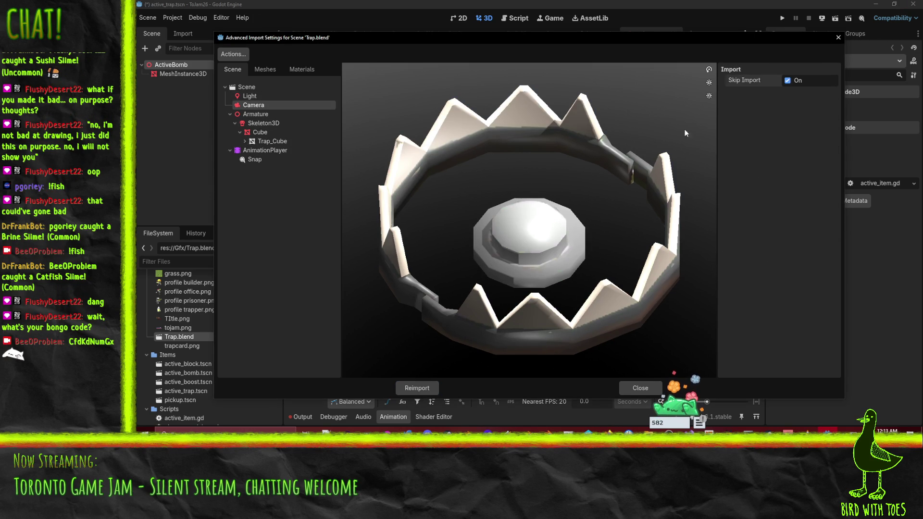
{"action": "left_click", "coordinate": [264, 99]}
{"action": "left_click", "coordinate": [788, 116]}
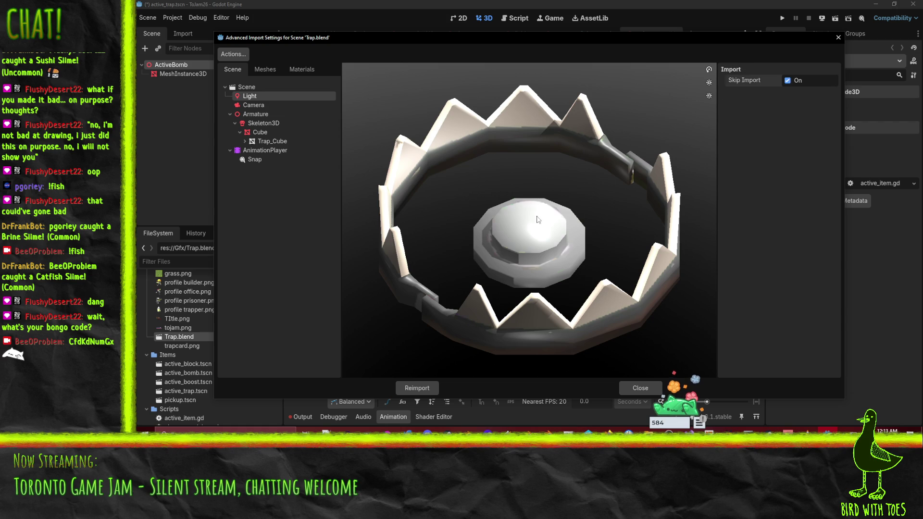
{"action": "left_click", "coordinate": [417, 389]}
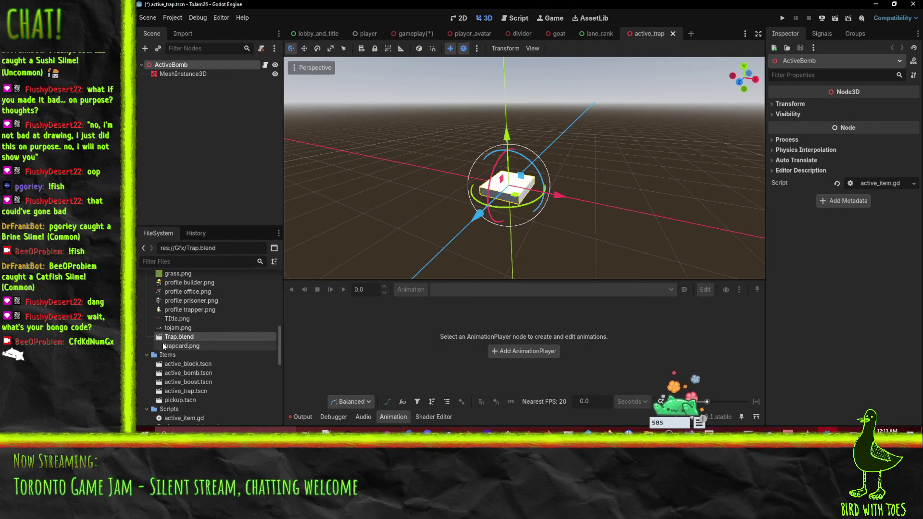
- Add Trap.blend as a child of ActiveBomb and delete the placeholder MeshInstance3D
{"action": "left_click_drag", "start_coordinate": [179, 337], "coordinate": [176, 72]}
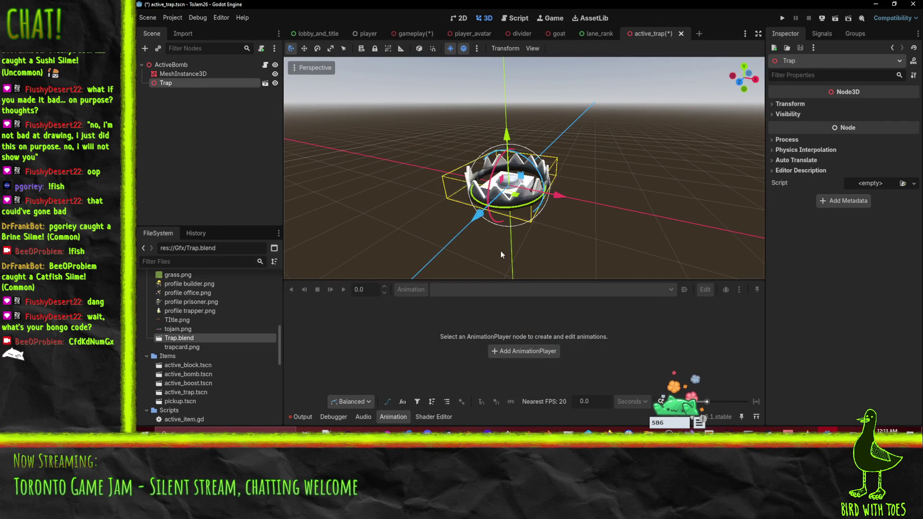
{"action": "left_click_drag", "start_coordinate": [644, 183], "coordinate": [690, 224]}
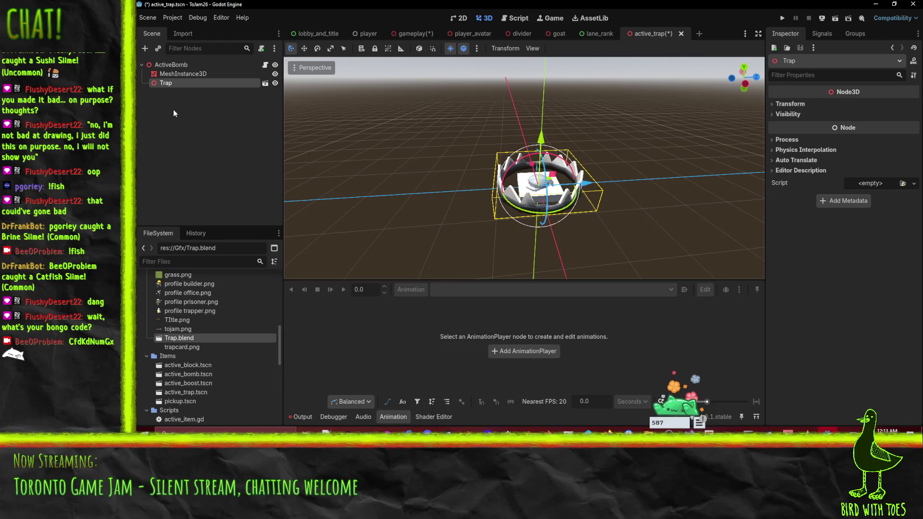
{"action": "left_click", "coordinate": [201, 75]}
{"action": "key", "text": "Delete"}
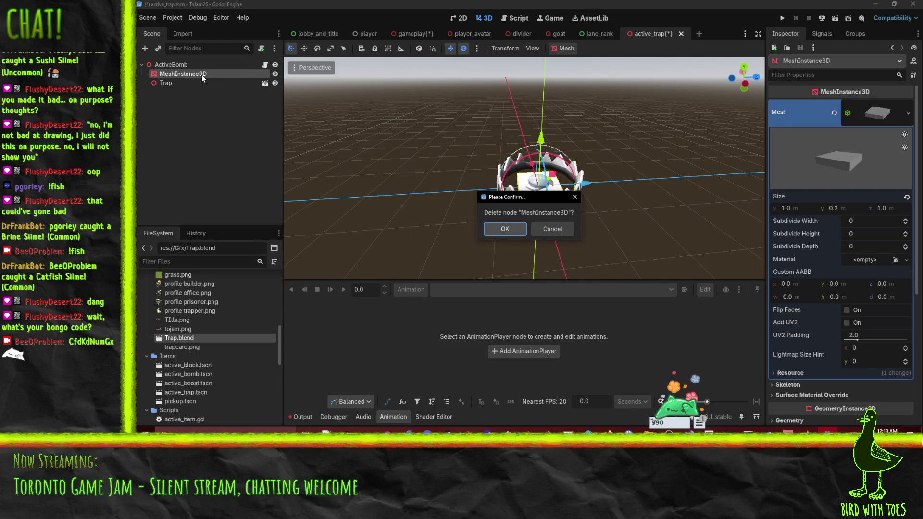
{"action": "key", "text": "Return"}
- Make the Trap node's children editable and preview Snap on its AnimationPlayer
{"action": "left_click", "coordinate": [201, 74]}
{"action": "right_click", "coordinate": [206, 73]}
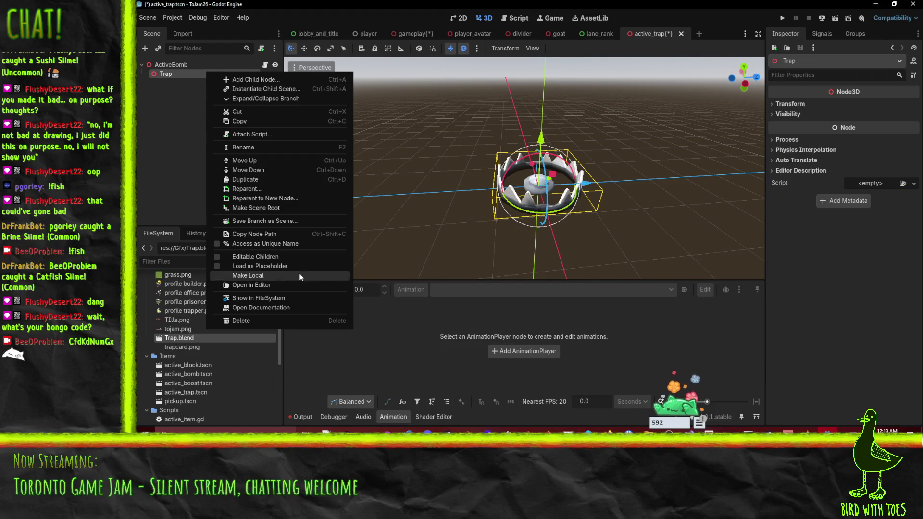
{"action": "left_click", "coordinate": [259, 256]}
{"action": "left_click", "coordinate": [197, 109]}
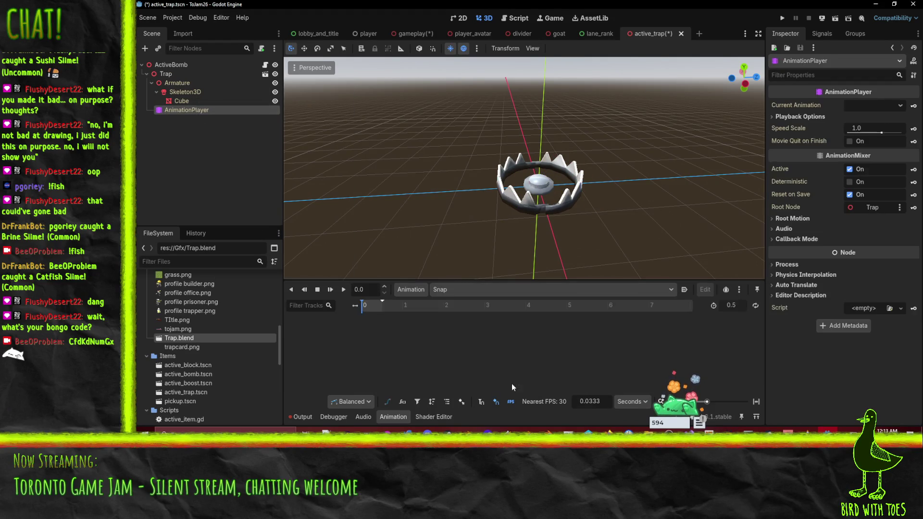
{"action": "left_click", "coordinate": [343, 290]}
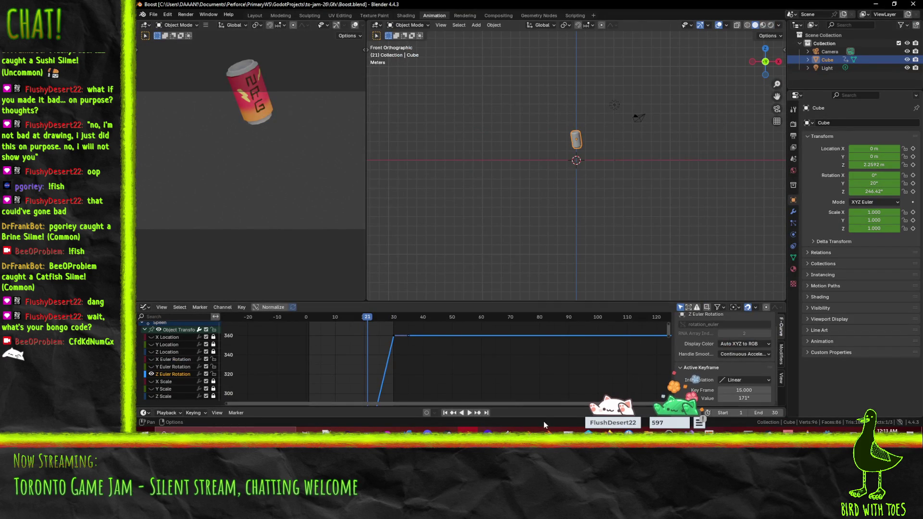
- Bring Blender forward and switch its bottom area to the Action Editor
{"action": "left_click", "coordinate": [688, 418]}
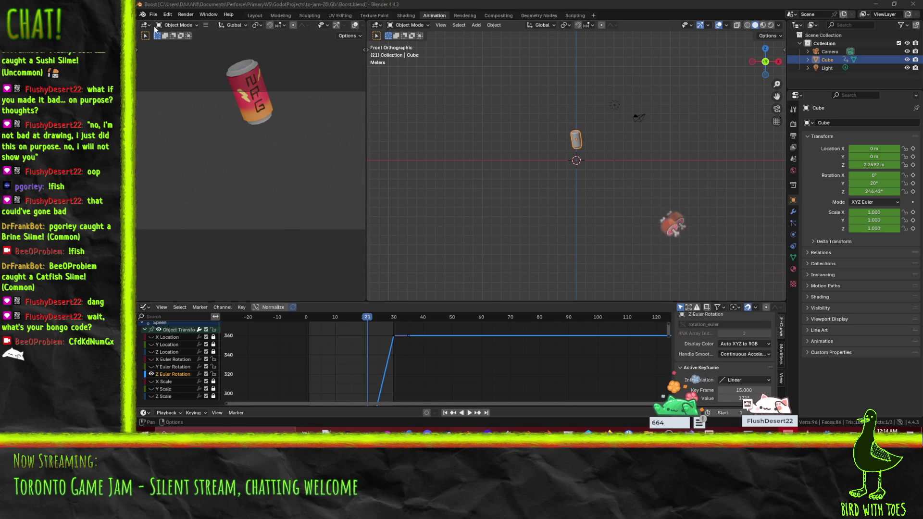
{"action": "left_click", "coordinate": [154, 15]}
{"action": "left_click", "coordinate": [156, 16]}
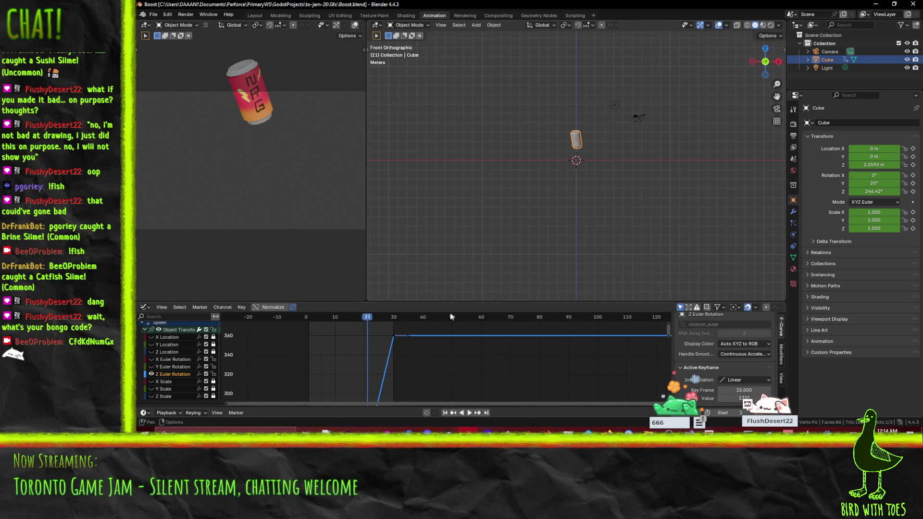
{"action": "left_click", "coordinate": [143, 307]}
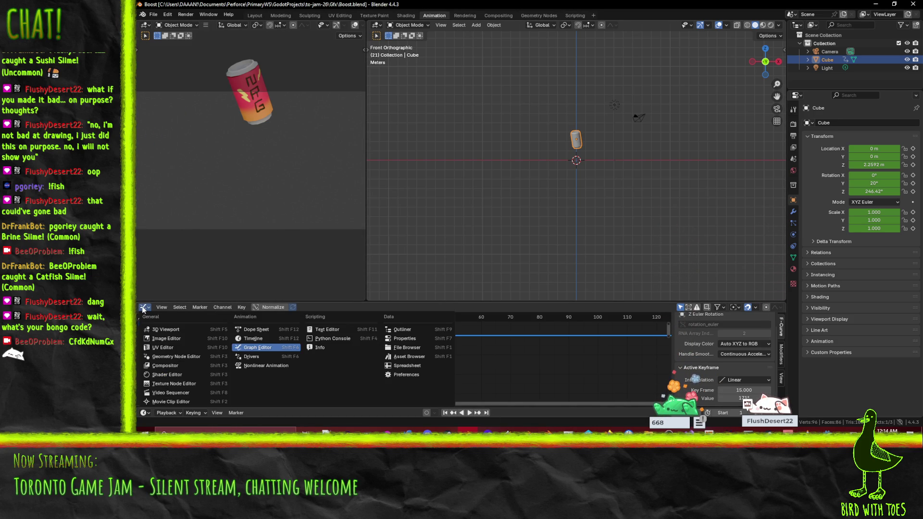
{"action": "left_click", "coordinate": [273, 330]}
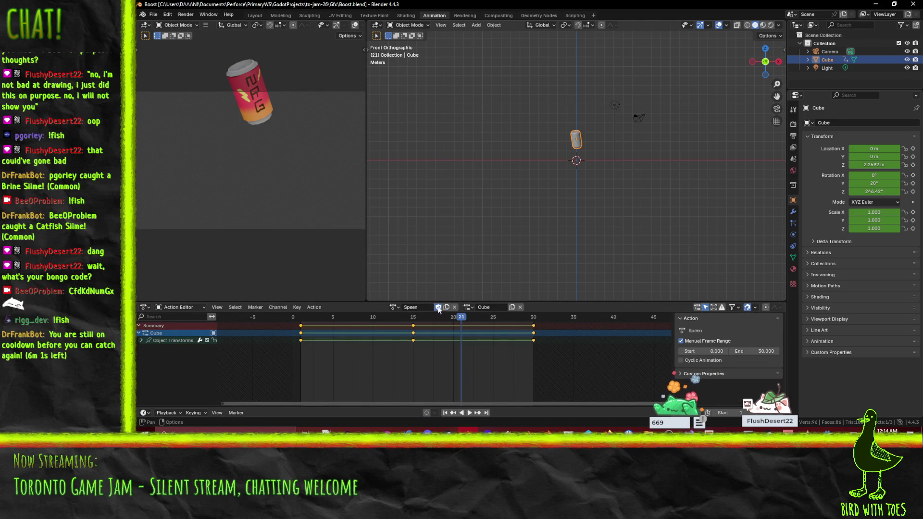
- Reopen recent Trap.blend, give the Snap action a fake user, save, and minimize Blender
{"action": "left_click", "coordinate": [153, 15]}
{"action": "mouse_move", "coordinate": [192, 58]}
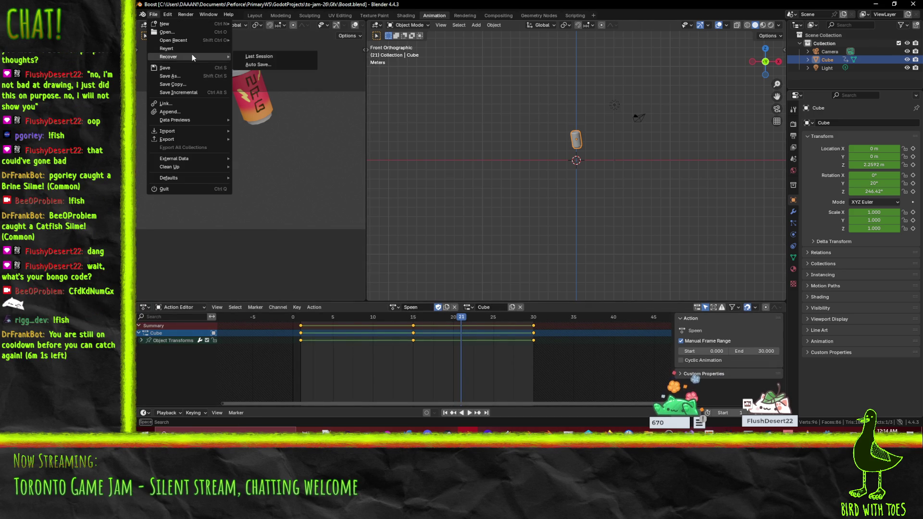
{"action": "mouse_move", "coordinate": [192, 41]}
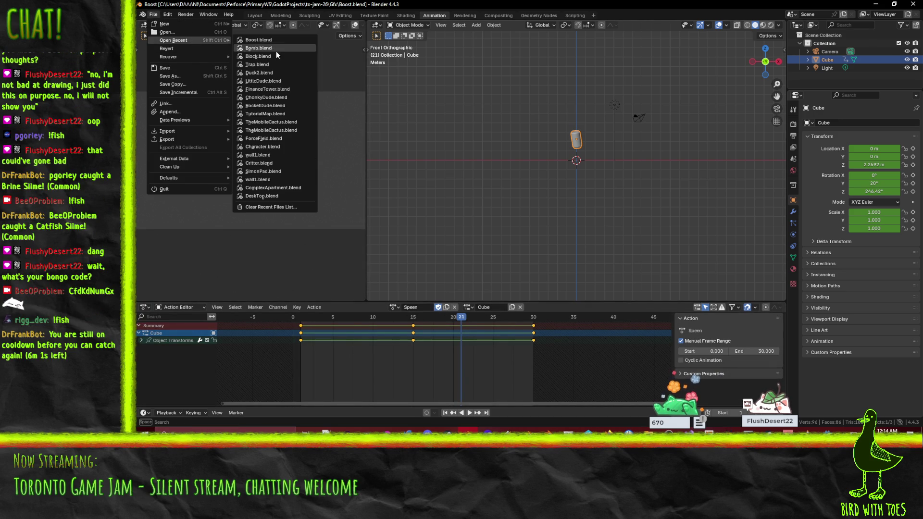
{"action": "left_click", "coordinate": [276, 64]}
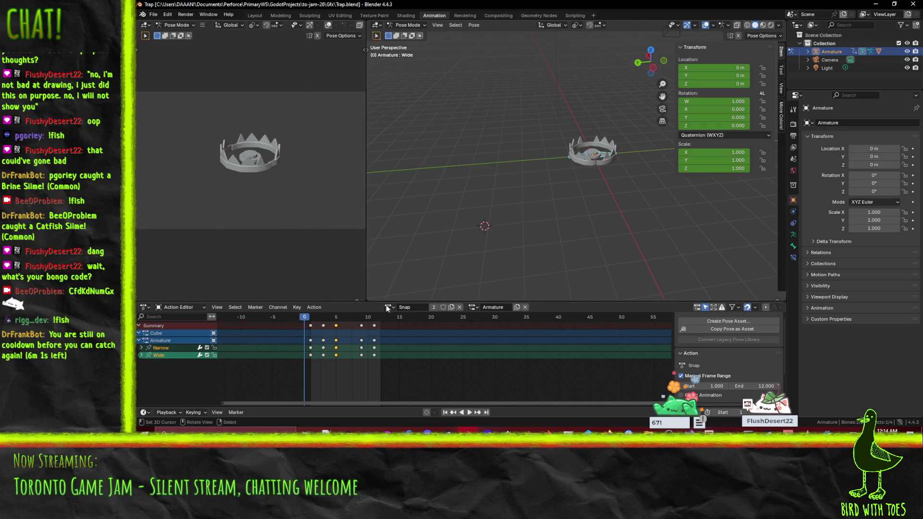
{"action": "left_click", "coordinate": [443, 308]}
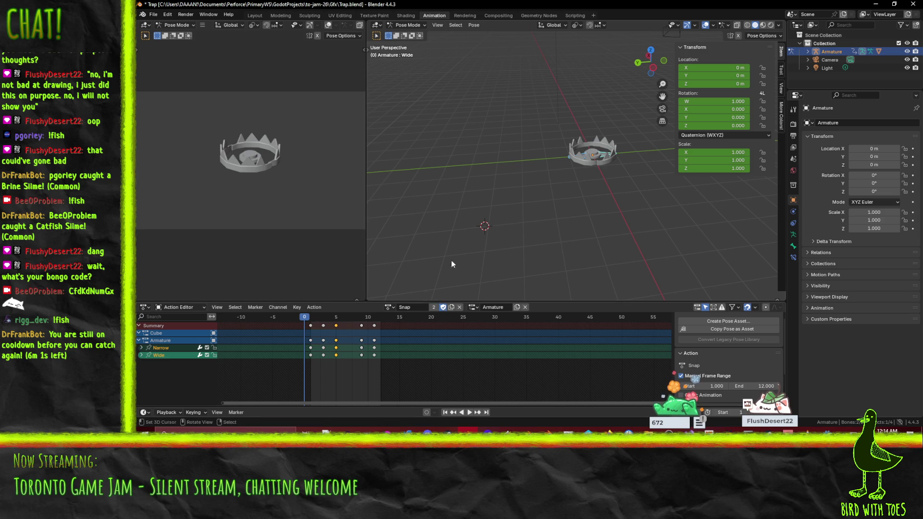
{"action": "key", "text": "ctrl+s"}
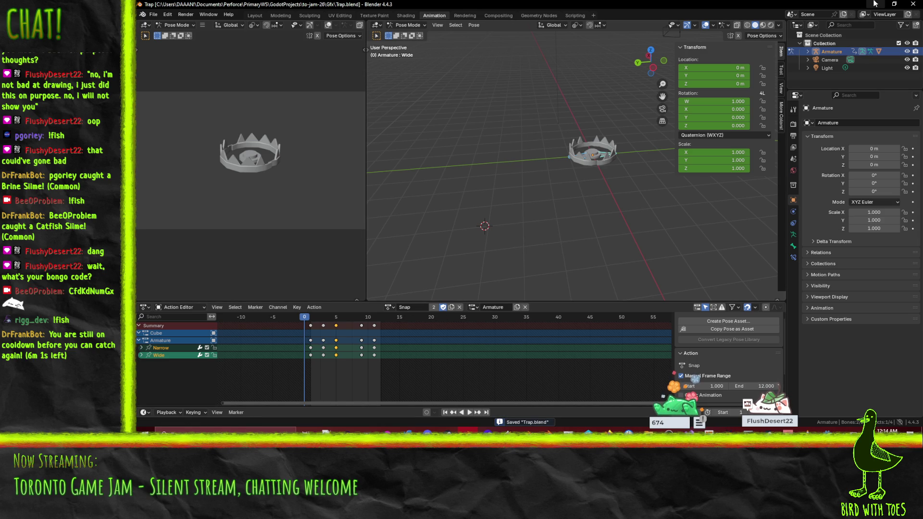
{"action": "left_click", "coordinate": [875, 3]}
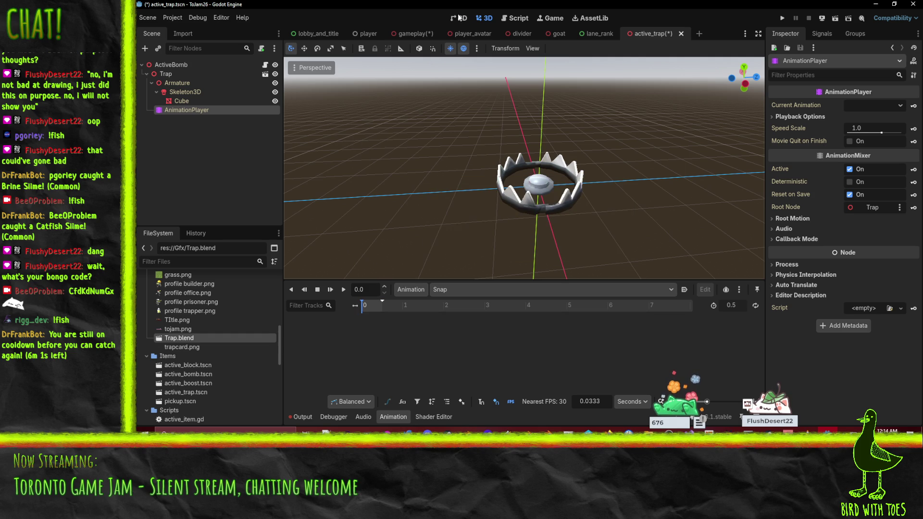
- Check the Trap and AnimationPlayer nodes in the active_trap scene tree
{"action": "left_click", "coordinate": [165, 73]}
{"action": "left_click", "coordinate": [187, 110]}
{"action": "left_click", "coordinate": [176, 75]}
- In Trap.blend's advanced import settings, leave Snap's Loop Mode at None and play its preview
{"action": "double_click", "coordinate": [173, 338]}
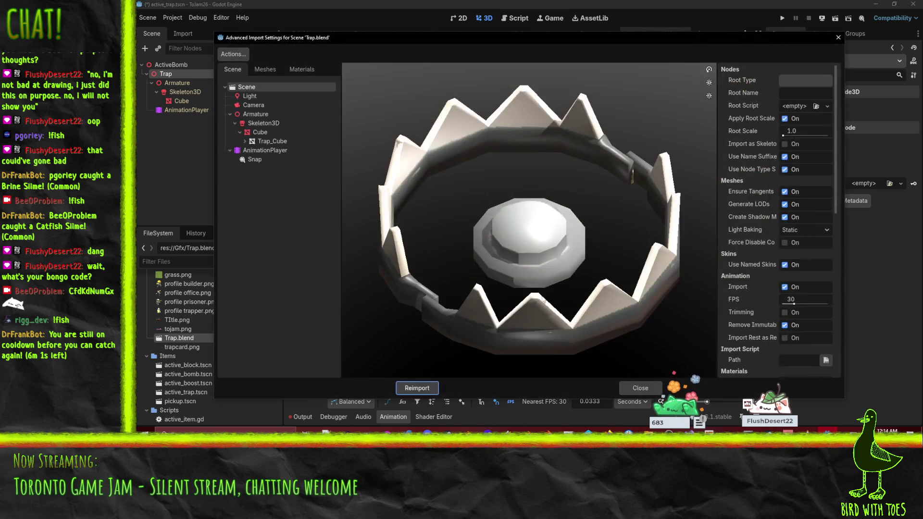
{"action": "left_click", "coordinate": [267, 151]}
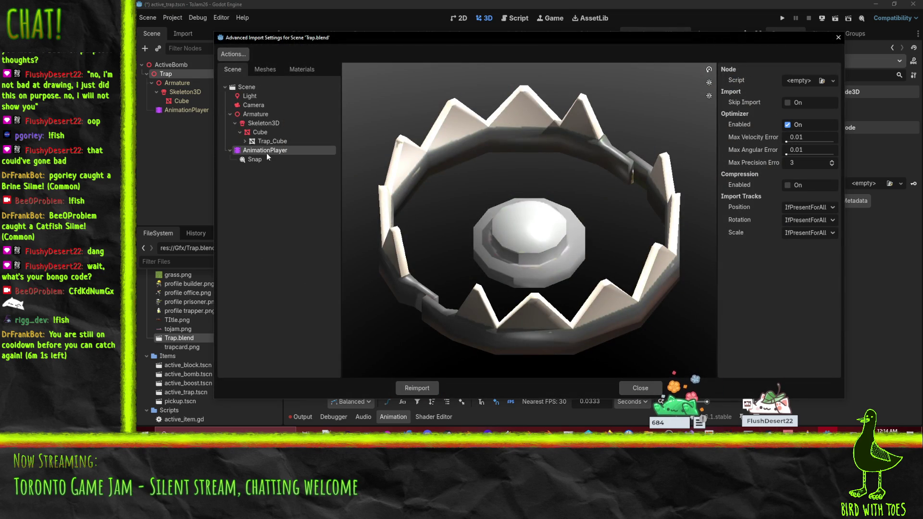
{"action": "left_click", "coordinate": [254, 160]}
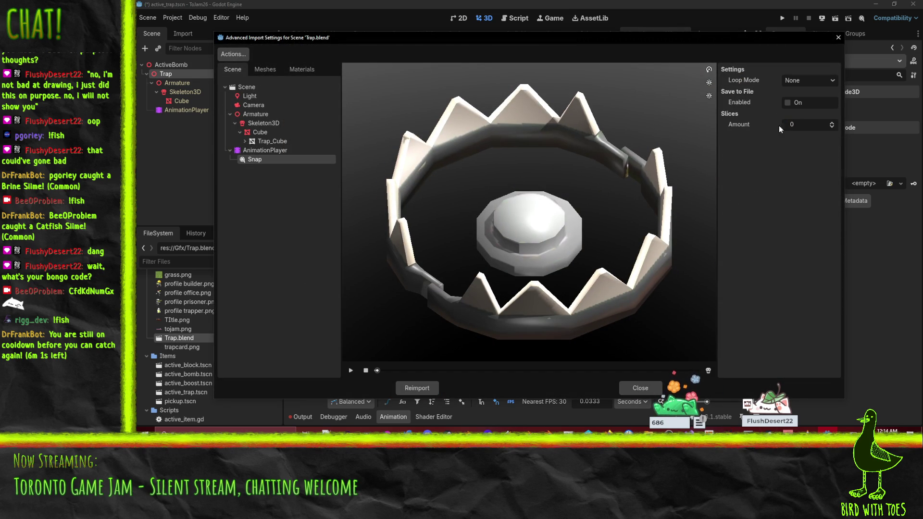
{"action": "left_click", "coordinate": [822, 81]}
{"action": "left_click", "coordinate": [822, 78]}
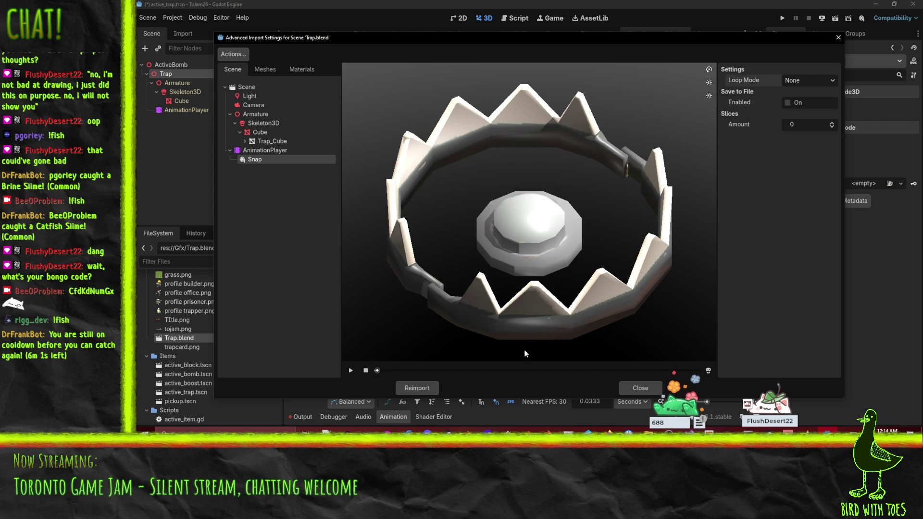
{"action": "left_click", "coordinate": [350, 370]}
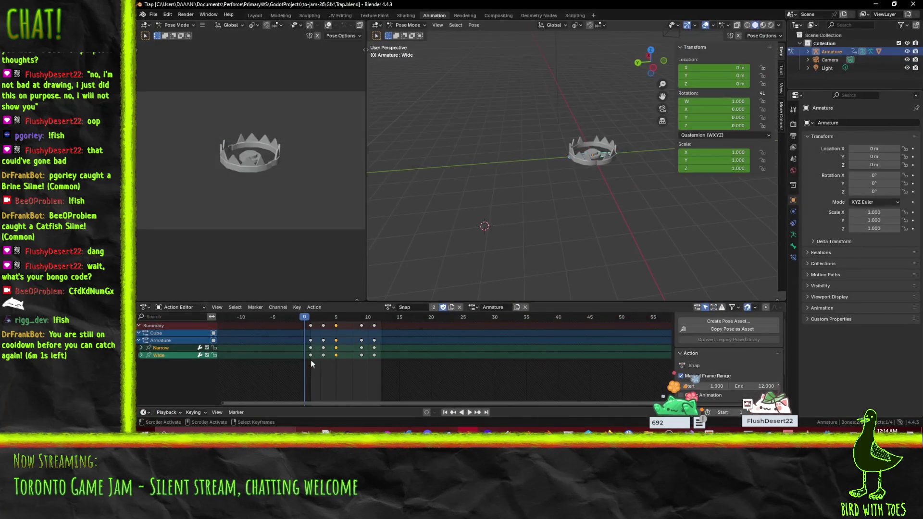
- Play the Snap action from frame 1 with all channels shown, stop it, and save Trap.blend
{"action": "key", "text": "space"}
{"action": "key", "text": "space"}
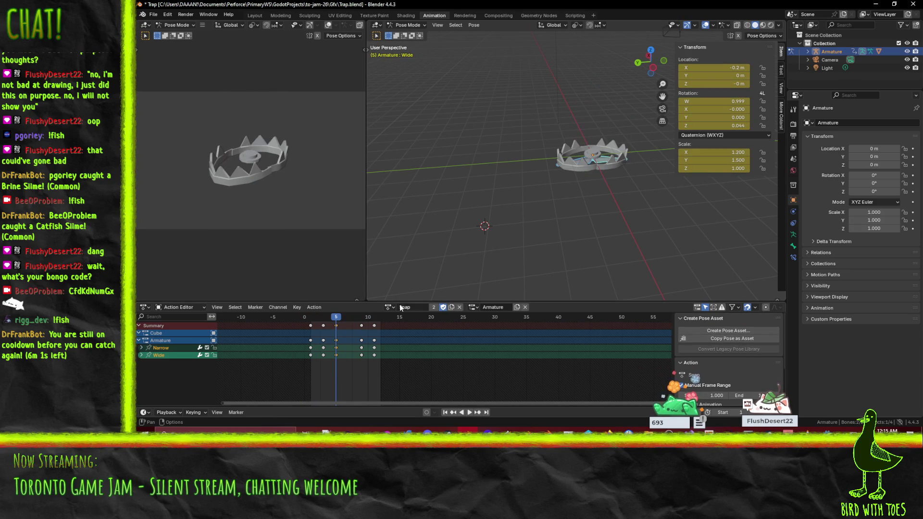
{"action": "left_click", "coordinate": [697, 308]}
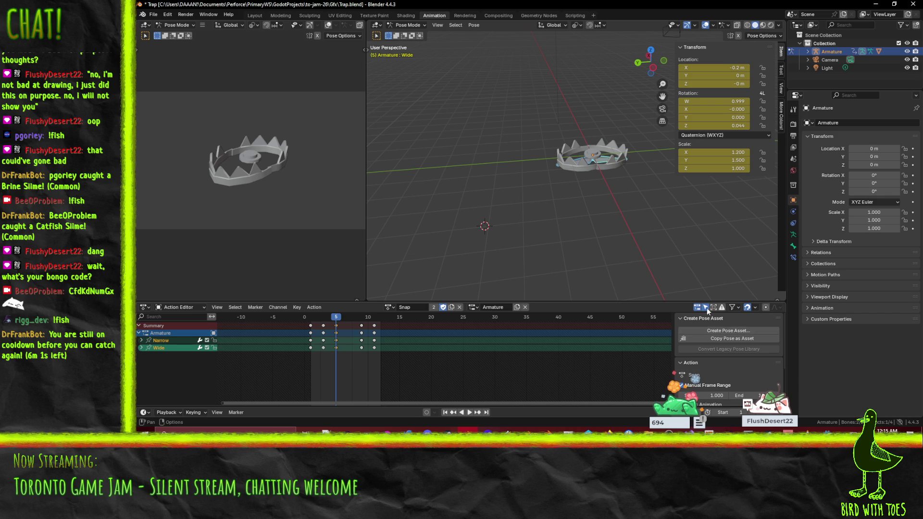
{"action": "left_click", "coordinate": [697, 307]}
{"action": "scroll", "coordinate": [735, 372], "scroll_direction": "down", "scroll_amount": 3}
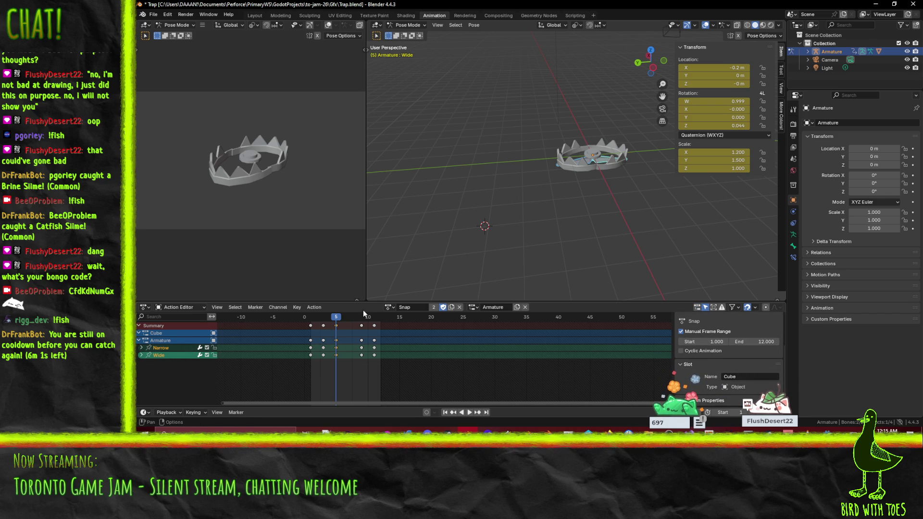
{"action": "key", "text": "space"}
{"action": "left_click", "coordinate": [312, 317]}
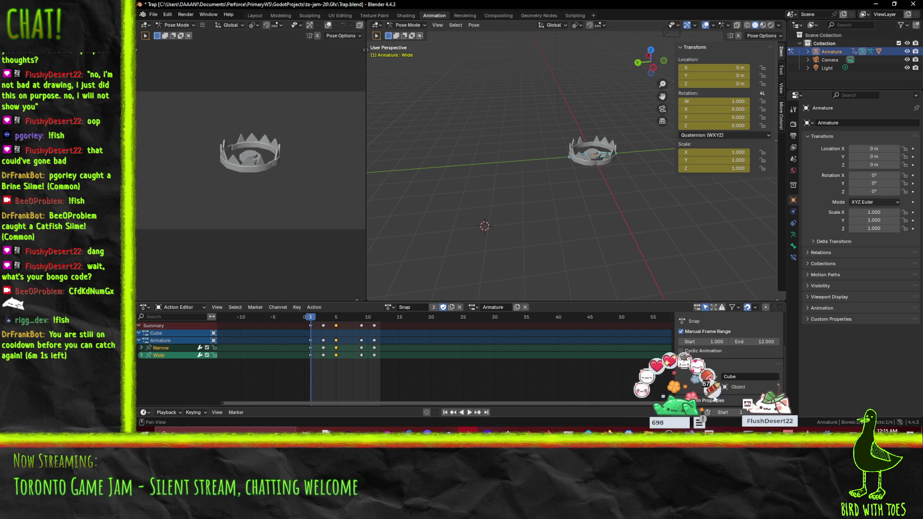
{"action": "key", "text": "space"}
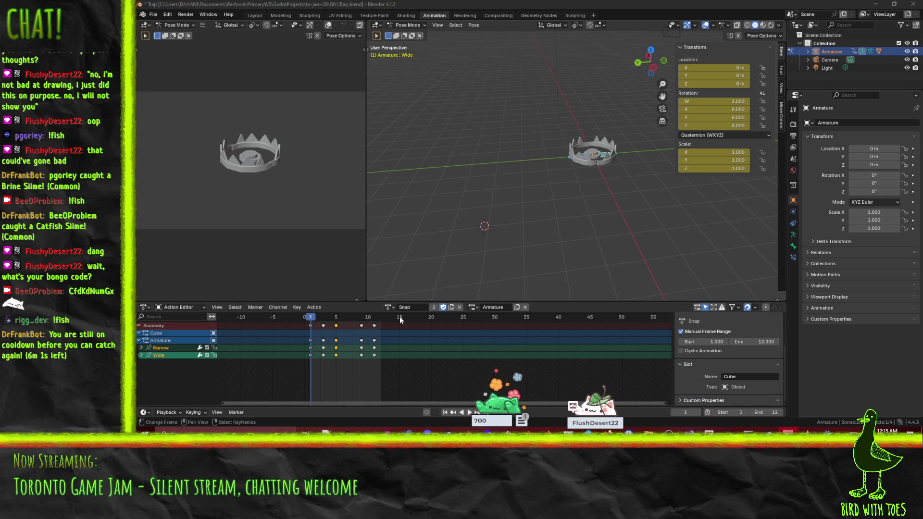
{"action": "key", "text": "ctrl+s"}
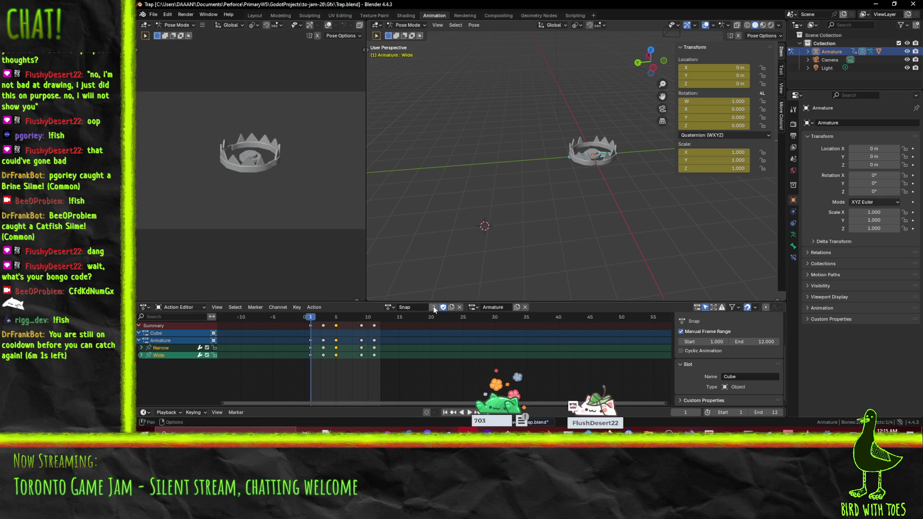
- Switch to the Idle action with the playhead at frame 1, then minimize Blender
{"action": "left_click", "coordinate": [389, 308]}
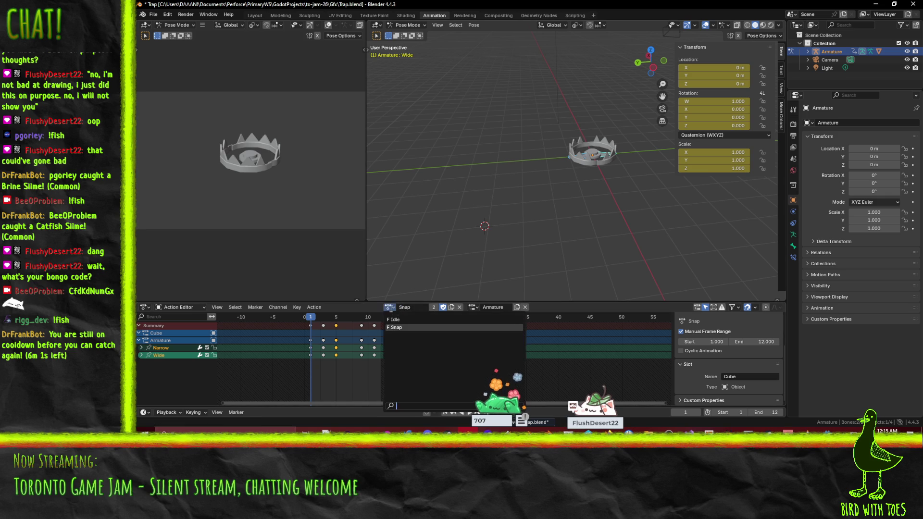
{"action": "left_click", "coordinate": [403, 320]}
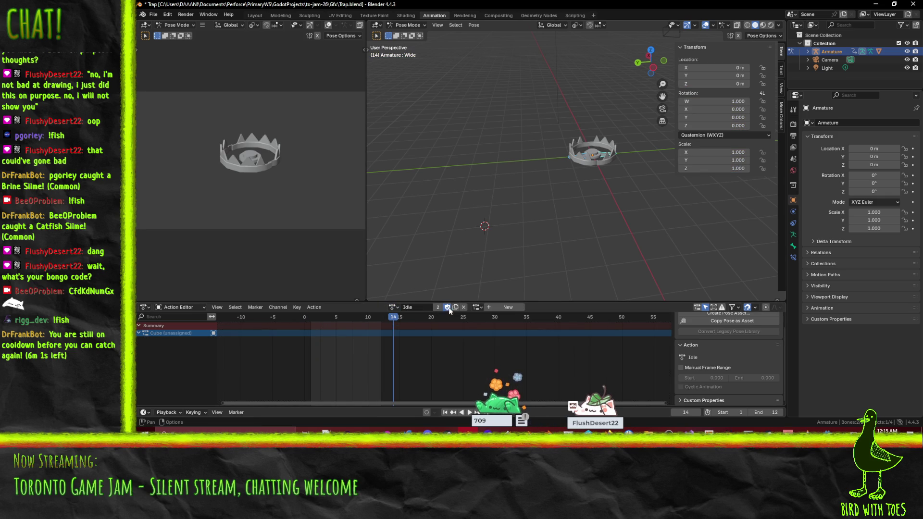
{"action": "left_click_drag", "start_coordinate": [389, 321], "coordinate": [311, 319]}
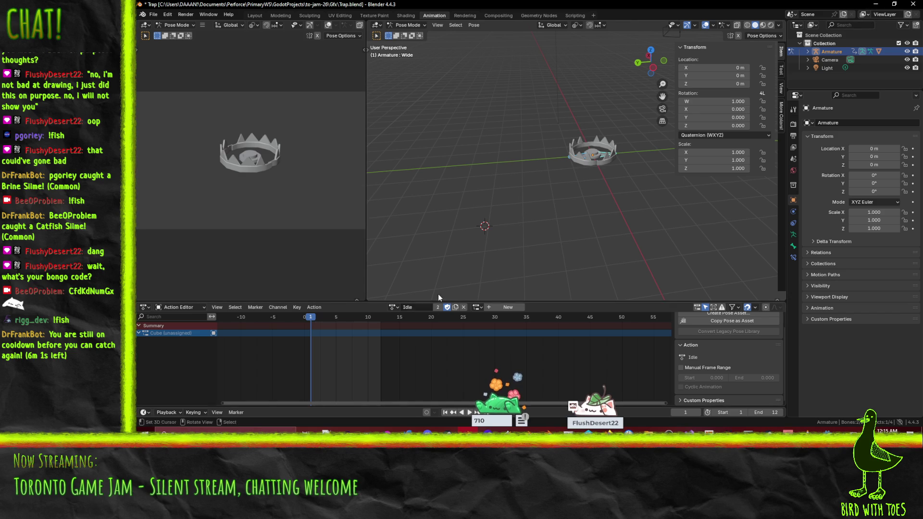
{"action": "left_click", "coordinate": [392, 307]}
{"action": "left_click", "coordinate": [875, 5]}
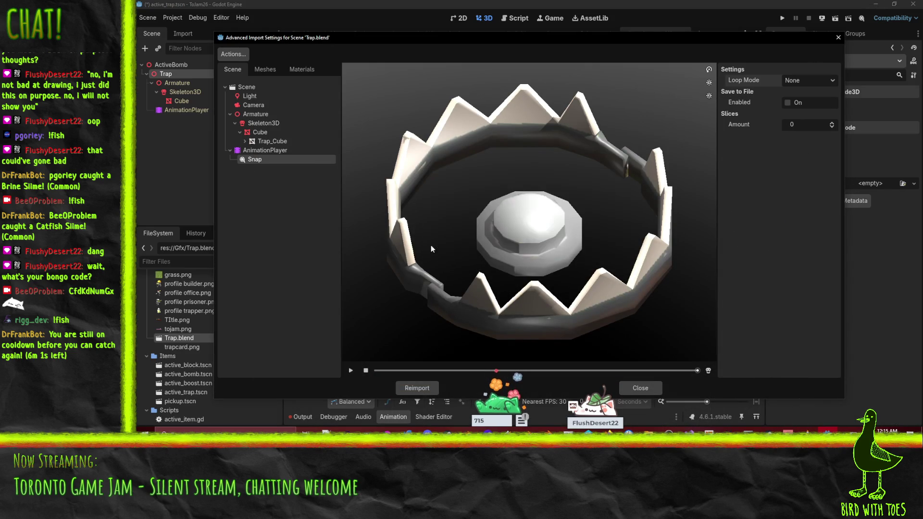
- In Scene import settings, untick Remove Immutable Tracks and tick Import Rest as RESET
{"action": "left_click", "coordinate": [258, 152]}
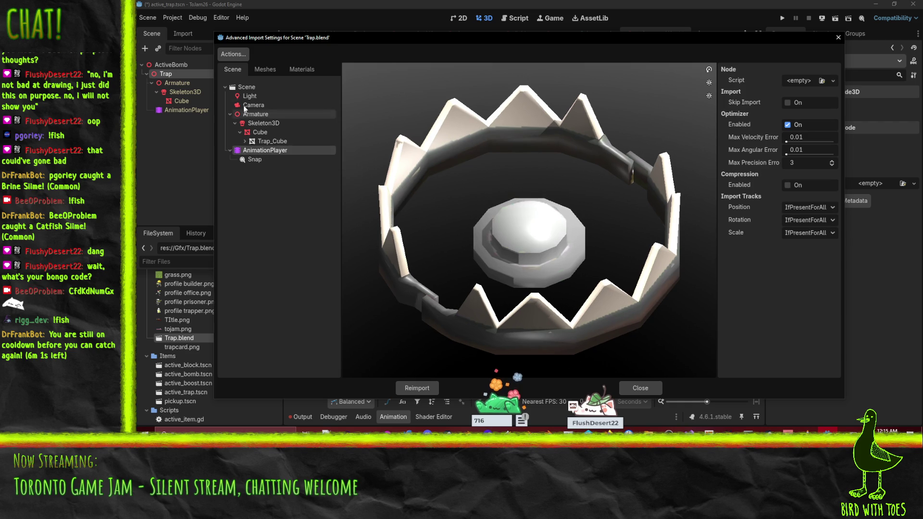
{"action": "left_click", "coordinate": [245, 88]}
{"action": "scroll", "coordinate": [789, 218], "scroll_direction": "down", "scroll_amount": 10}
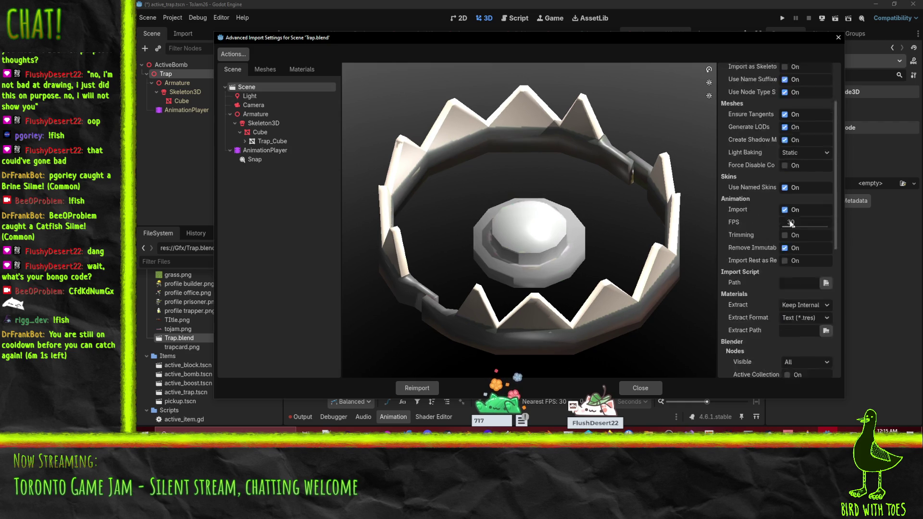
{"action": "scroll", "coordinate": [789, 220], "scroll_direction": "up", "scroll_amount": 3}
{"action": "mouse_move", "coordinate": [751, 251]}
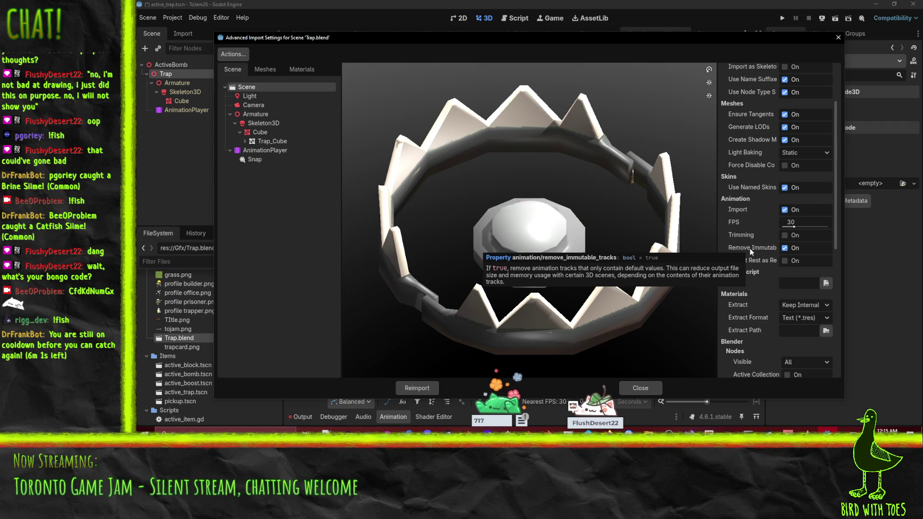
{"action": "left_click", "coordinate": [784, 248]}
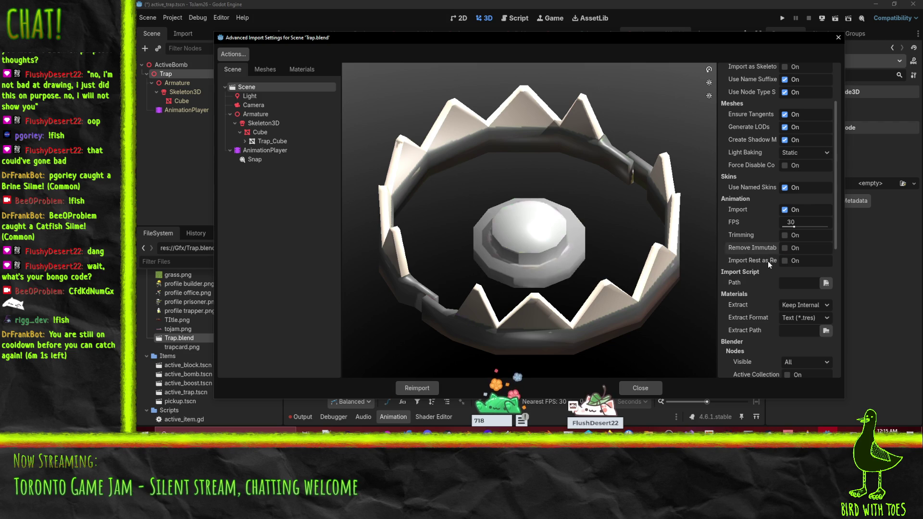
{"action": "mouse_move", "coordinate": [768, 261]}
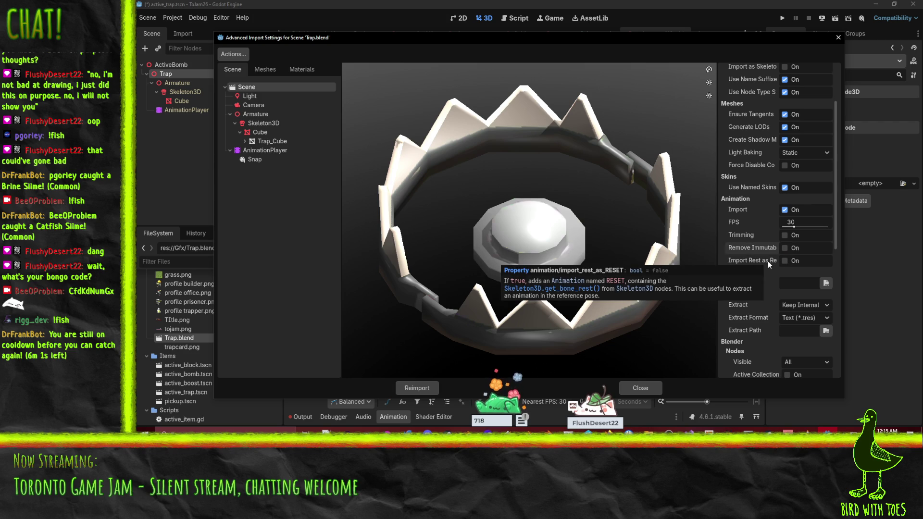
{"action": "left_click", "coordinate": [784, 261]}
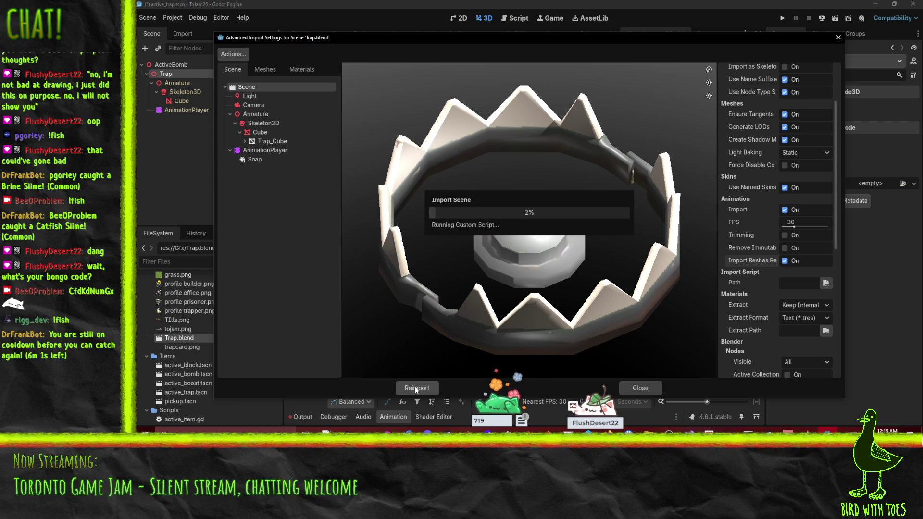
- Preview Snap beside the new RESET animation, keeping loop mode None and no slices
{"action": "left_click", "coordinate": [257, 169]}
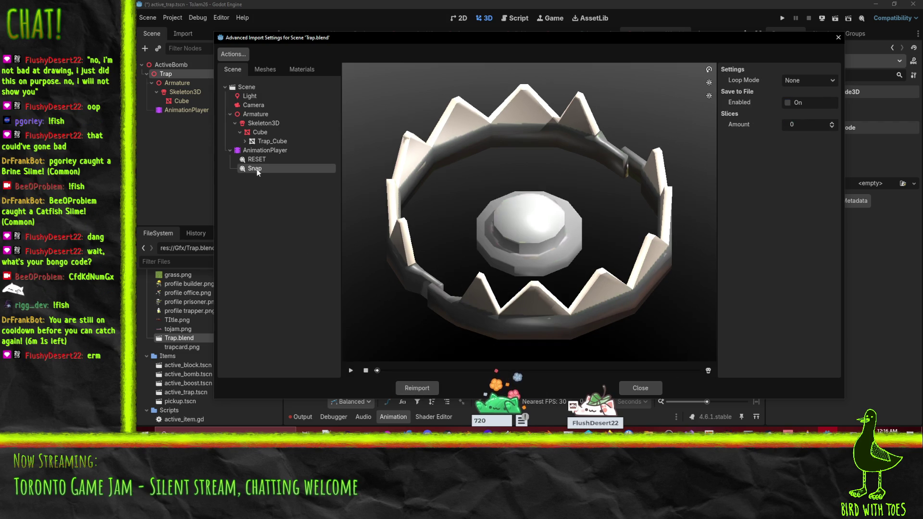
{"action": "left_click", "coordinate": [246, 159]}
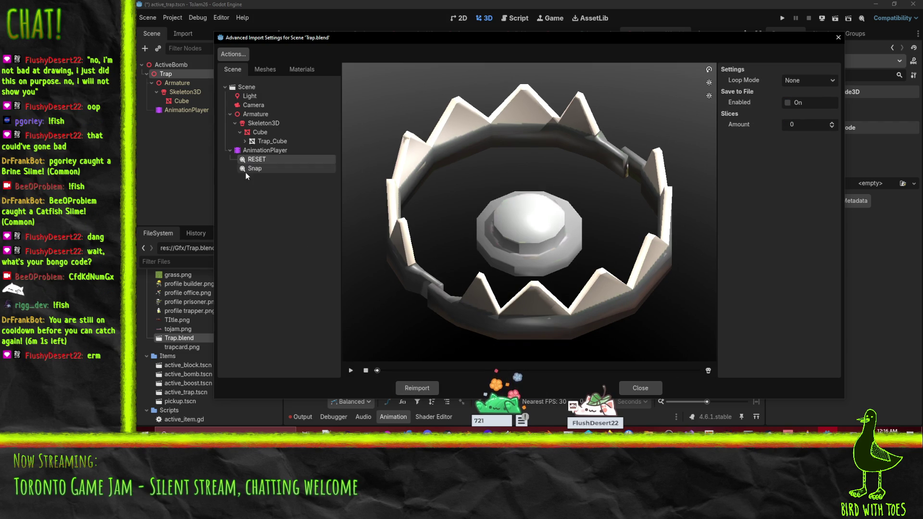
{"action": "left_click", "coordinate": [245, 169]}
{"action": "left_click", "coordinate": [351, 370]}
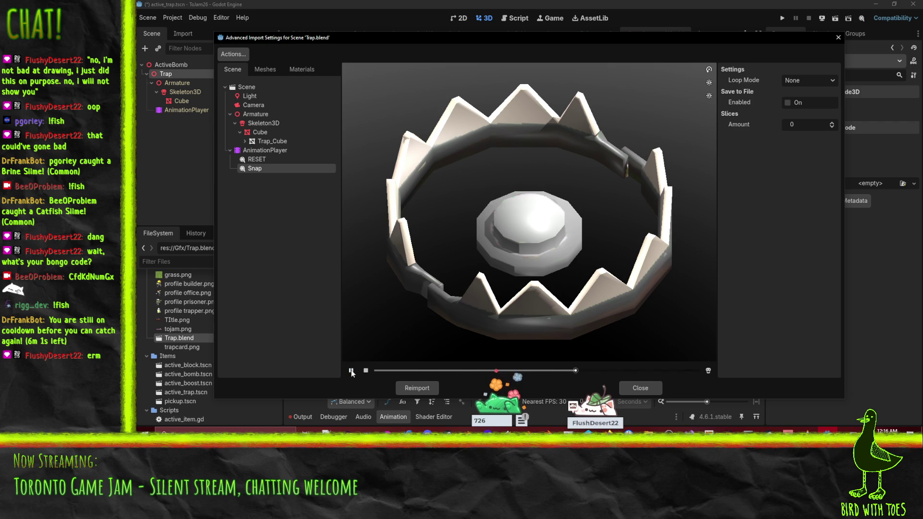
{"action": "left_click", "coordinate": [823, 77]}
{"action": "left_click", "coordinate": [824, 77]}
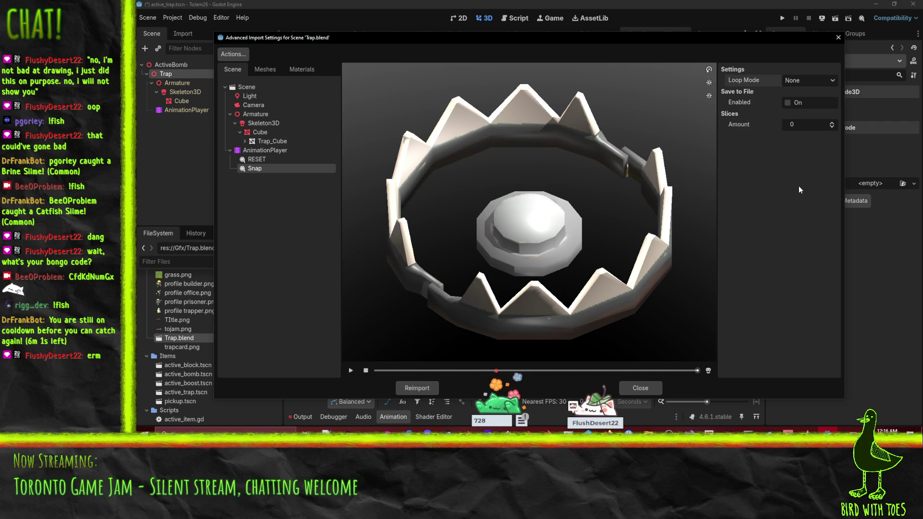
{"action": "left_click", "coordinate": [833, 123]}
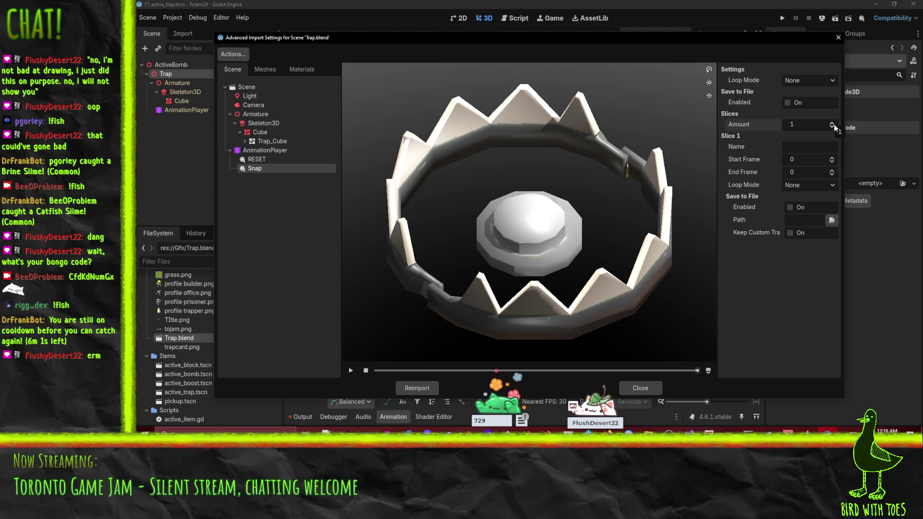
{"action": "left_click", "coordinate": [833, 127]}
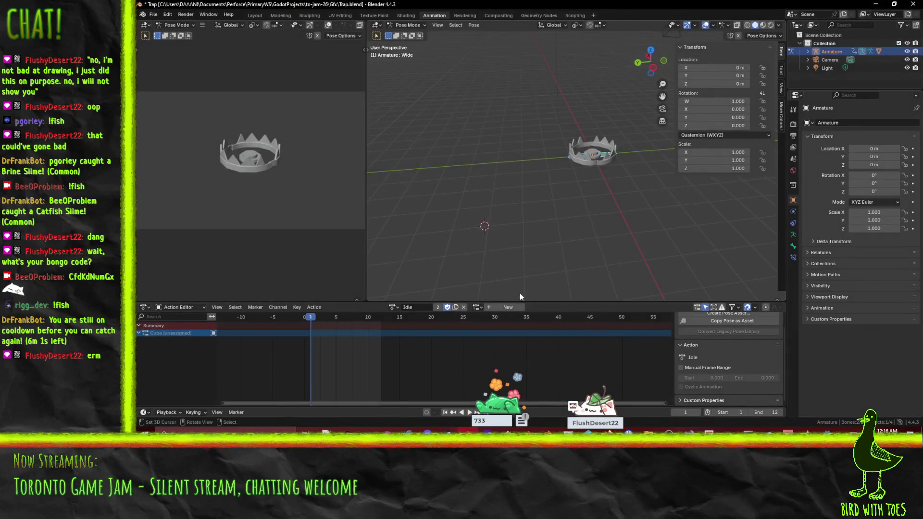
- Load Snap, turn off its Manual Frame Range, set scene End to 200, save, and minimize Blender
{"action": "left_click", "coordinate": [393, 307]}
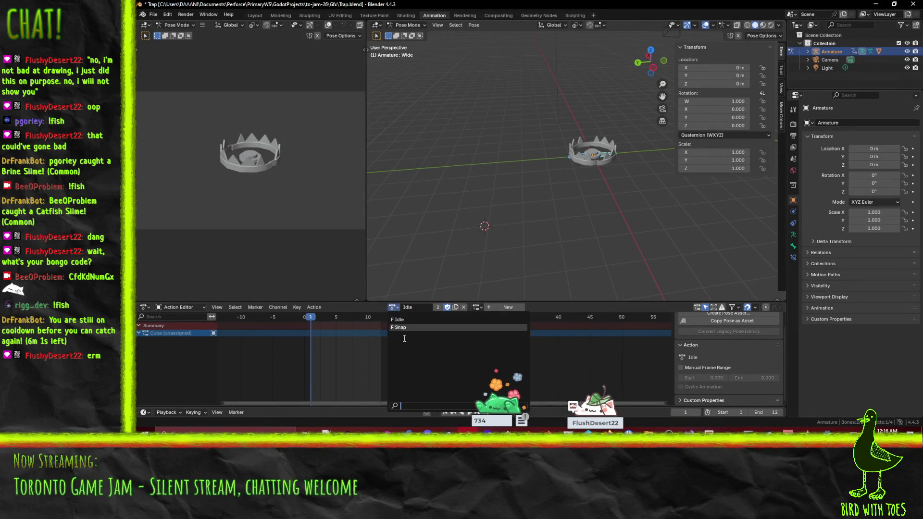
{"action": "left_click", "coordinate": [405, 327]}
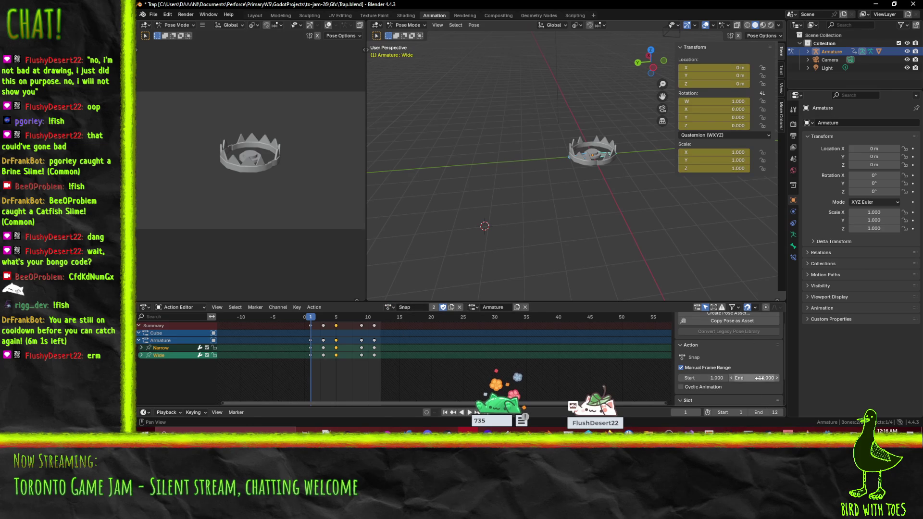
{"action": "left_click", "coordinate": [681, 368]}
{"action": "left_click", "coordinate": [779, 412]}
{"action": "type", "text": "200"}
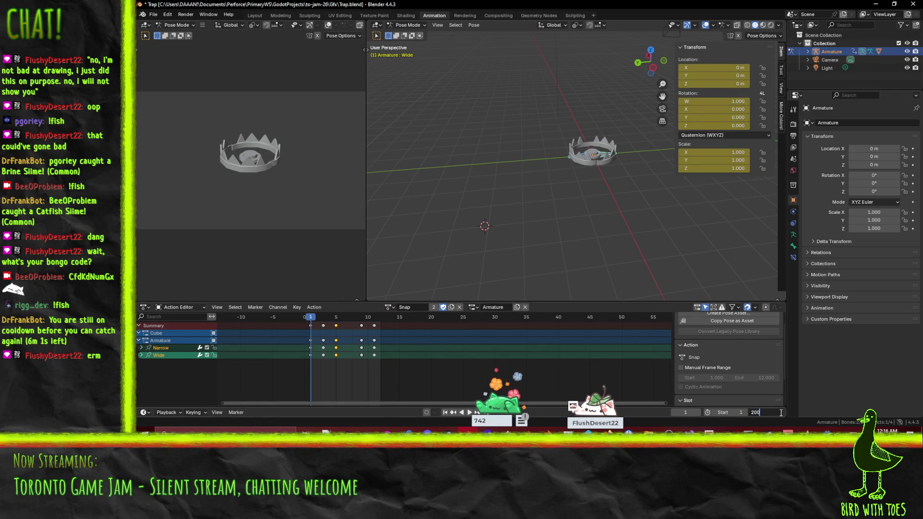
{"action": "key", "text": "Return"}
{"action": "key", "text": "ctrl+s"}
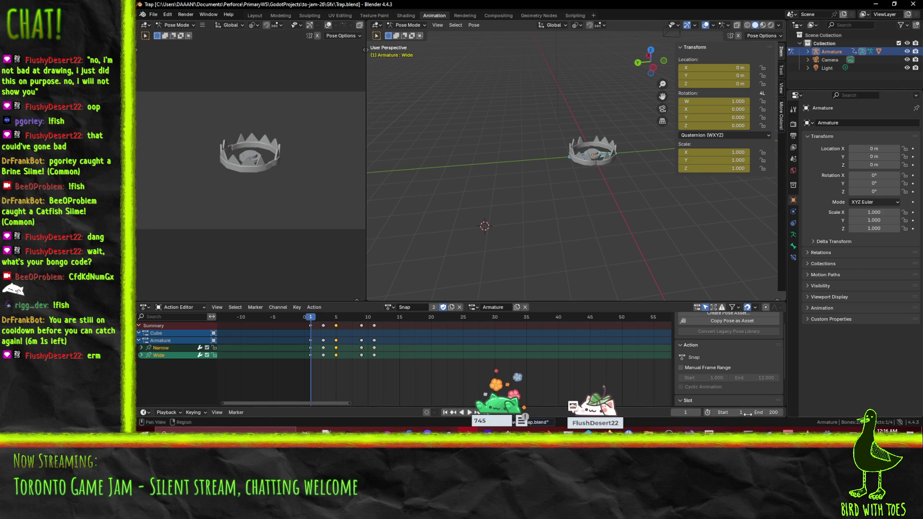
{"action": "left_click", "coordinate": [877, 4]}
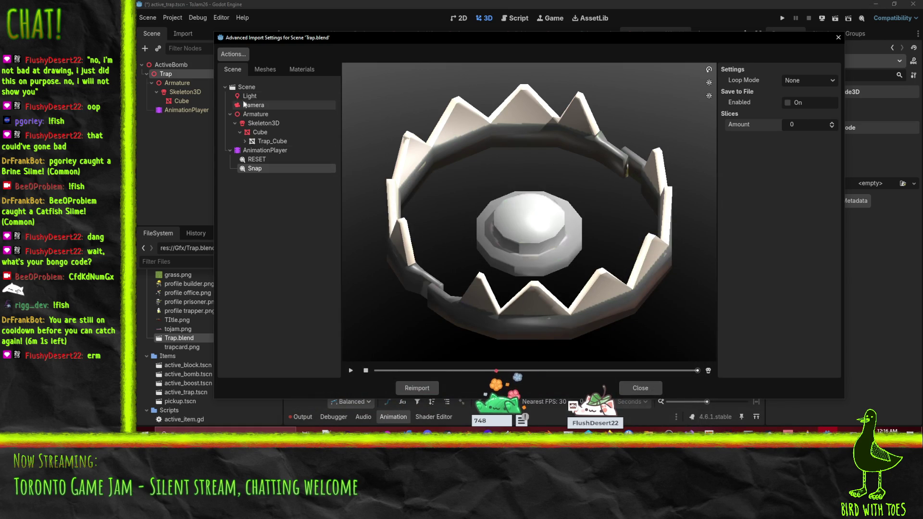
- Replay the Snap preview, adding and then removing an animation slice
{"action": "left_click", "coordinate": [242, 86]}
{"action": "left_click", "coordinate": [245, 95]}
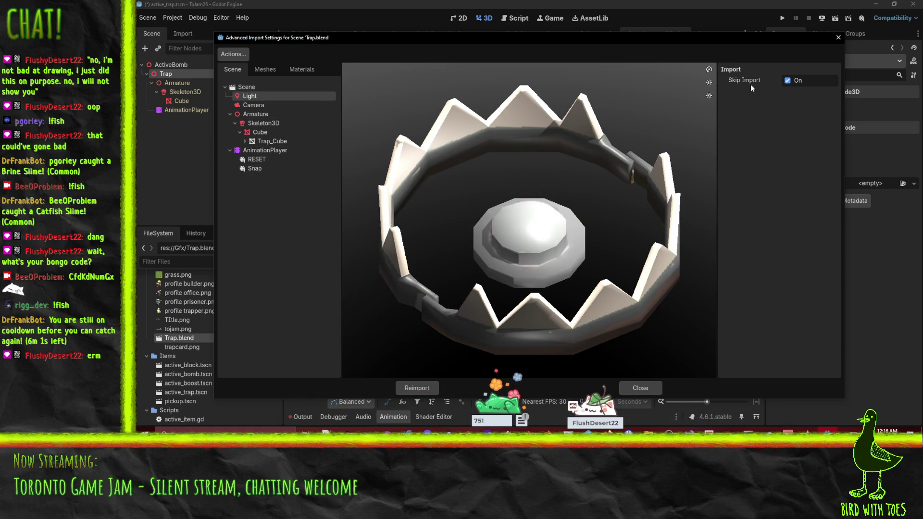
{"action": "left_click", "coordinate": [255, 89]}
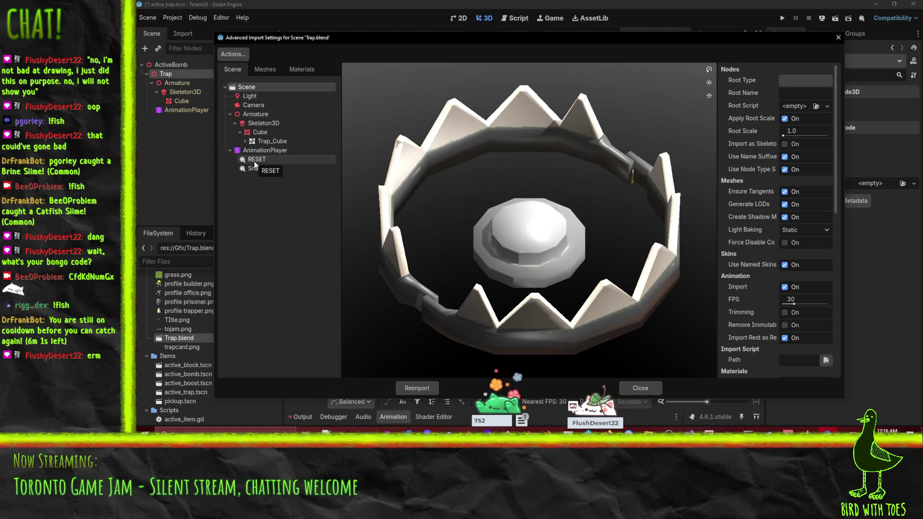
{"action": "left_click", "coordinate": [257, 169]}
{"action": "left_click", "coordinate": [351, 371]}
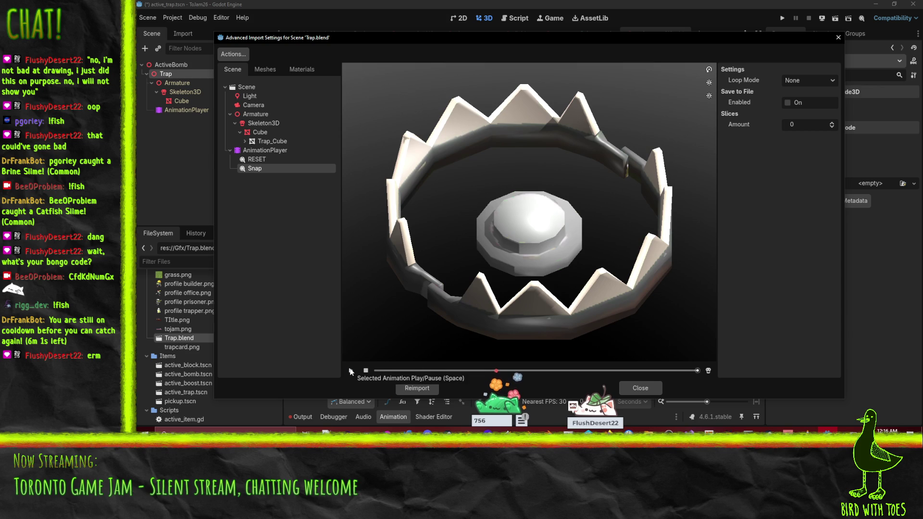
{"action": "left_click", "coordinate": [831, 123]}
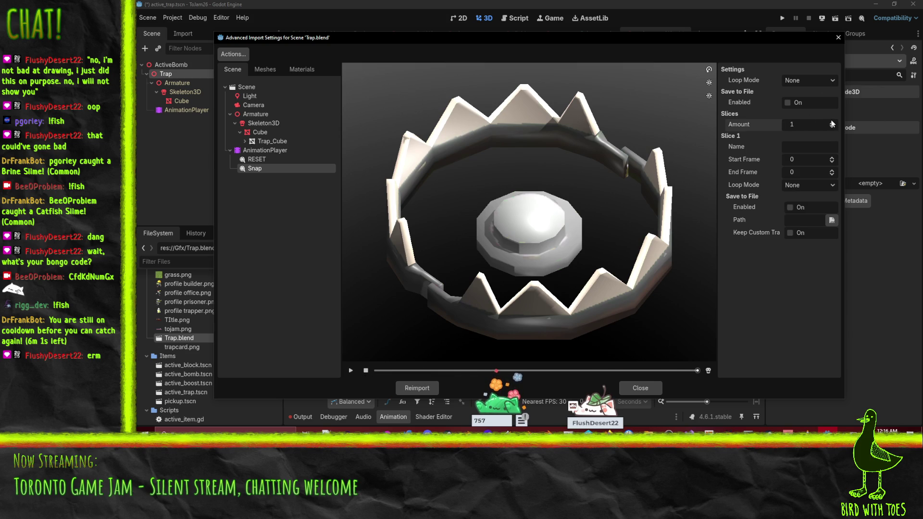
{"action": "left_click", "coordinate": [365, 371]}
{"action": "left_click", "coordinate": [354, 370]}
{"action": "left_click", "coordinate": [831, 127]}
- Review the Armature, Skeleton3D and Cube import settings unchanged, then return to Scene options
{"action": "left_click", "coordinate": [268, 114]}
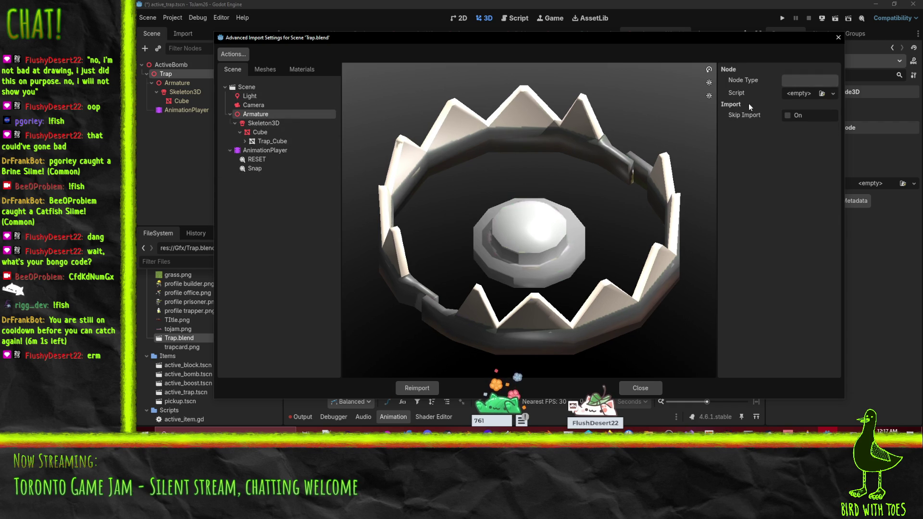
{"action": "left_click", "coordinate": [813, 82]}
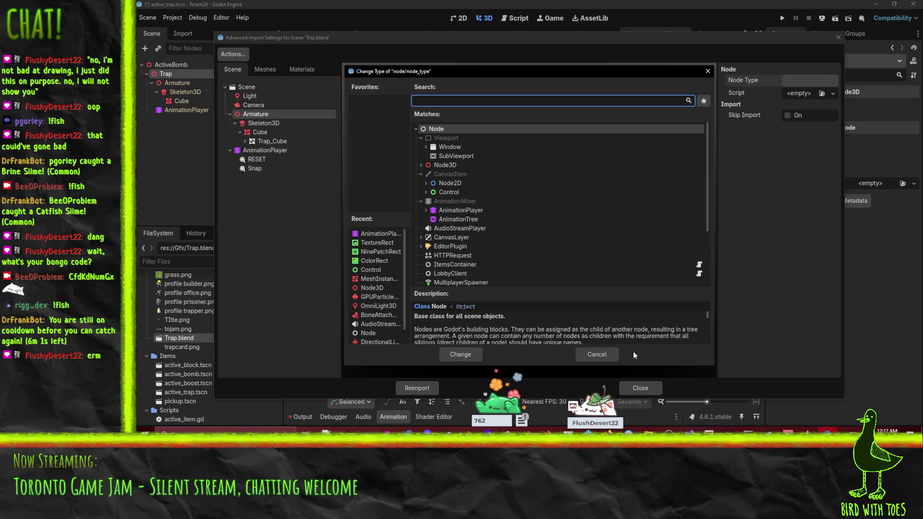
{"action": "left_click", "coordinate": [636, 351]}
{"action": "left_click", "coordinate": [262, 124]}
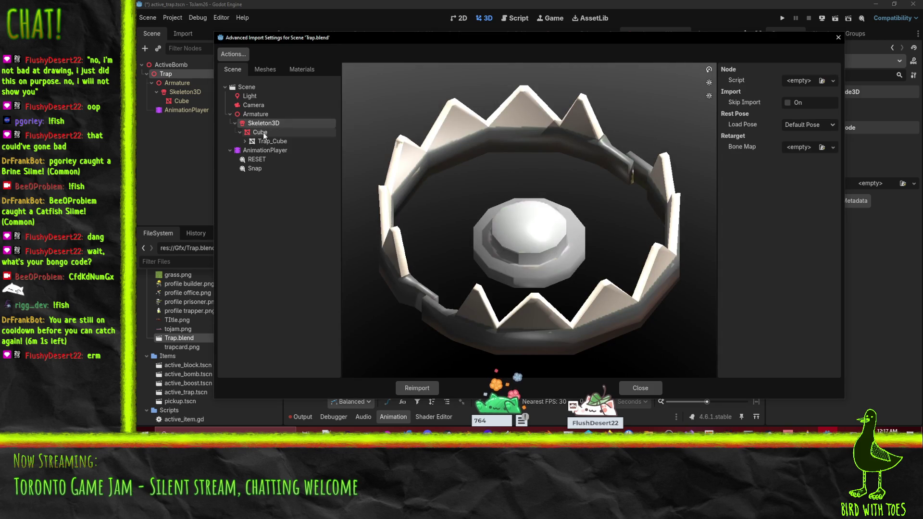
{"action": "left_click", "coordinate": [835, 124]}
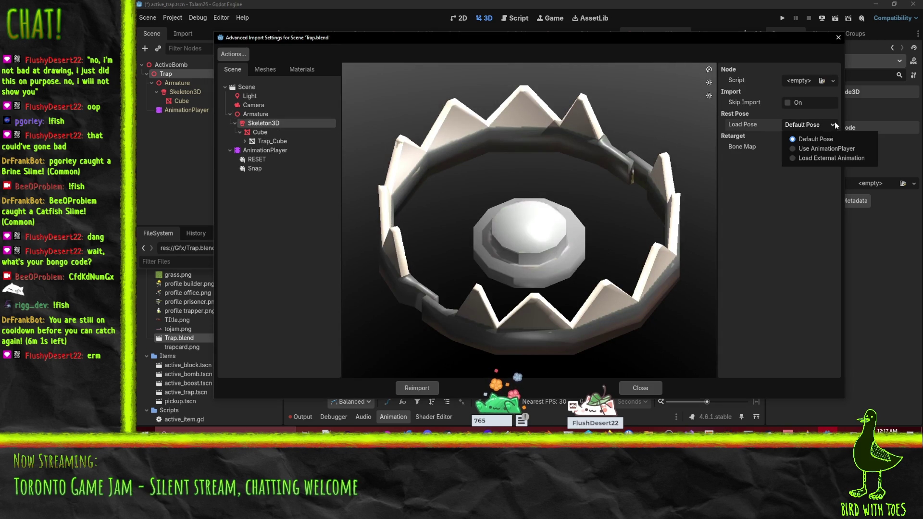
{"action": "left_click", "coordinate": [780, 108]}
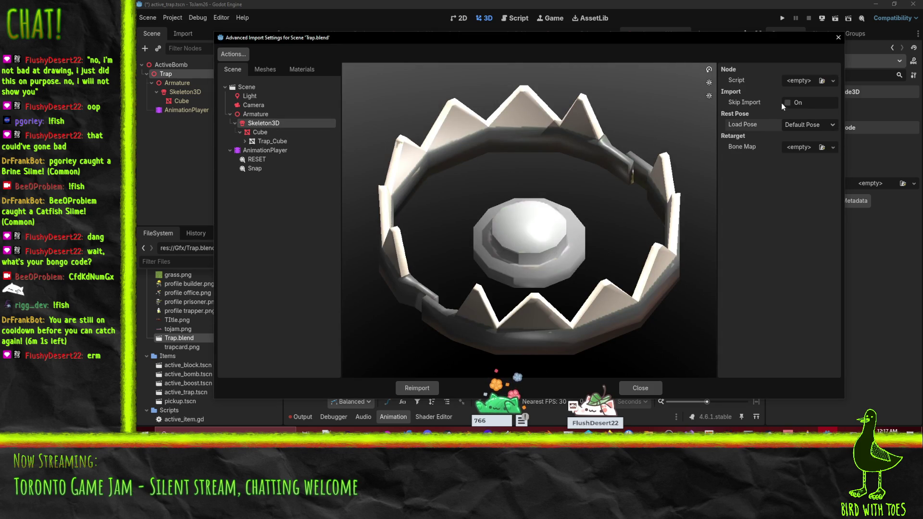
{"action": "left_click", "coordinate": [276, 133]}
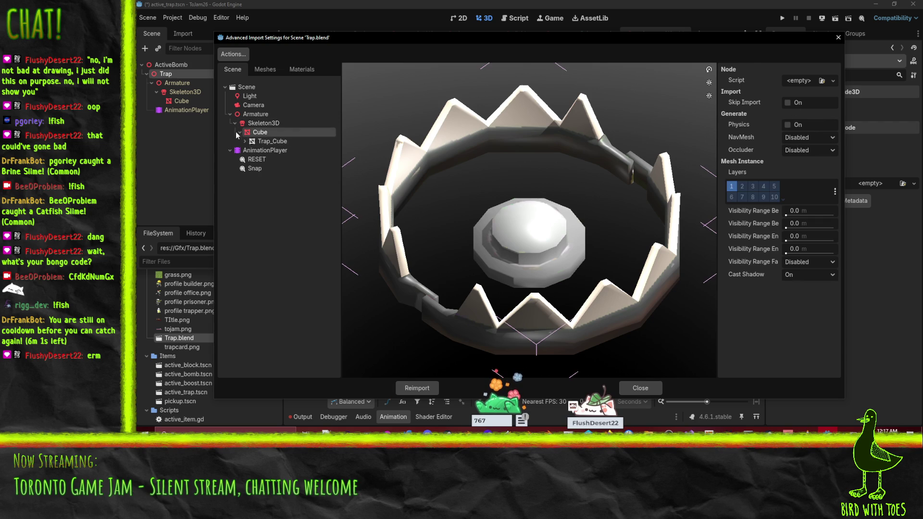
{"action": "left_click", "coordinate": [272, 141]}
{"action": "left_click", "coordinate": [255, 114]}
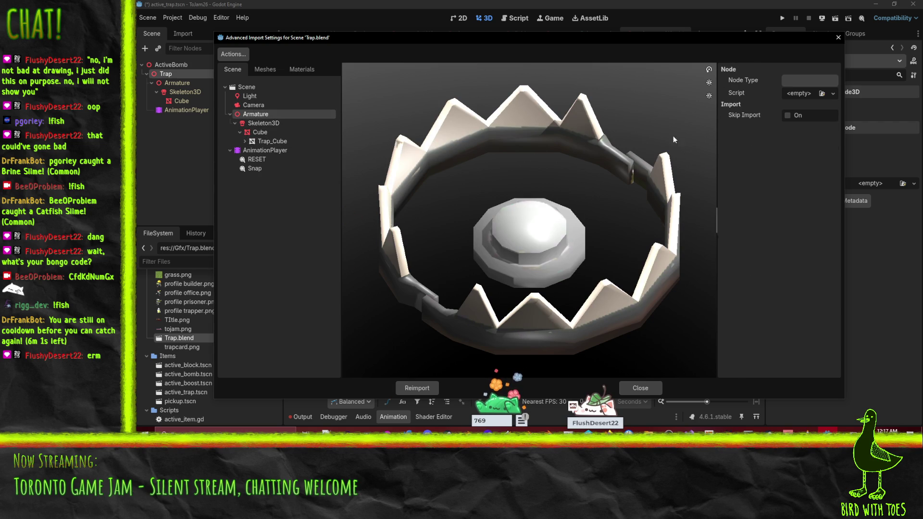
{"action": "left_click", "coordinate": [260, 87]}
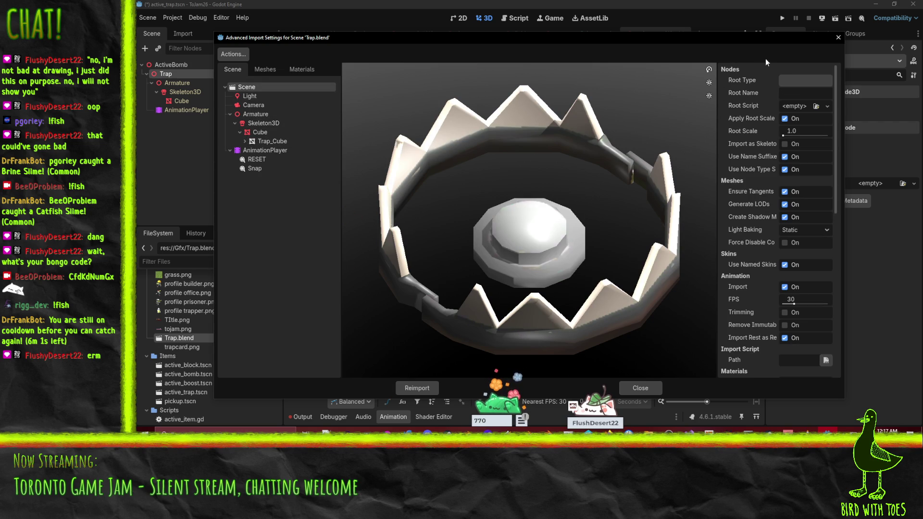
- Leave node visibility at All and untick Punctual Lights in the scene import options
{"action": "scroll", "coordinate": [747, 217], "scroll_direction": "down", "scroll_amount": 4}
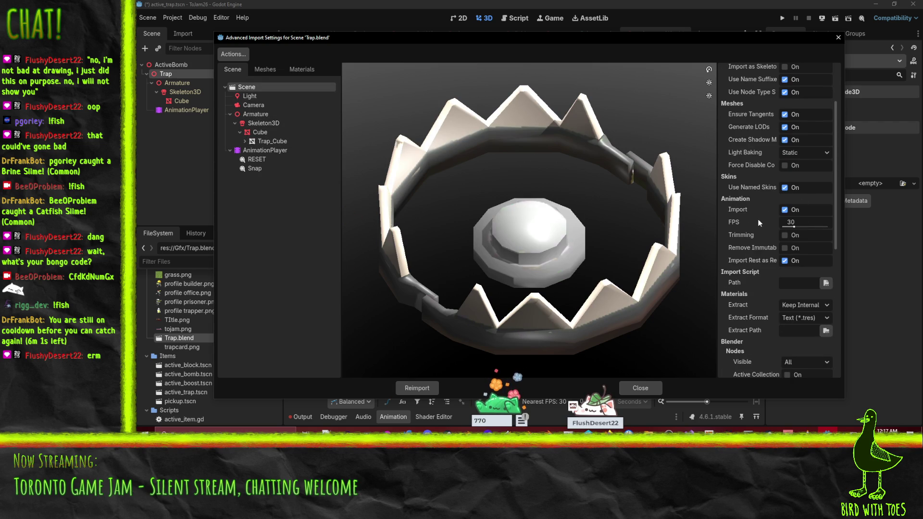
{"action": "mouse_move", "coordinate": [736, 235]}
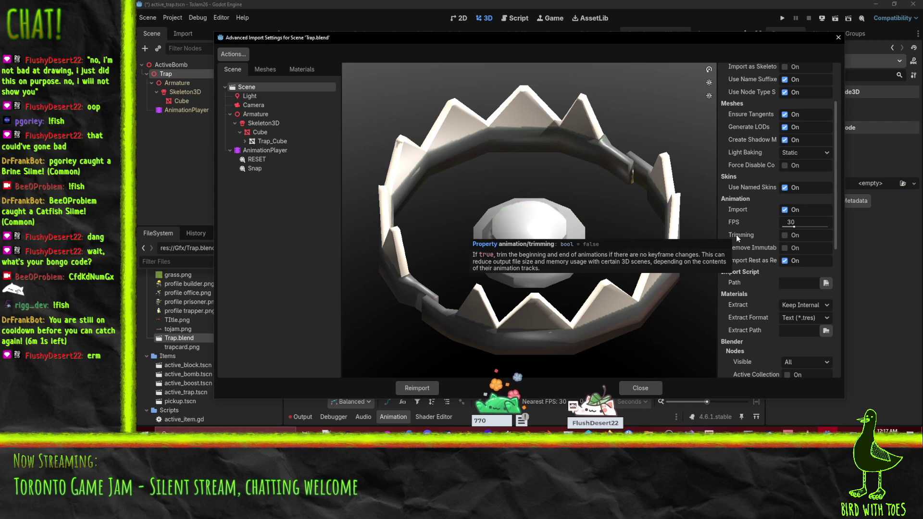
{"action": "scroll", "coordinate": [736, 219], "scroll_direction": "down", "scroll_amount": 4}
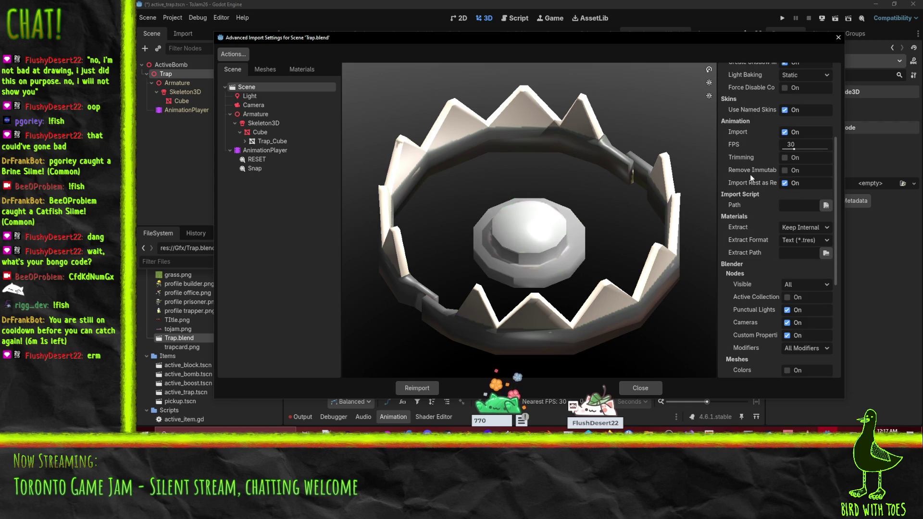
{"action": "mouse_move", "coordinate": [746, 183]}
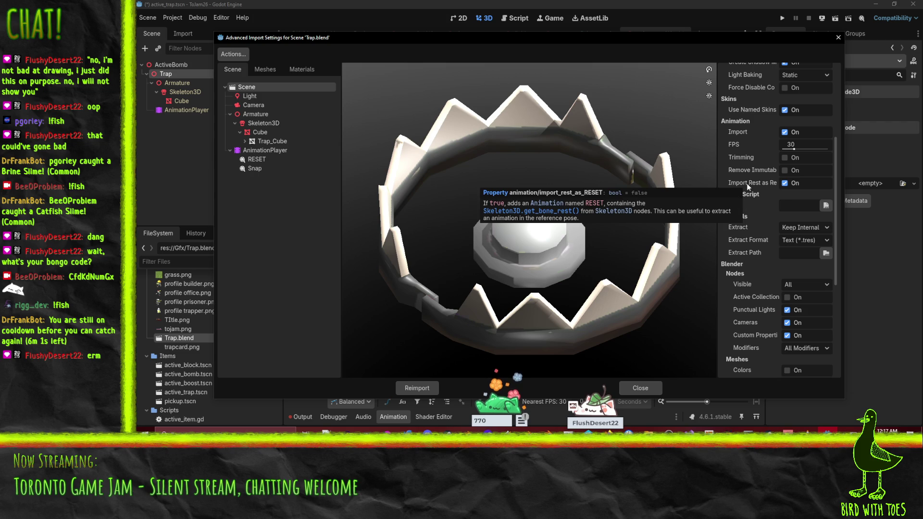
{"action": "scroll", "coordinate": [746, 183], "scroll_direction": "down", "scroll_amount": 8}
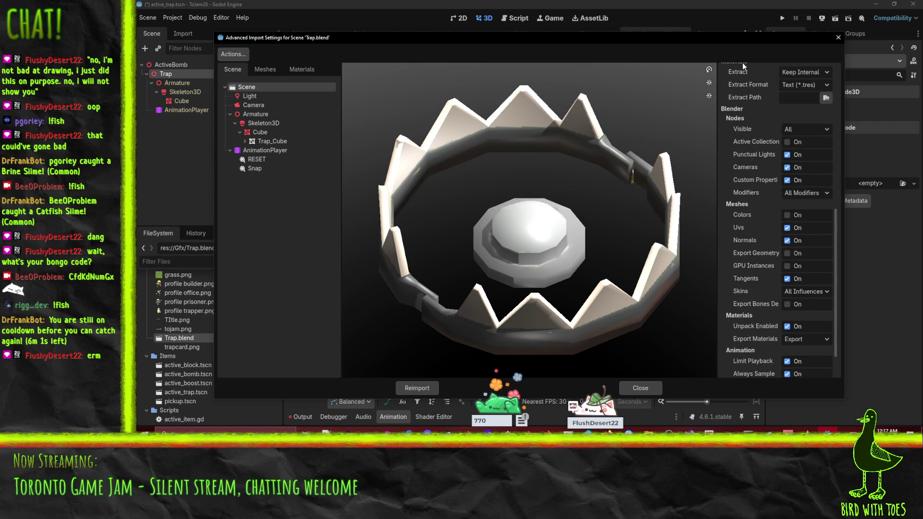
{"action": "left_click", "coordinate": [800, 125]}
{"action": "left_click", "coordinate": [800, 125]}
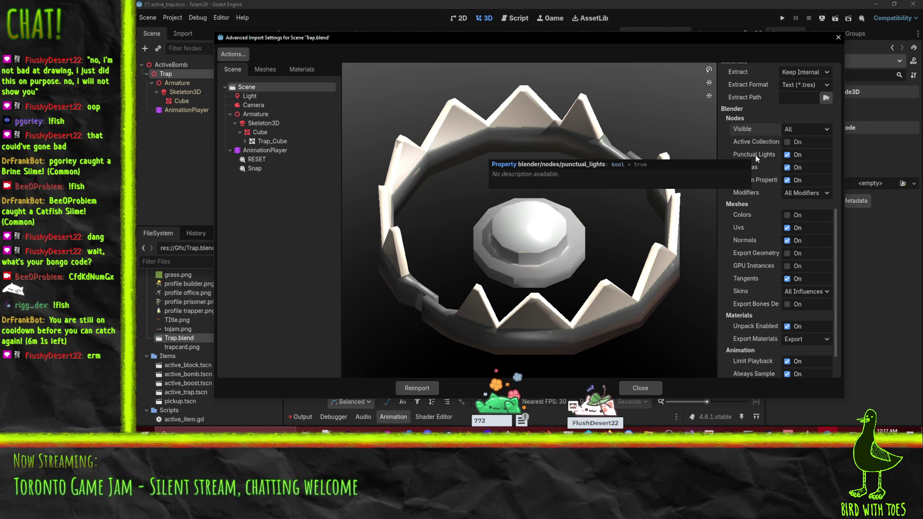
{"action": "left_click", "coordinate": [788, 155]}
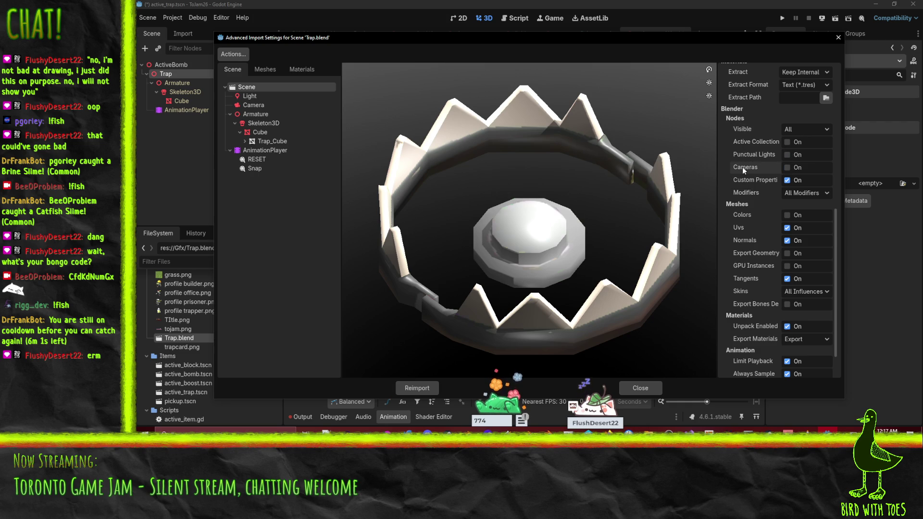
- Untick Limit Playback and Group Tracks under Blender Animation, then reimport Trap.blend
{"action": "scroll", "coordinate": [743, 167], "scroll_direction": "down", "scroll_amount": 2}
{"action": "scroll", "coordinate": [742, 188], "scroll_direction": "down", "scroll_amount": 1}
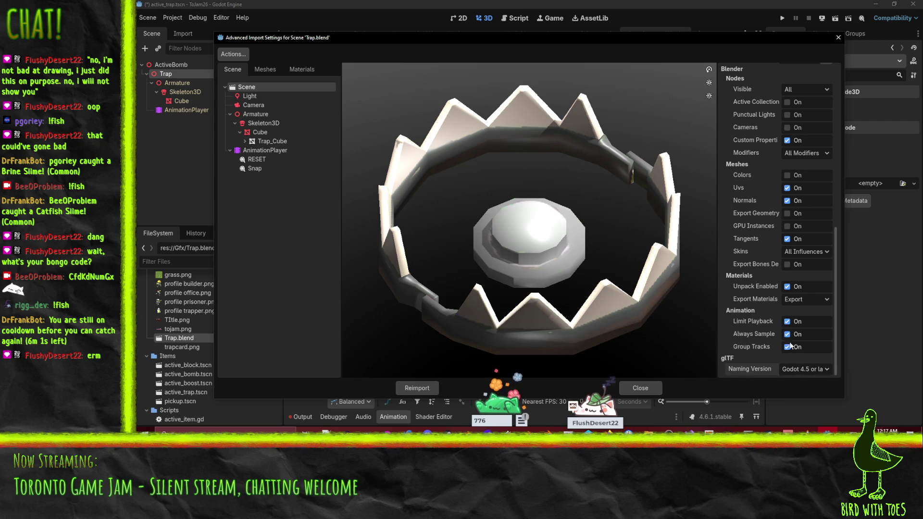
{"action": "left_click", "coordinate": [788, 322]}
{"action": "left_click", "coordinate": [787, 347]}
{"action": "left_click", "coordinate": [403, 389]}
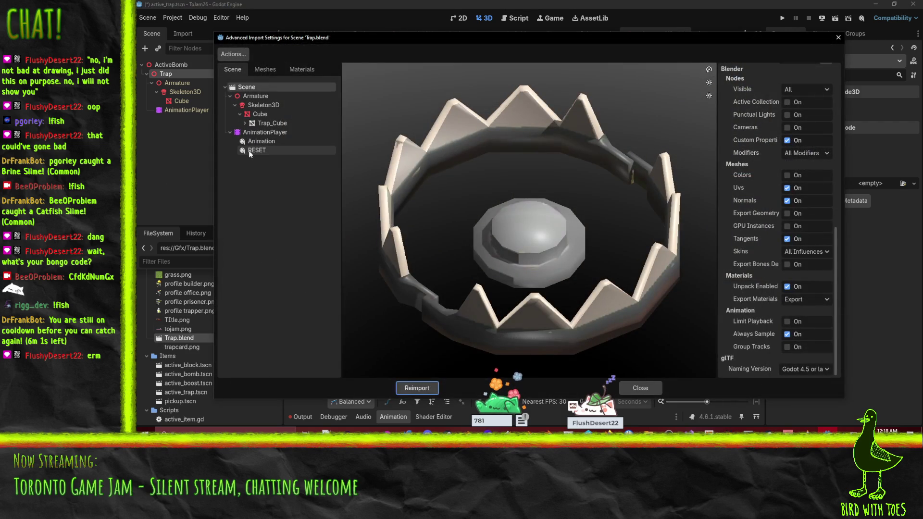
- Re-enable Limit Playback and Group Tracks in Trap.blend's scene import options and reimport
{"action": "left_click", "coordinate": [262, 151]}
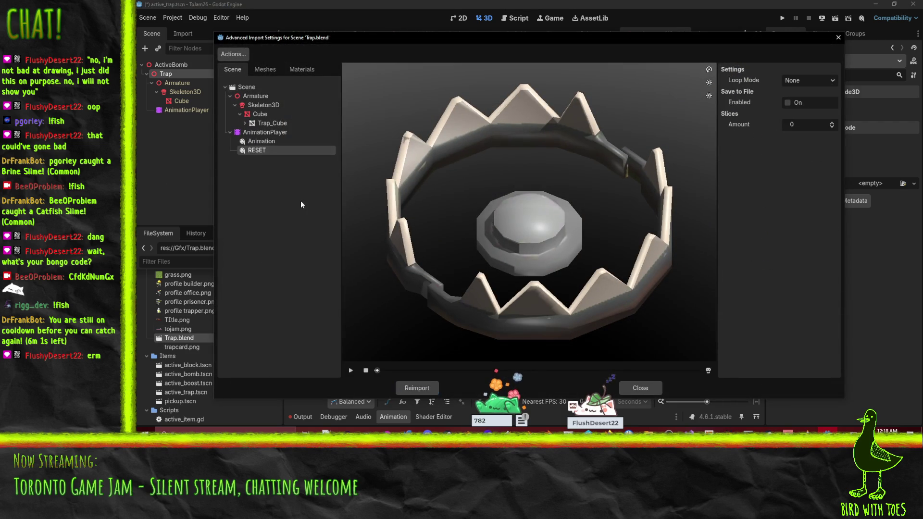
{"action": "key", "text": "Up"}
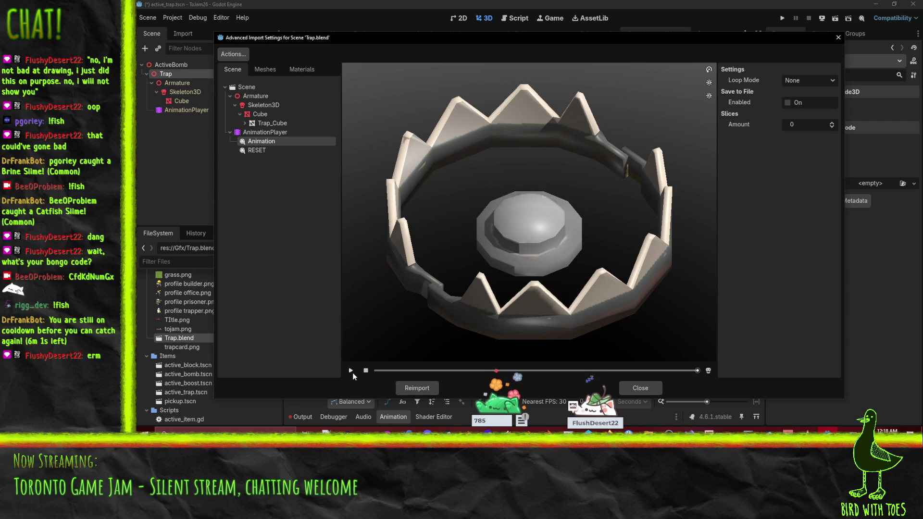
{"action": "left_click", "coordinate": [251, 87]}
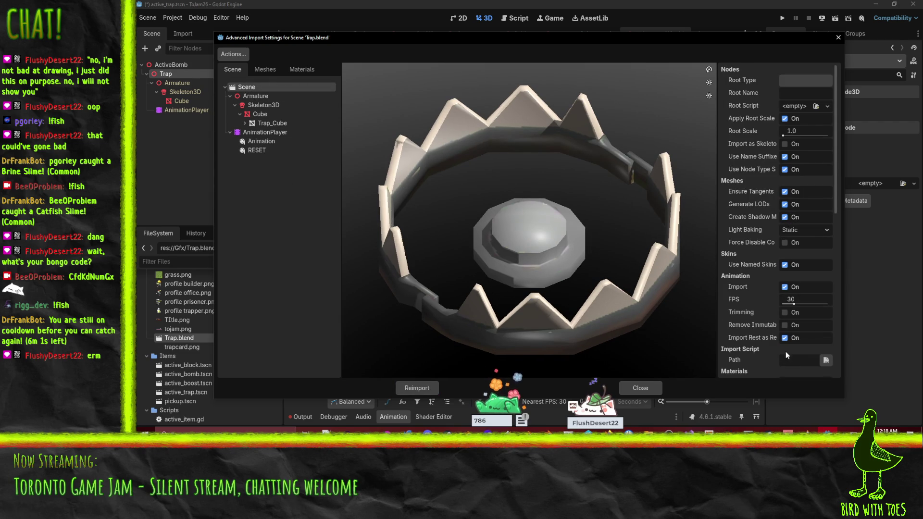
{"action": "scroll", "coordinate": [783, 317], "scroll_direction": "down", "scroll_amount": 10}
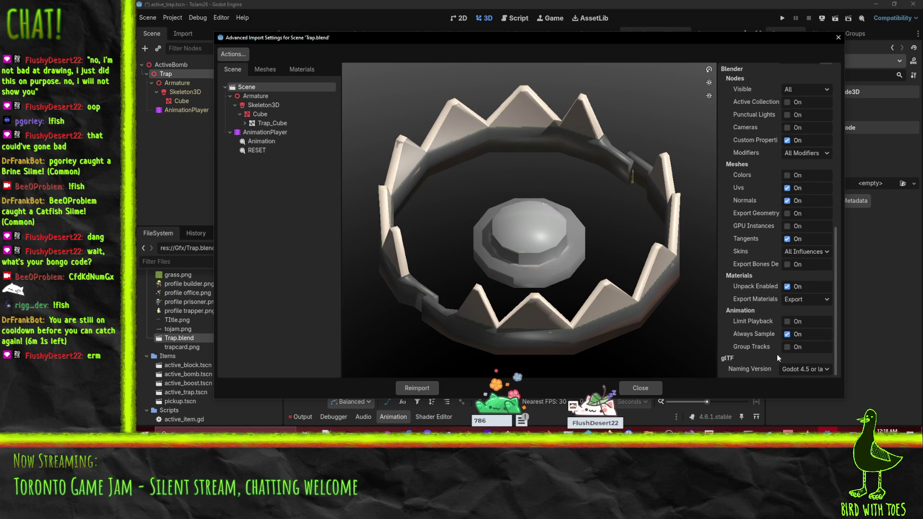
{"action": "left_click", "coordinate": [787, 321]}
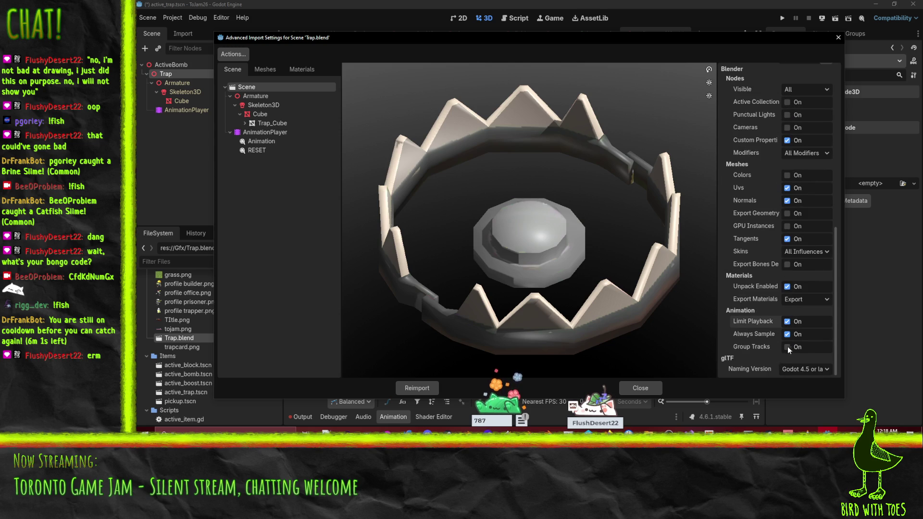
{"action": "left_click", "coordinate": [786, 347]}
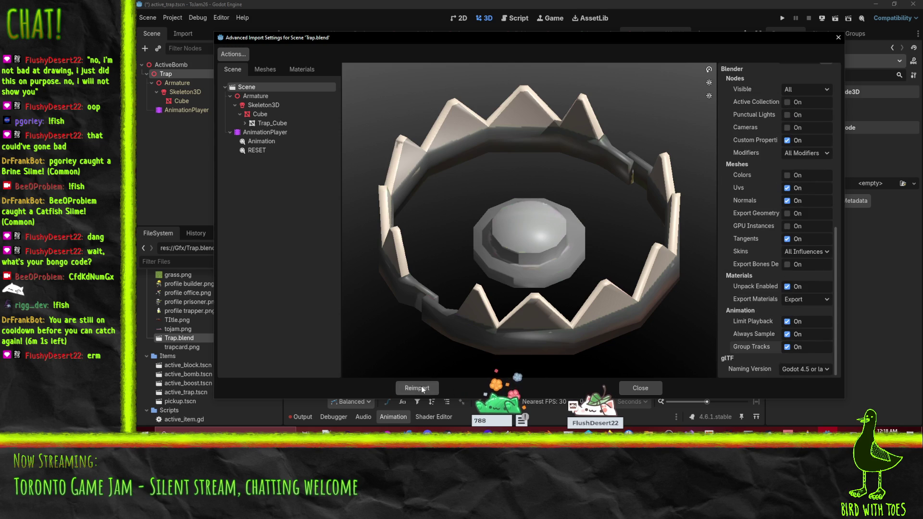
{"action": "left_click", "coordinate": [423, 388]}
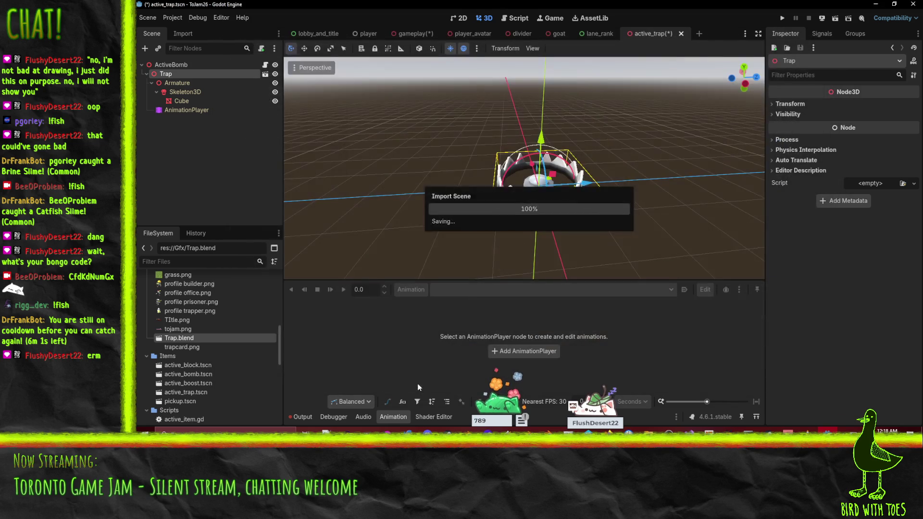
- Review Trap.blend's node import settings, then overwrite Trap.blend from Blender and return to Godot
{"action": "double_click", "coordinate": [188, 338]}
{"action": "left_click", "coordinate": [260, 133]}
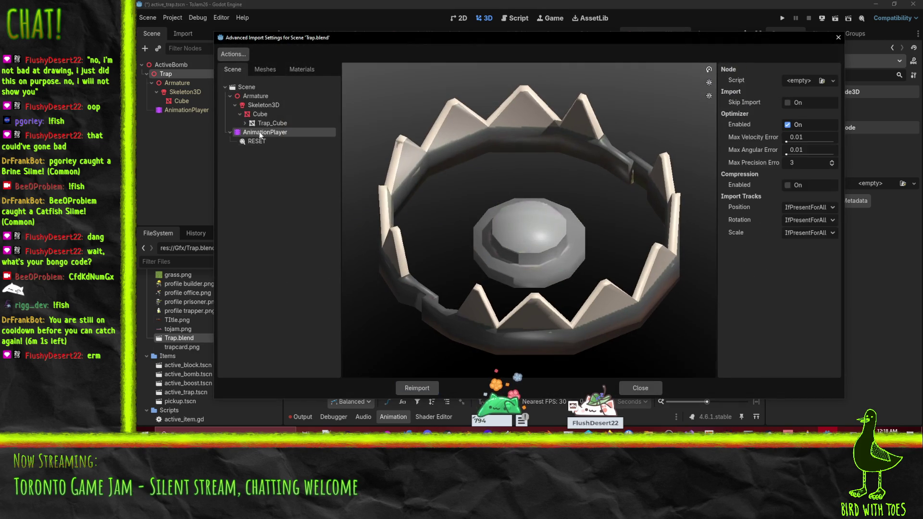
{"action": "left_click", "coordinate": [253, 103]}
{"action": "left_click", "coordinate": [642, 386]}
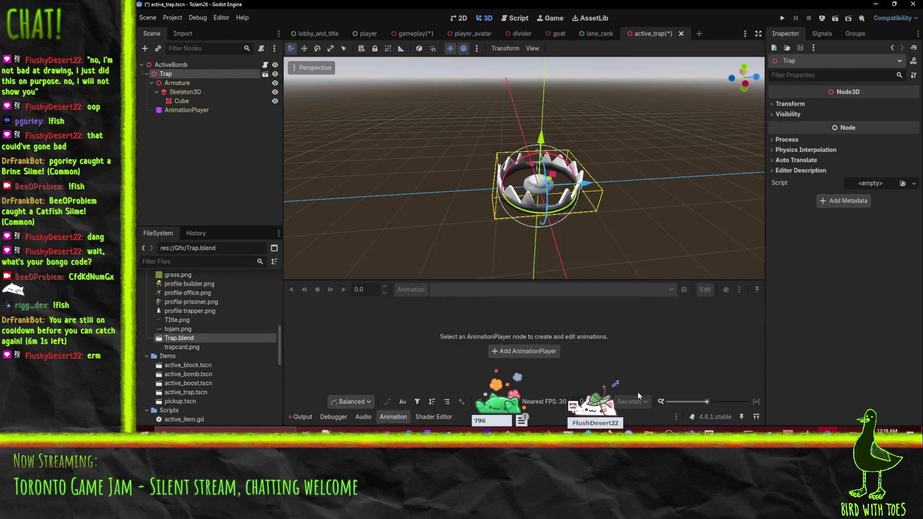
{"action": "key", "text": "alt+Tab"}
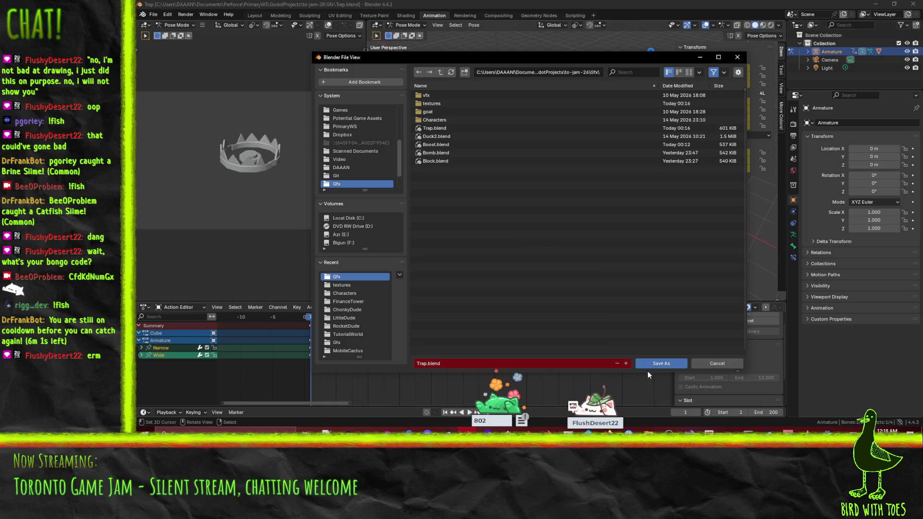
{"action": "left_click", "coordinate": [654, 362]}
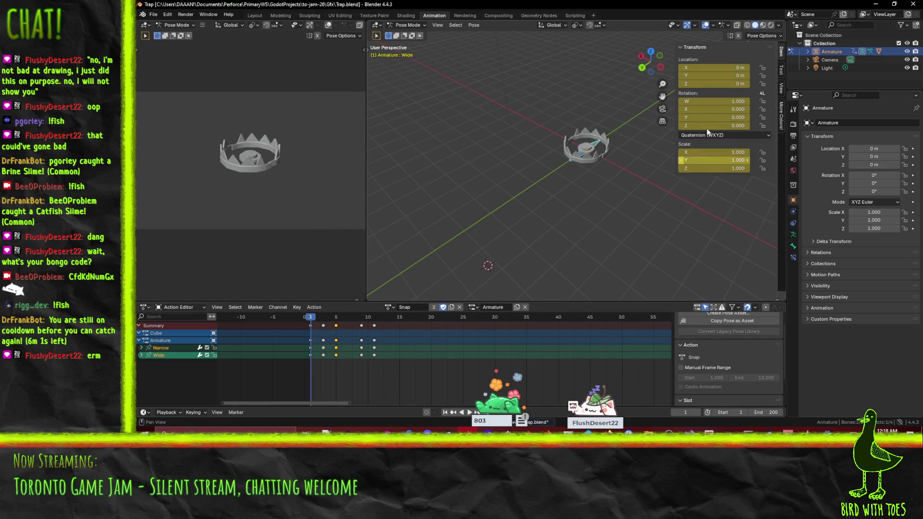
{"action": "key", "text": "alt+Tab"}
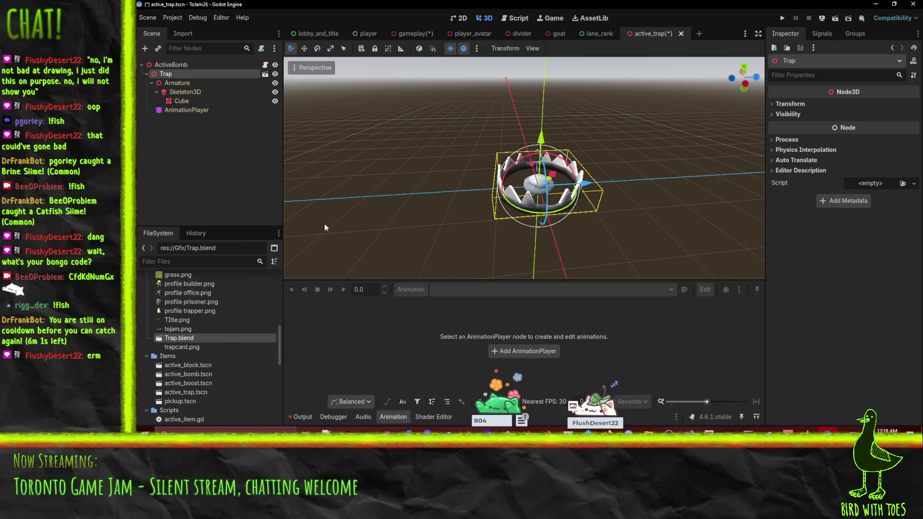
- Switch the AnimationPlayer's Position, Rotation and Scale track imports from IfPresentForAll to IfPresent
{"action": "left_click", "coordinate": [187, 340]}
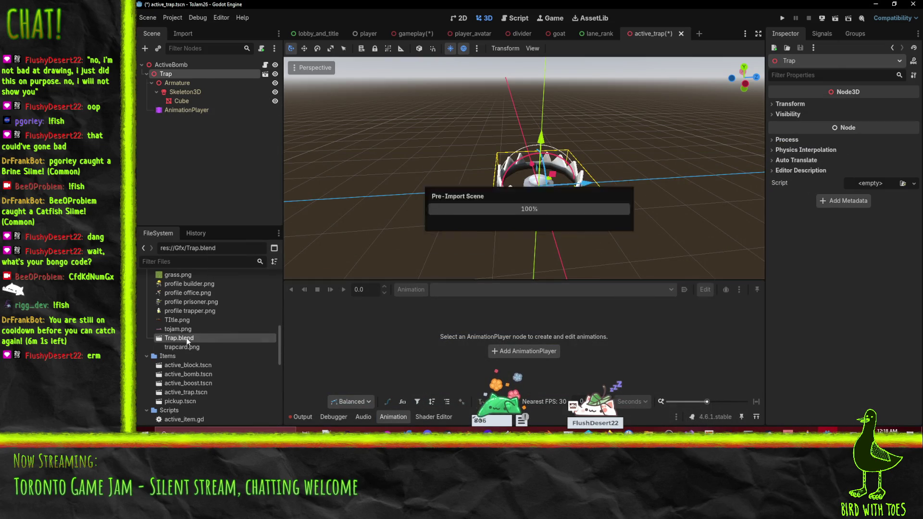
{"action": "double_click", "coordinate": [187, 340]}
{"action": "left_click", "coordinate": [265, 130]}
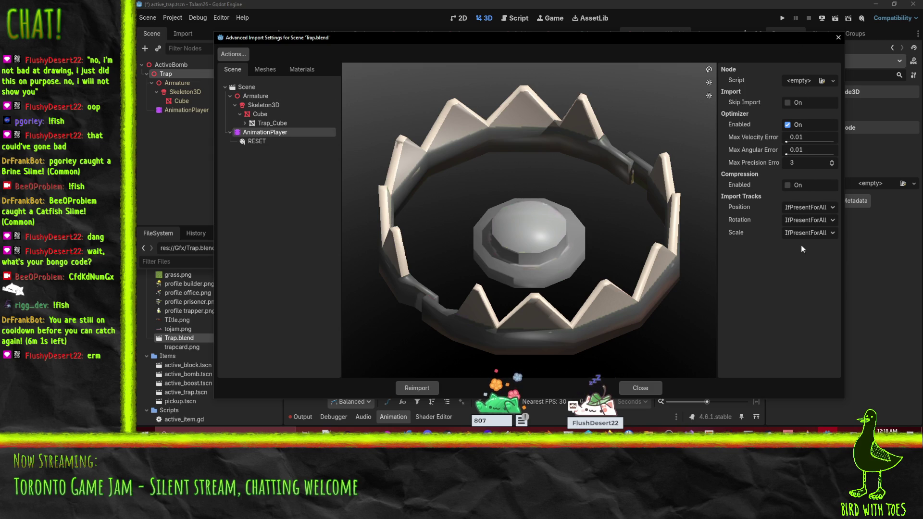
{"action": "left_click", "coordinate": [792, 206]}
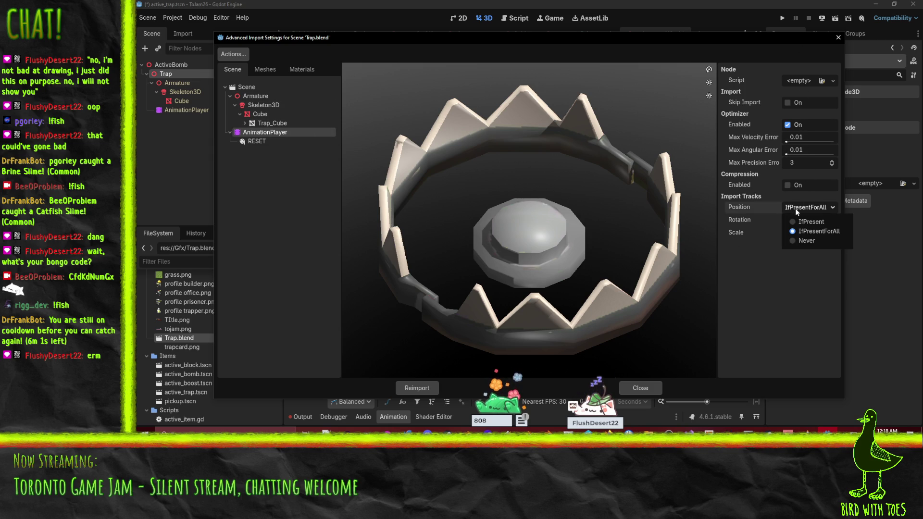
{"action": "left_click", "coordinate": [795, 209]}
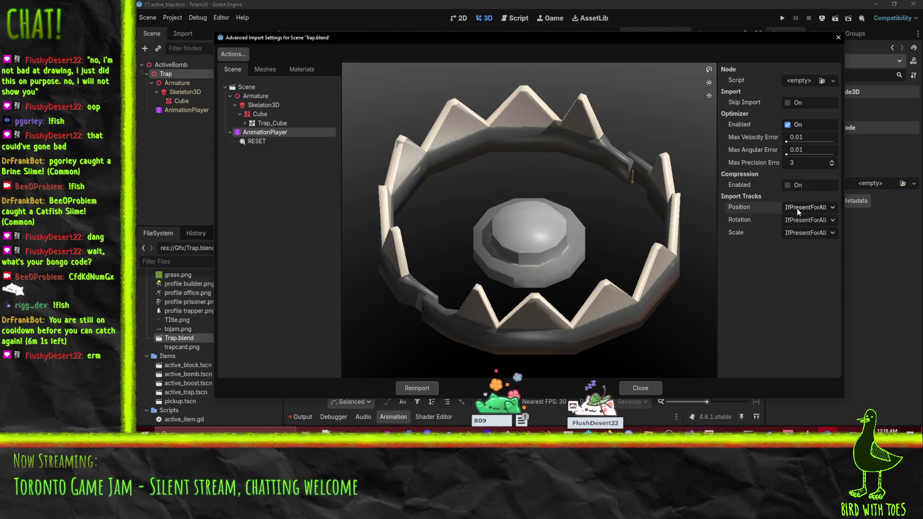
{"action": "left_click", "coordinate": [798, 211]}
{"action": "left_click", "coordinate": [800, 217]}
{"action": "left_click", "coordinate": [800, 220]}
{"action": "left_click", "coordinate": [807, 230]}
{"action": "left_click", "coordinate": [809, 235]}
{"action": "left_click", "coordinate": [793, 244]}
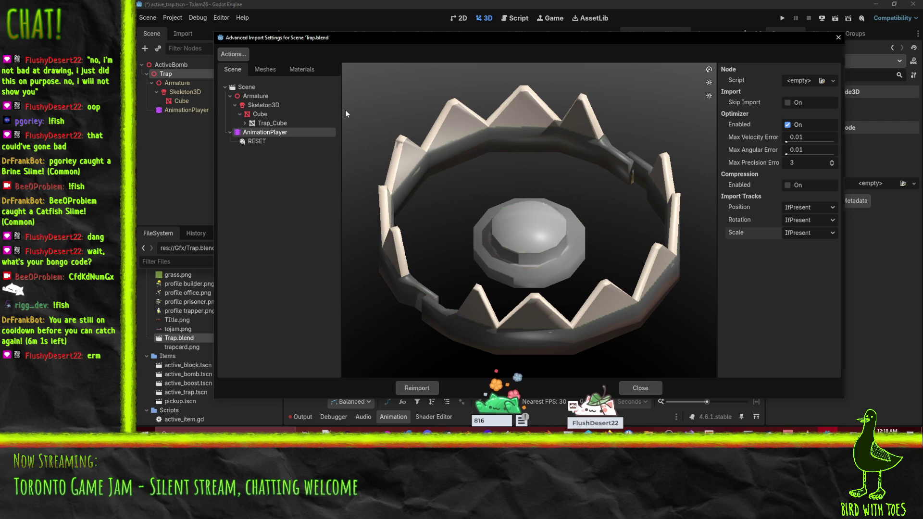
- Enable Remove Immutable Tracks in Trap.blend's scene-wide import options and reimport
{"action": "left_click", "coordinate": [261, 98]}
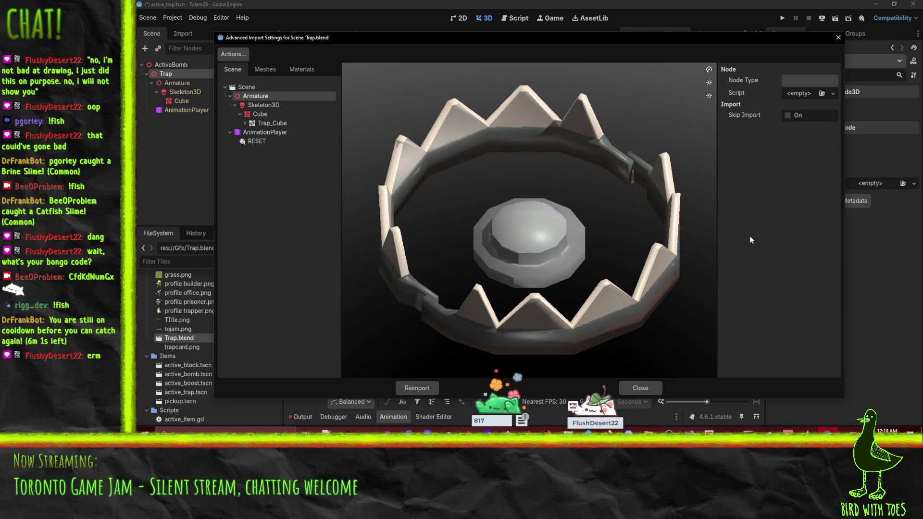
{"action": "left_click", "coordinate": [249, 89]}
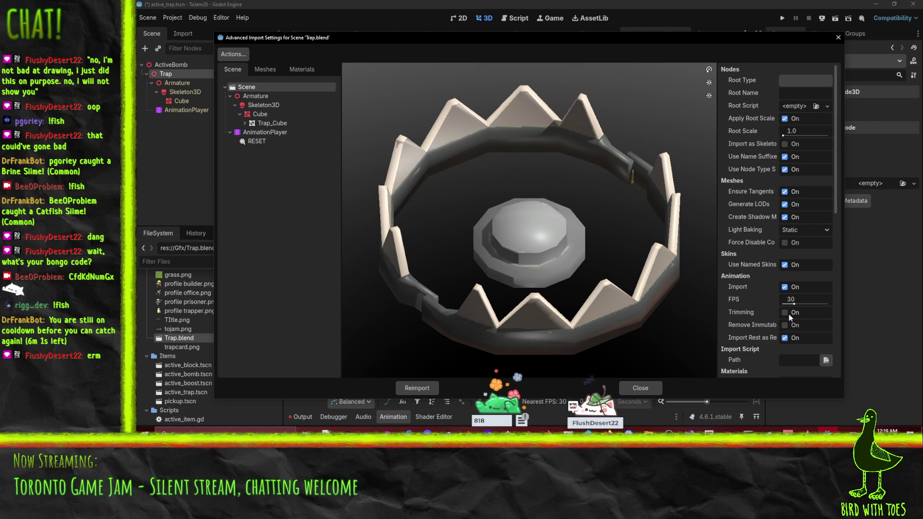
{"action": "mouse_move", "coordinate": [760, 329]}
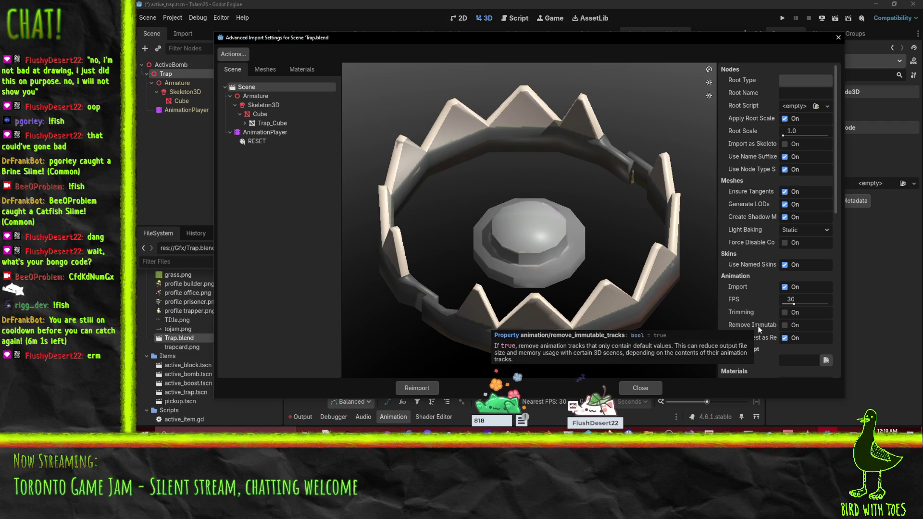
{"action": "left_click", "coordinate": [787, 325]}
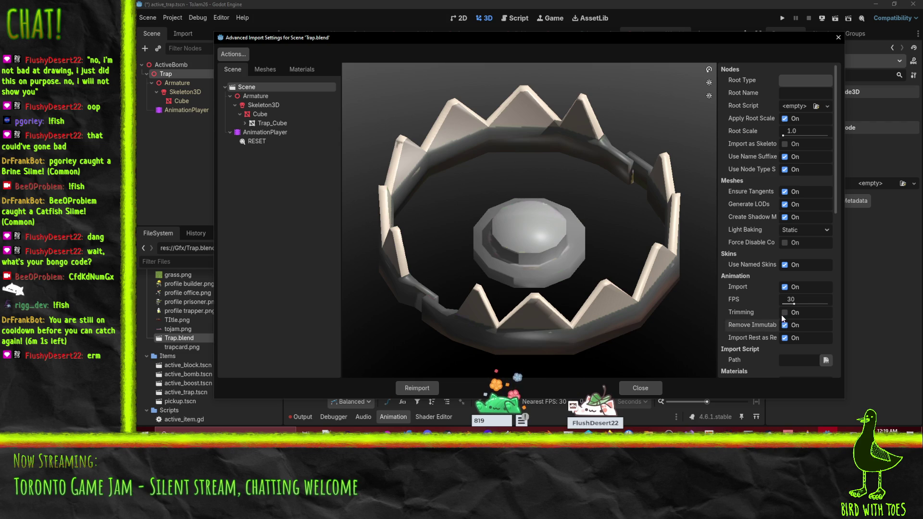
{"action": "scroll", "coordinate": [784, 314], "scroll_direction": "down", "scroll_amount": 10}
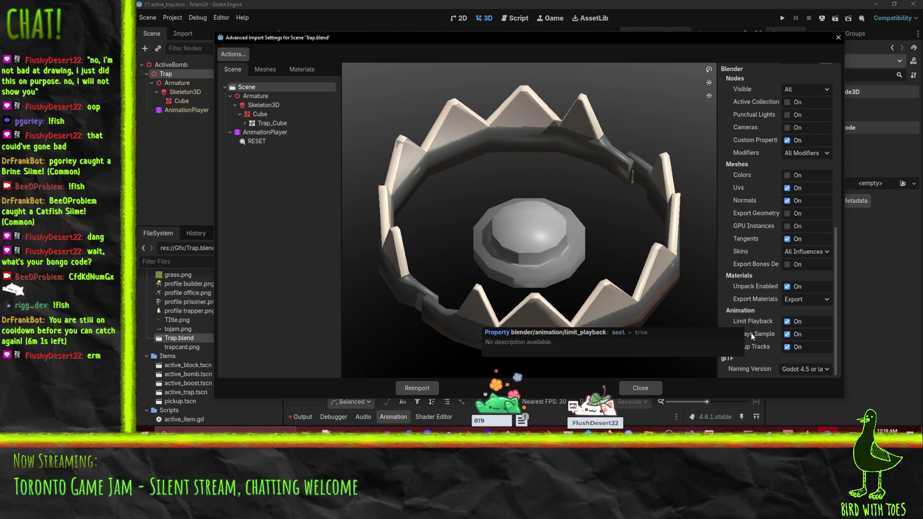
{"action": "scroll", "coordinate": [783, 313], "scroll_direction": "up", "scroll_amount": 10}
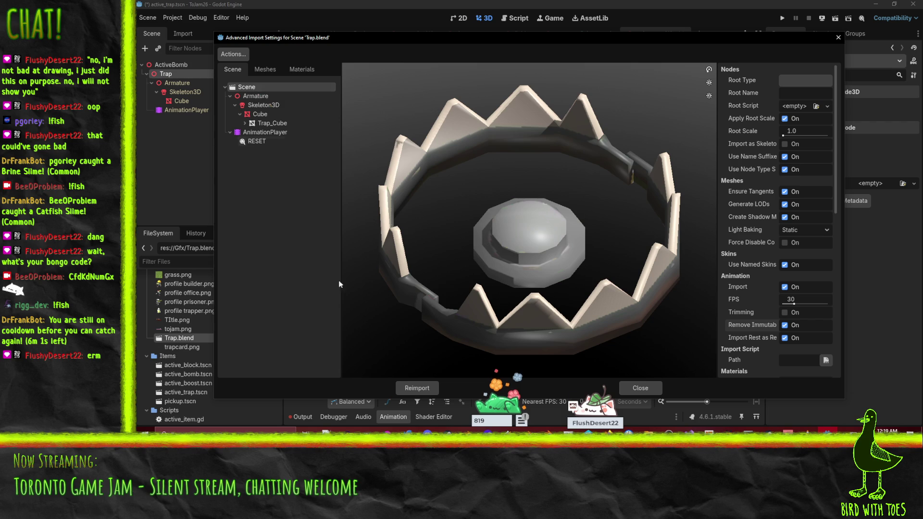
{"action": "left_click", "coordinate": [408, 387]}
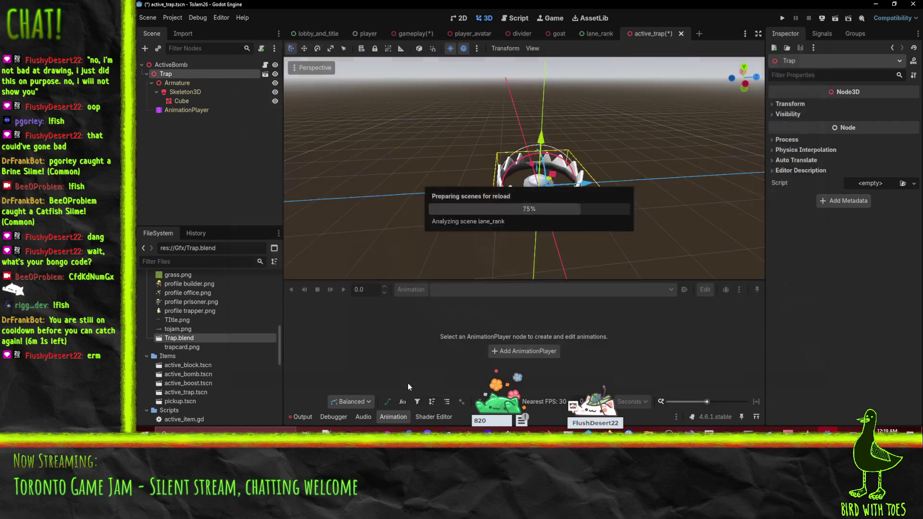
- Check the AnimationPlayer import settings, then reimport Trap.blend from its file context menu
{"action": "double_click", "coordinate": [206, 339]}
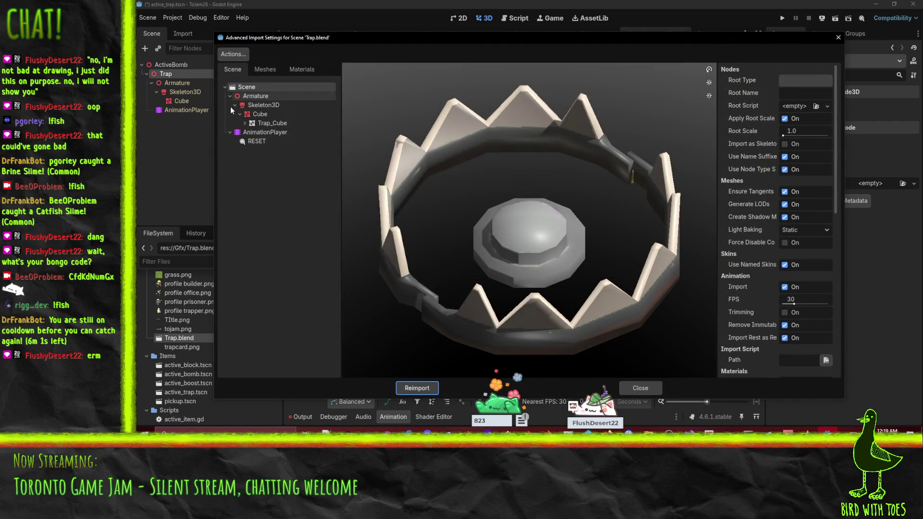
{"action": "left_click", "coordinate": [256, 140]}
{"action": "left_click", "coordinate": [258, 137]}
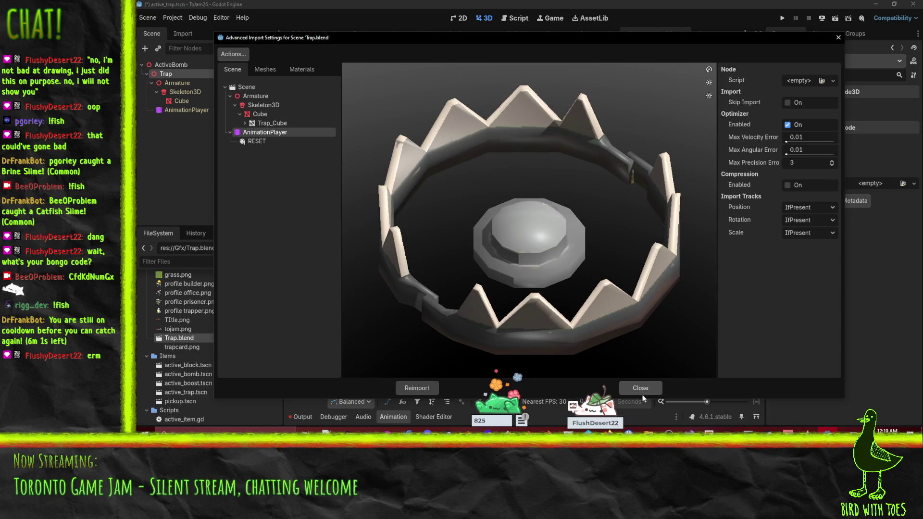
{"action": "left_click", "coordinate": [642, 394]}
{"action": "left_click", "coordinate": [229, 154]}
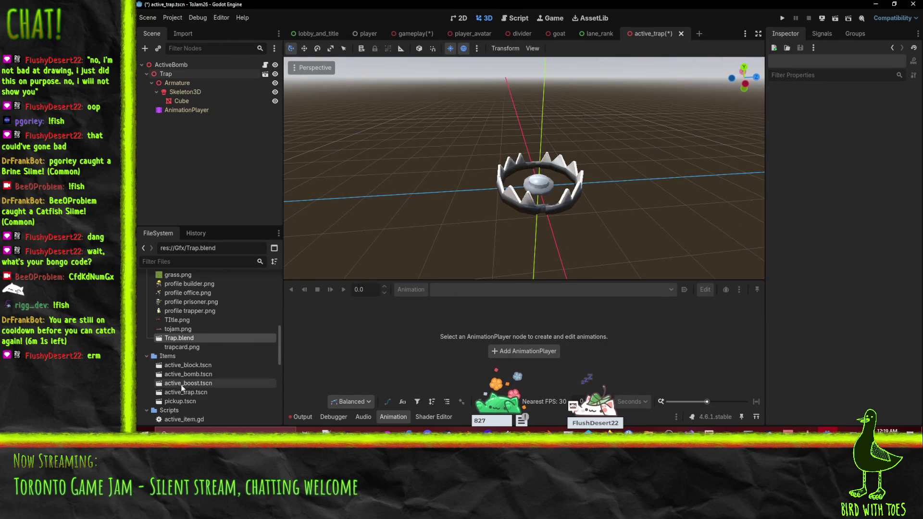
{"action": "right_click", "coordinate": [169, 337]}
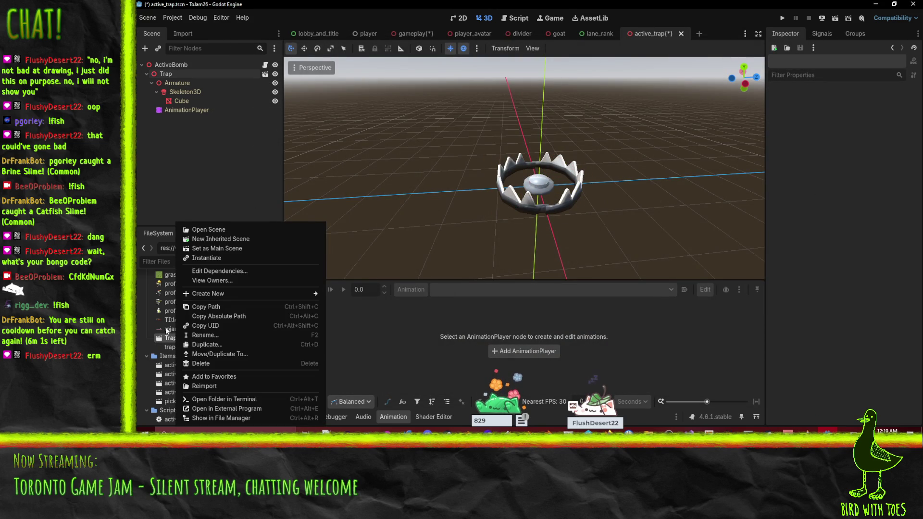
{"action": "left_click", "coordinate": [192, 385]}
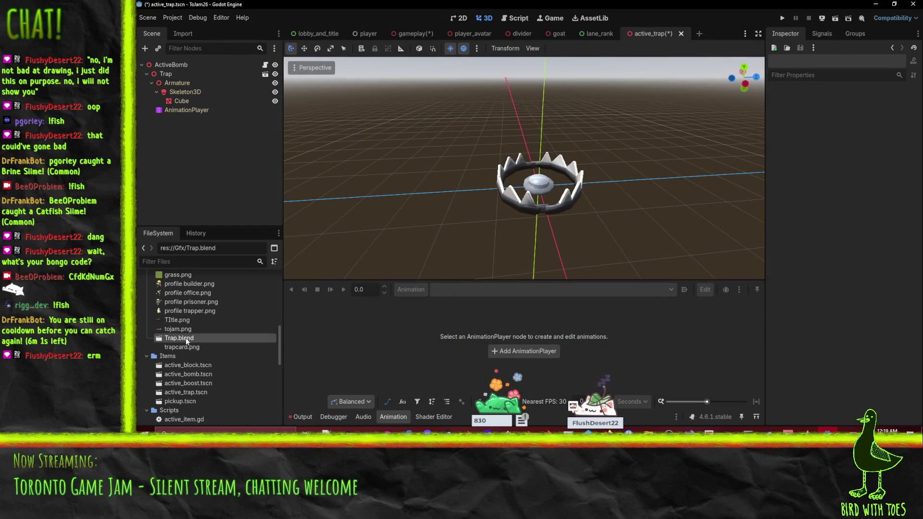
- Disable Optimizer Enabled on Trap.blend's AnimationPlayer and reimport
{"action": "double_click", "coordinate": [195, 338]}
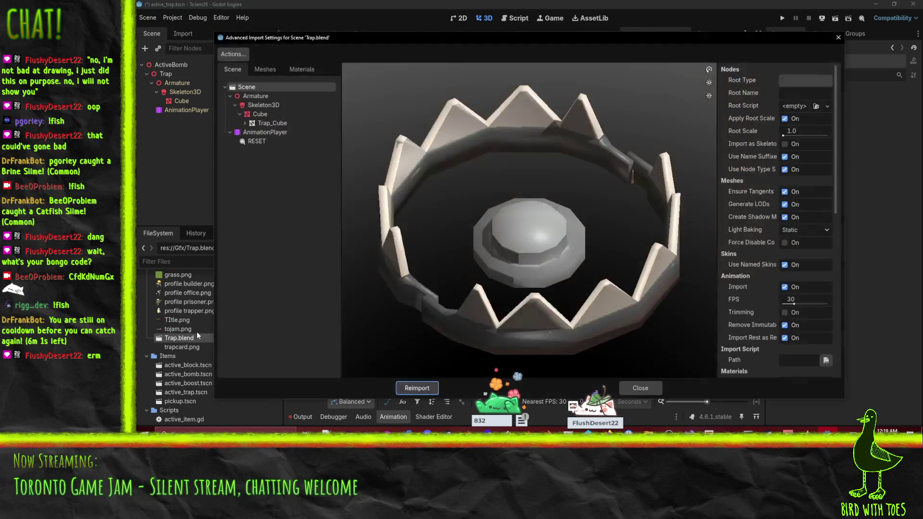
{"action": "left_click", "coordinate": [290, 134]}
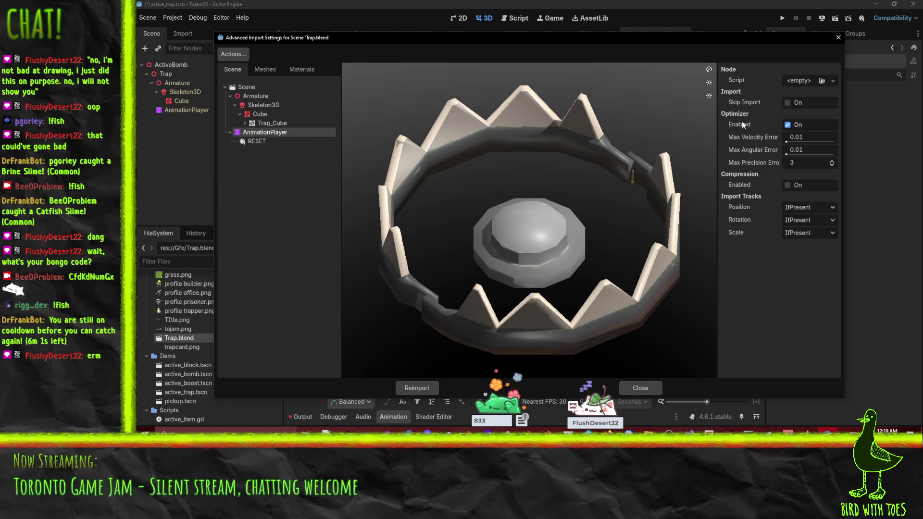
{"action": "left_click", "coordinate": [787, 125]}
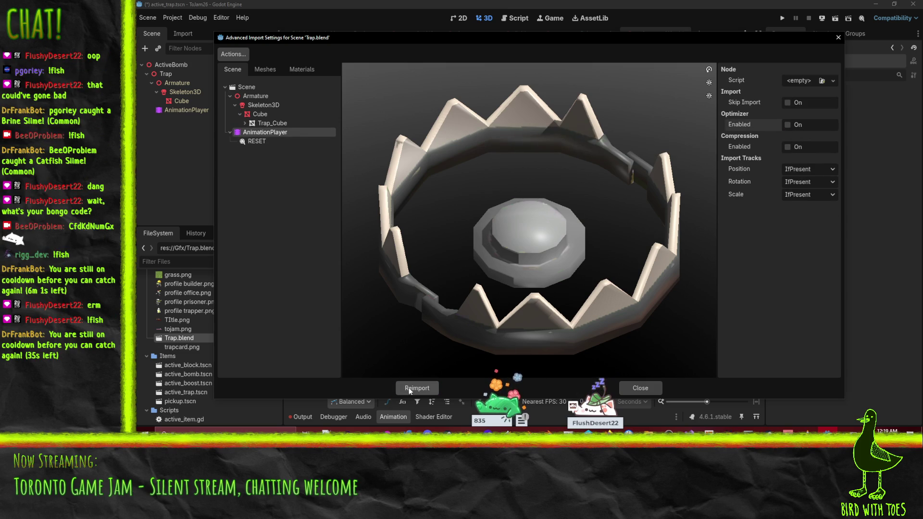
{"action": "left_click", "coordinate": [414, 388]}
- Review the RESET, AnimationPlayer and scene import settings, then return to the active_trap scene
{"action": "double_click", "coordinate": [174, 340]}
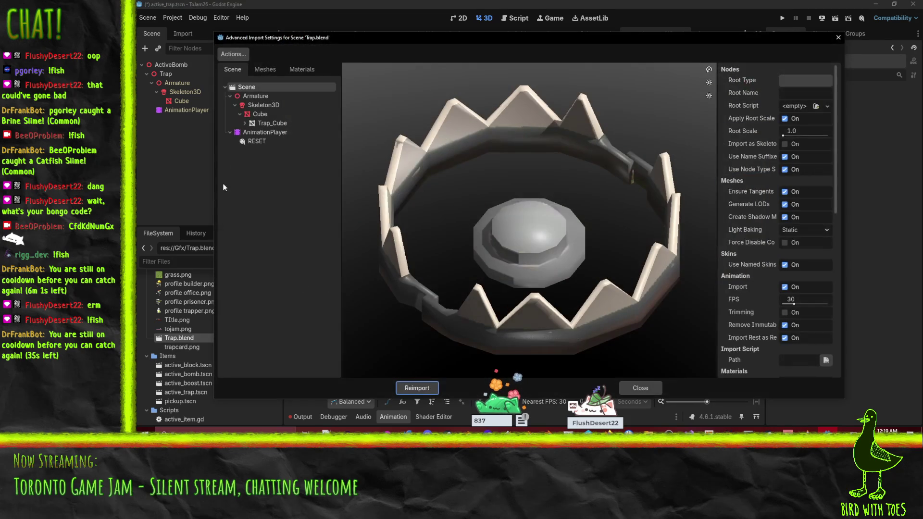
{"action": "left_click", "coordinate": [253, 141]}
{"action": "left_click", "coordinate": [256, 131]}
{"action": "left_click", "coordinate": [252, 87]}
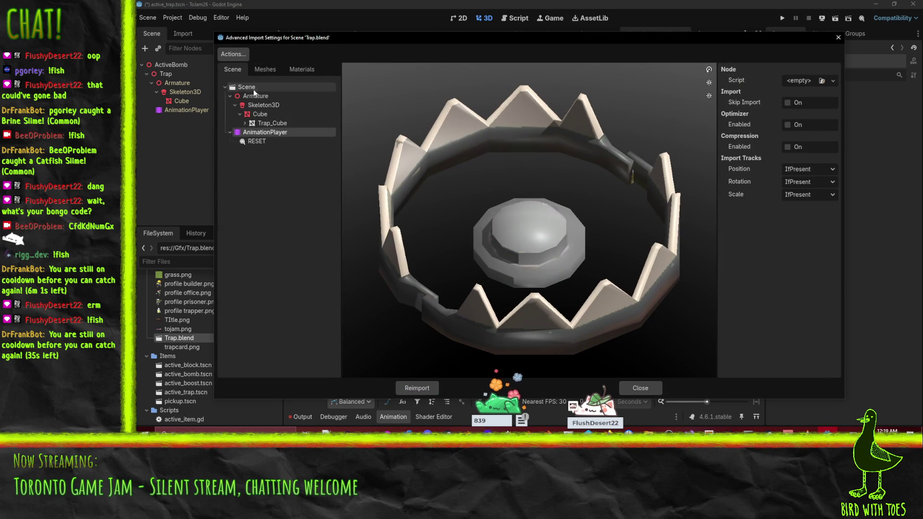
{"action": "left_click", "coordinate": [642, 387]}
{"action": "scroll", "coordinate": [173, 351], "scroll_direction": "up", "scroll_amount": 15}
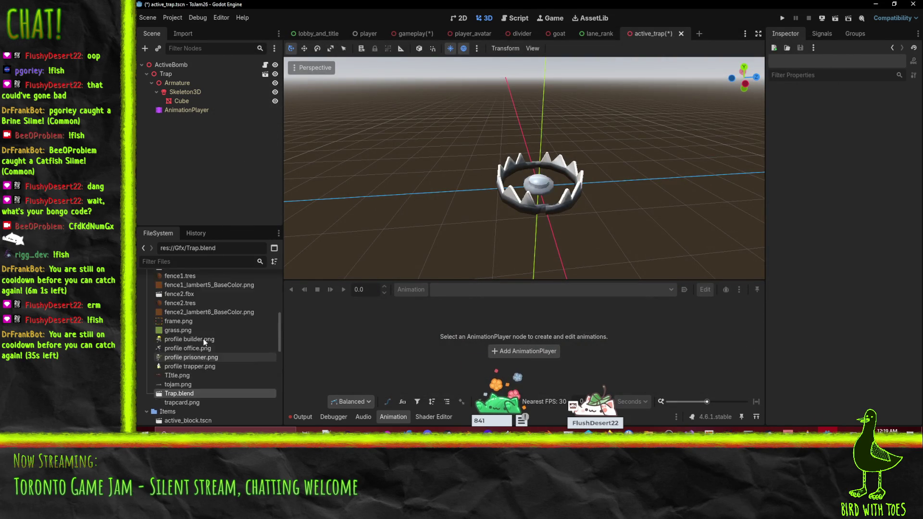
- Open the project's Gfx folder in Windows File Explorer
{"action": "right_click", "coordinate": [173, 296]}
{"action": "left_click", "coordinate": [159, 295]}
{"action": "right_click", "coordinate": [159, 296]}
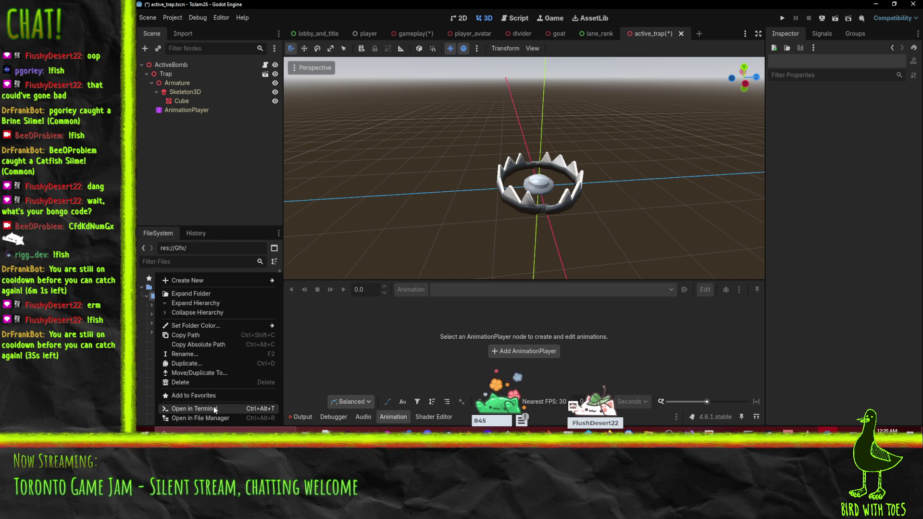
{"action": "left_click", "coordinate": [725, 359]}
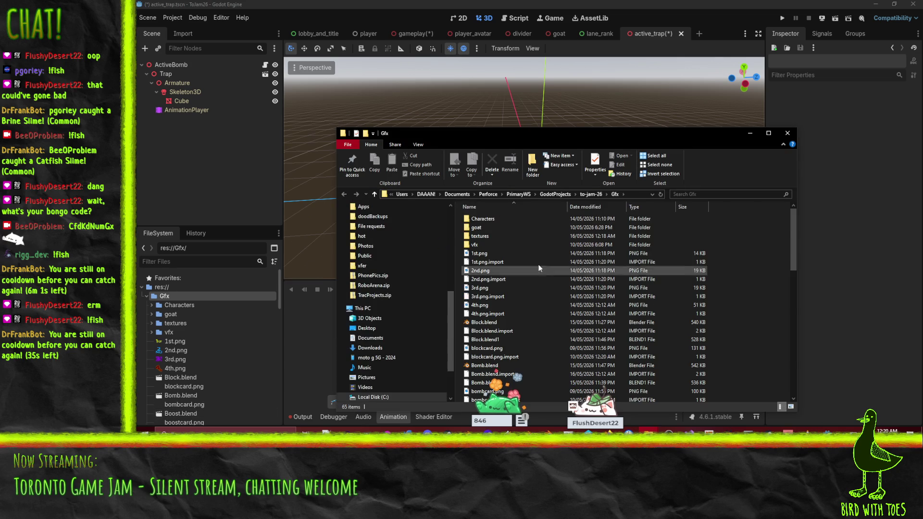
- Delete Trap.blend.import to the Recycle Bin, leaving 64 items
{"action": "left_click_drag", "start_coordinate": [492, 134], "coordinate": [465, 57]}
{"action": "scroll", "coordinate": [510, 279], "scroll_direction": "down", "scroll_amount": 14}
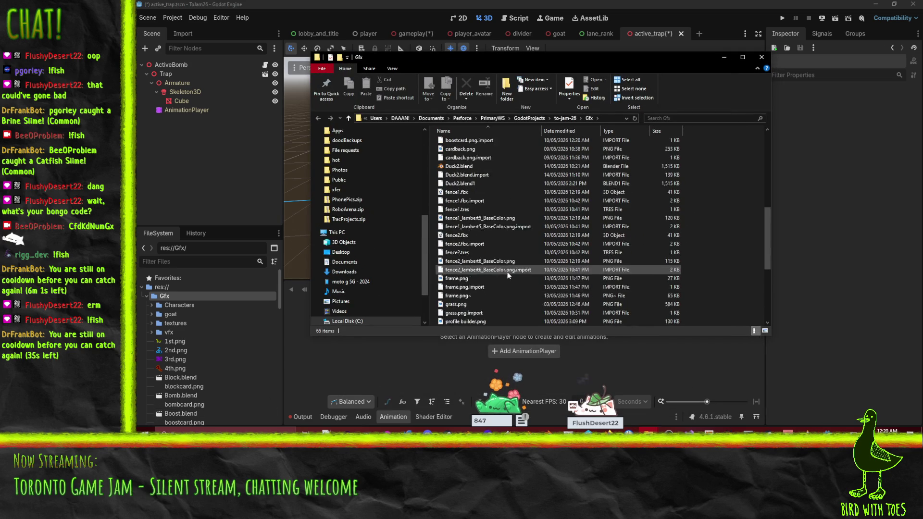
{"action": "left_click", "coordinate": [480, 158]}
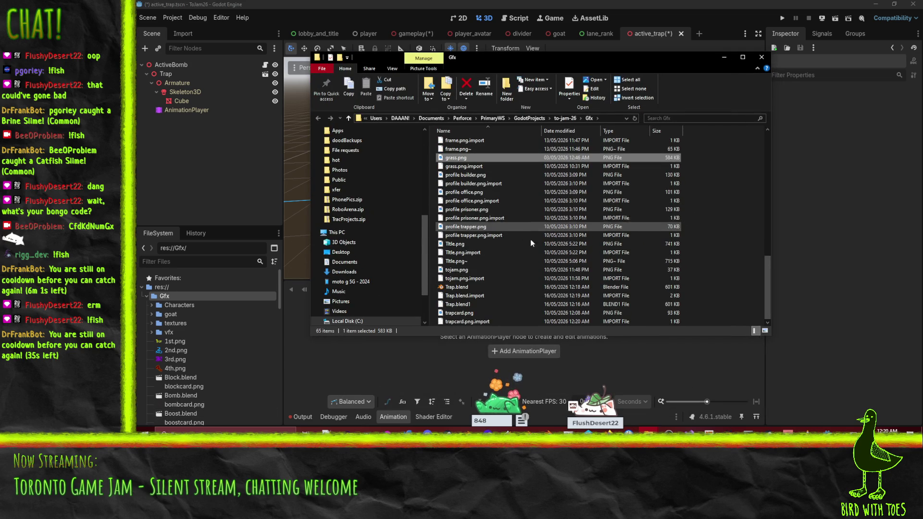
{"action": "left_click", "coordinate": [479, 297]}
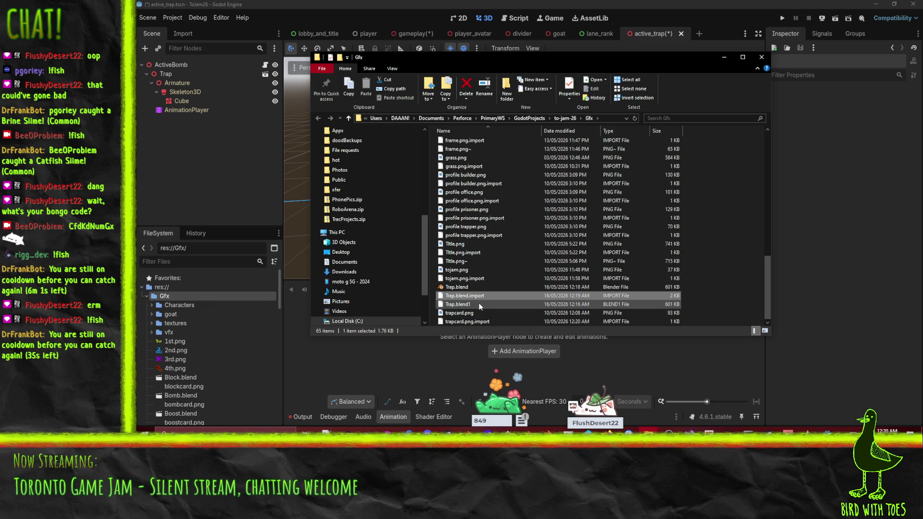
{"action": "key", "text": "Delete"}
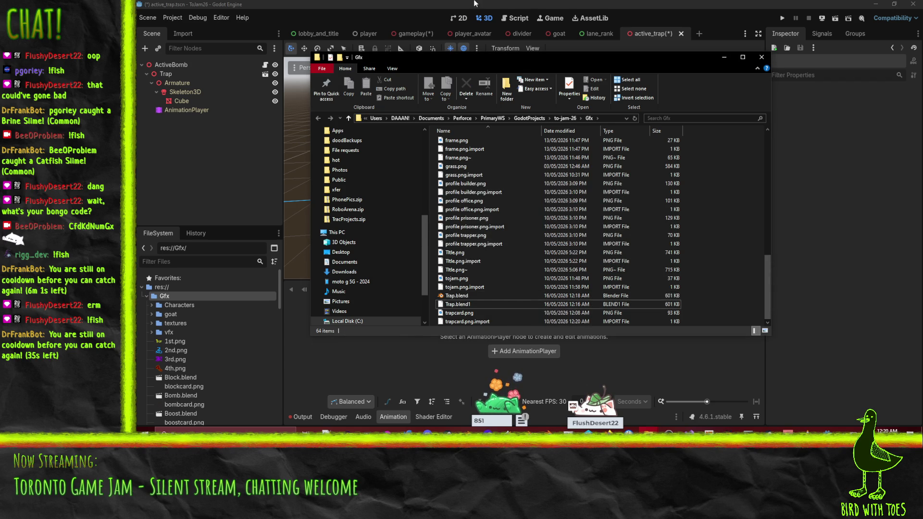
{"action": "left_click", "coordinate": [474, 4]}
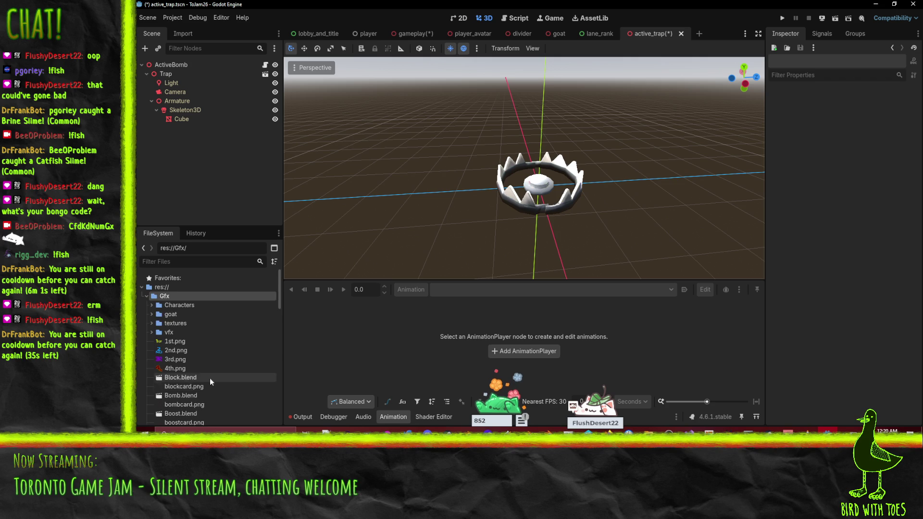
- Inspect the reimported Trap.blend's new Light node and scene options, then switch to Blender
{"action": "scroll", "coordinate": [210, 378], "scroll_direction": "down", "scroll_amount": 5}
{"action": "scroll", "coordinate": [217, 313], "scroll_direction": "down", "scroll_amount": 4}
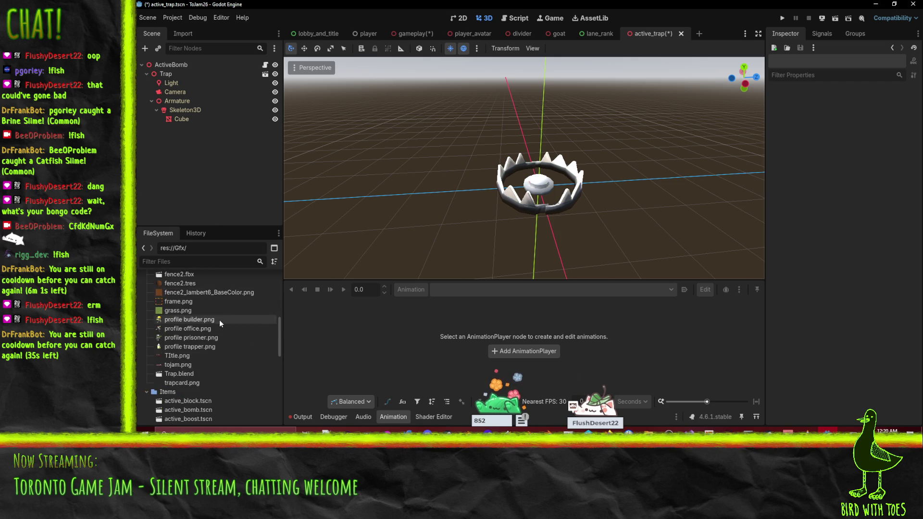
{"action": "double_click", "coordinate": [191, 376]}
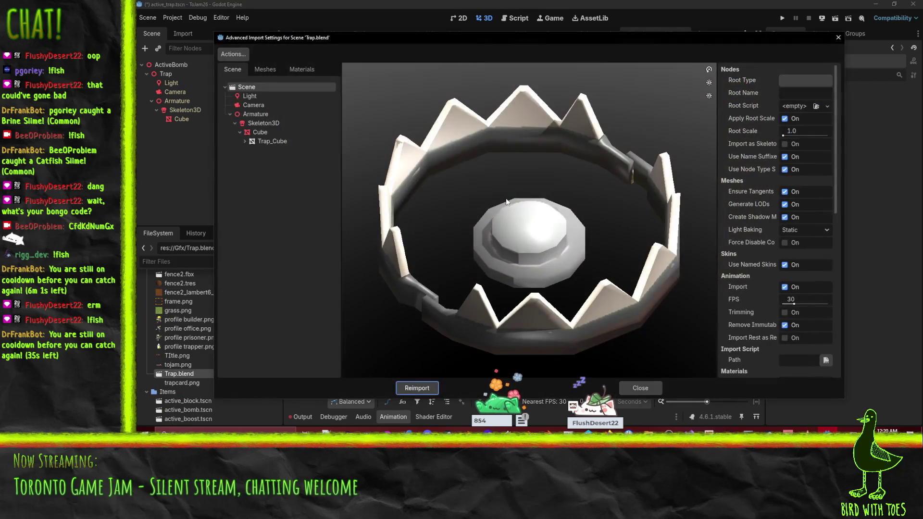
{"action": "left_click", "coordinate": [256, 97]}
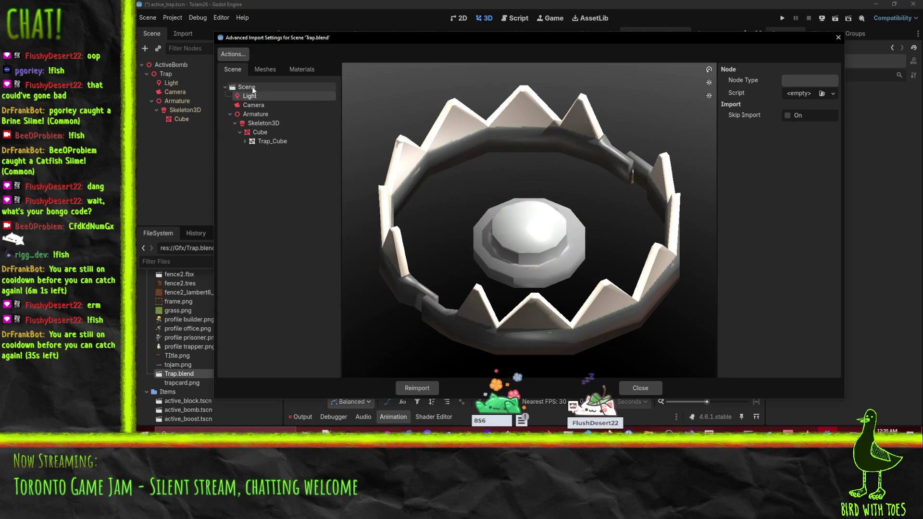
{"action": "left_click", "coordinate": [253, 90]}
{"action": "scroll", "coordinate": [747, 229], "scroll_direction": "down", "scroll_amount": 10}
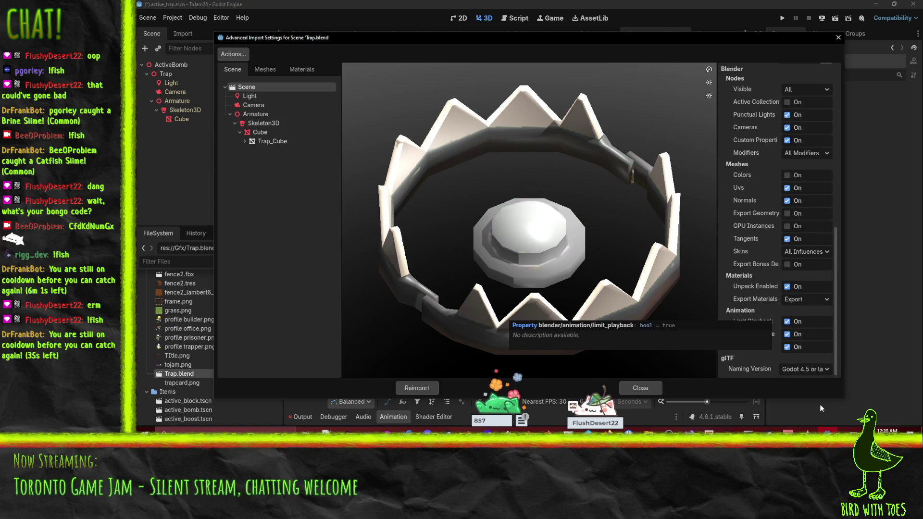
{"action": "scroll", "coordinate": [769, 313], "scroll_direction": "up", "scroll_amount": 6}
{"action": "scroll", "coordinate": [765, 310], "scroll_direction": "up", "scroll_amount": 3}
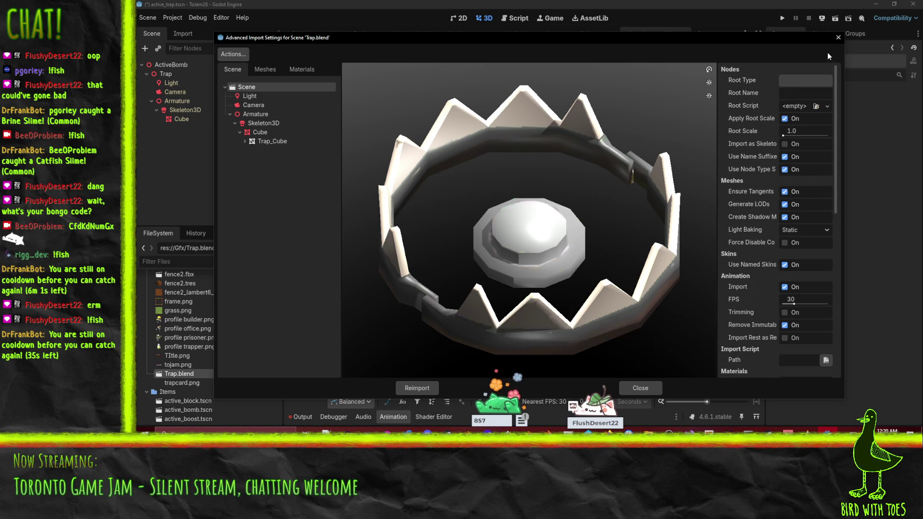
{"action": "left_click", "coordinate": [839, 37]}
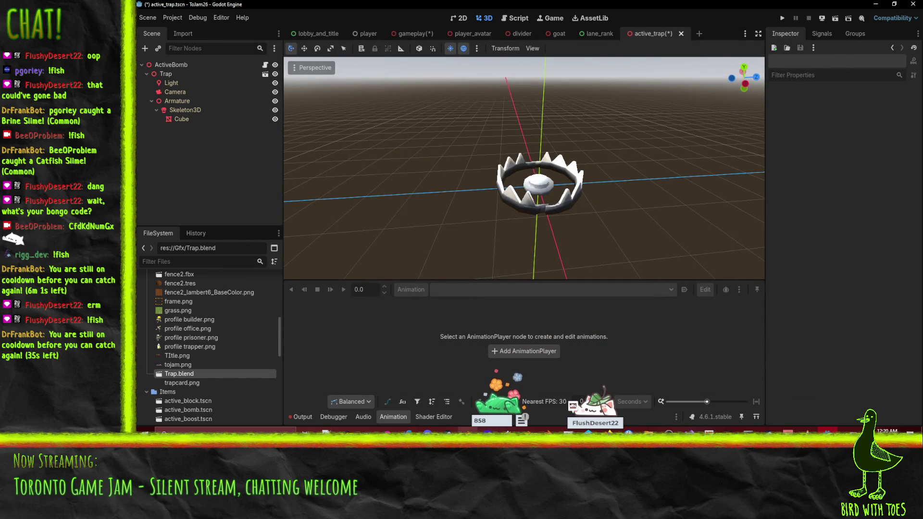
{"action": "key", "text": "alt+Tab"}
{"action": "scroll", "coordinate": [734, 379], "scroll_direction": "up", "scroll_amount": 2}
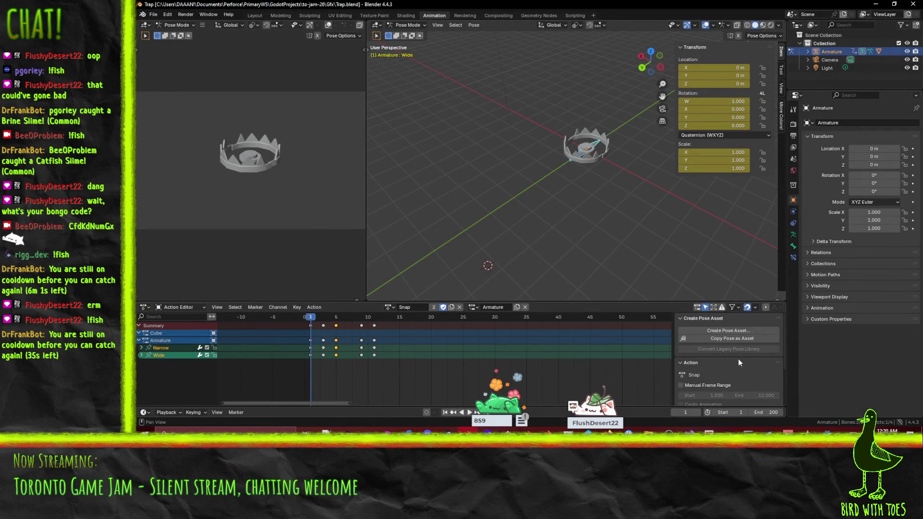
- Show the Snap action's Cube slot and toggle the only-show-slot channel filter
{"action": "left_click", "coordinate": [396, 303]}
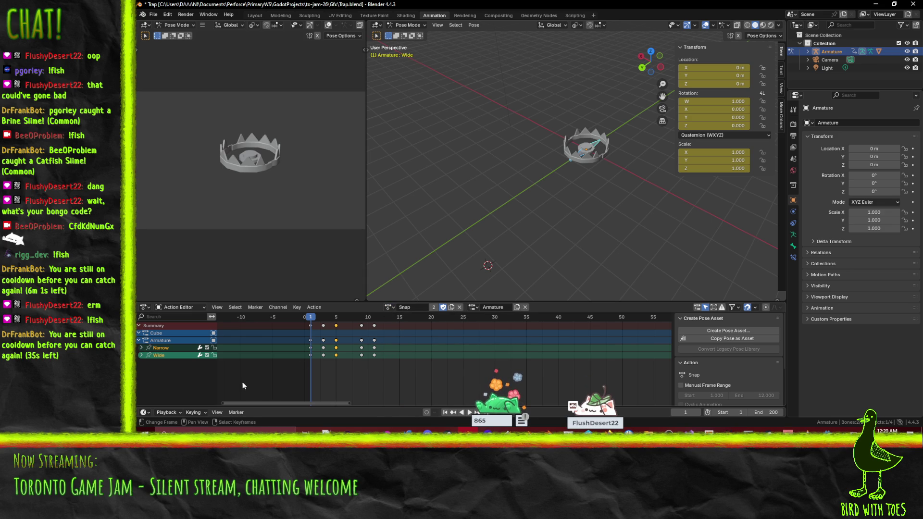
{"action": "left_click", "coordinate": [474, 307]}
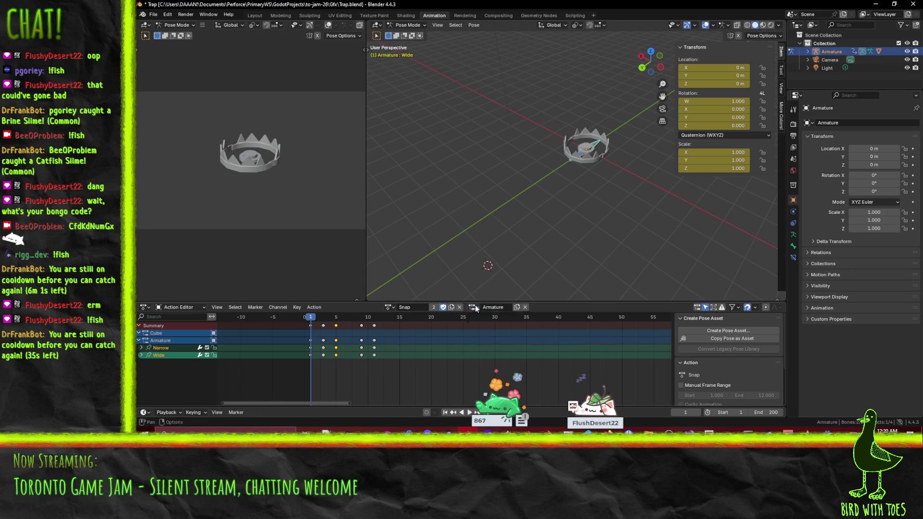
{"action": "left_click", "coordinate": [478, 319]}
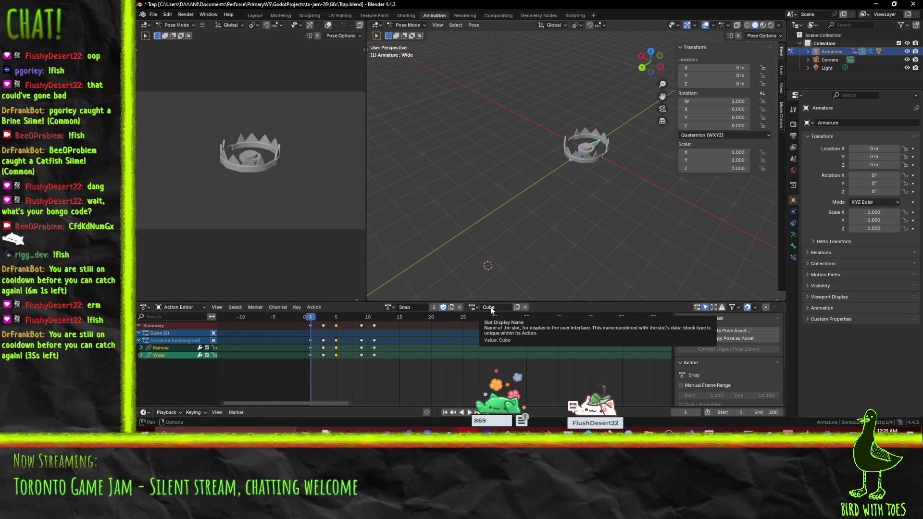
{"action": "left_click", "coordinate": [698, 308]}
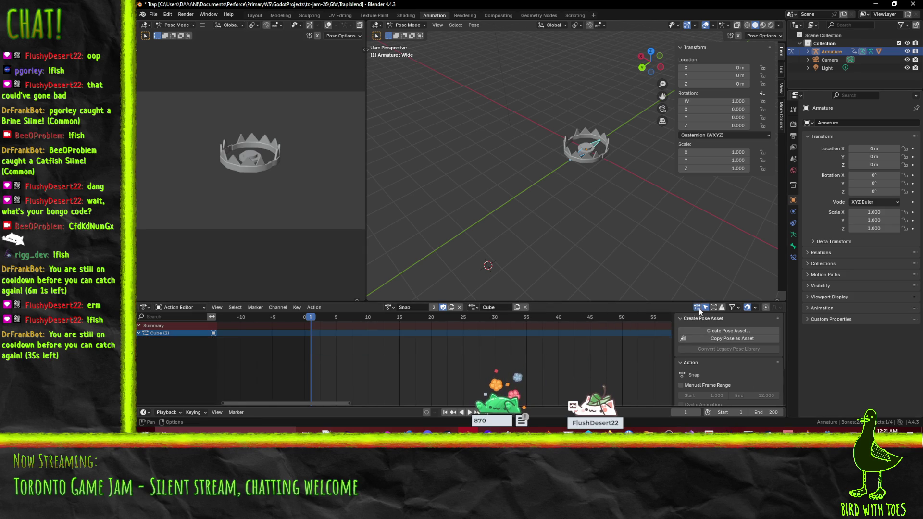
{"action": "left_click", "coordinate": [697, 308]}
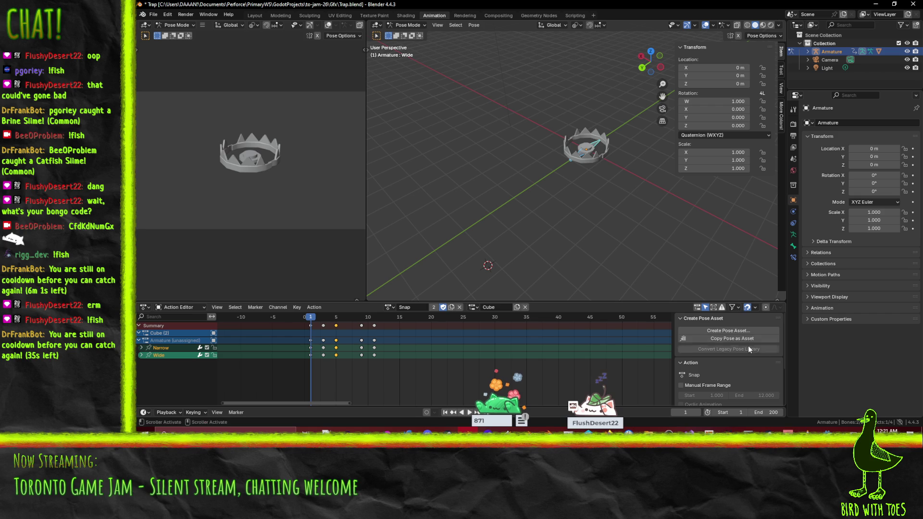
- Turn on the Snap action's manual frame range 1 to 12 and play the animation
{"action": "scroll", "coordinate": [757, 353], "scroll_direction": "down", "scroll_amount": 3}
{"action": "left_click", "coordinate": [703, 347]}
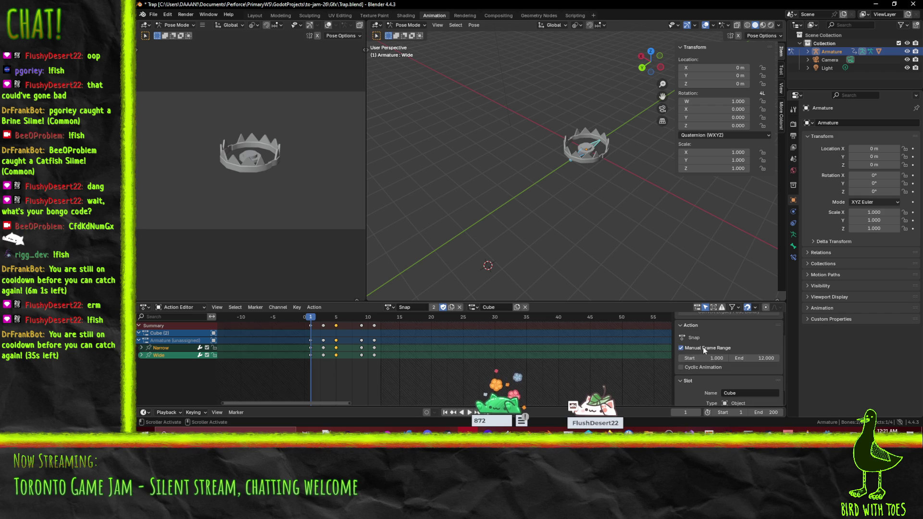
{"action": "scroll", "coordinate": [754, 368], "scroll_direction": "down", "scroll_amount": 1}
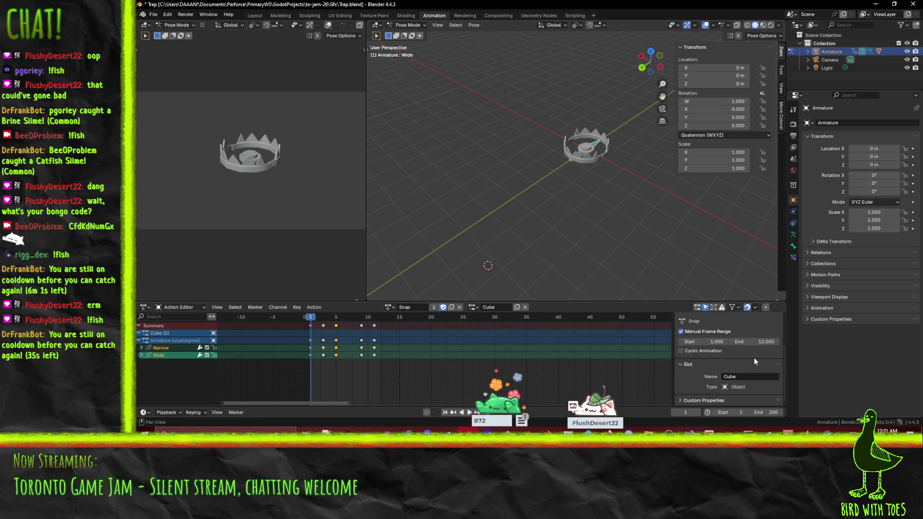
{"action": "left_click", "coordinate": [681, 364]}
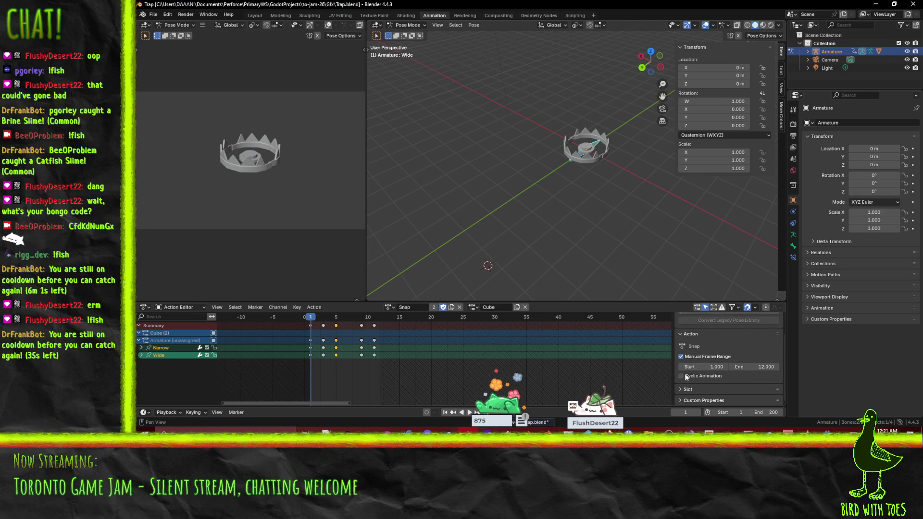
{"action": "left_click", "coordinate": [680, 390]}
{"action": "left_click", "coordinate": [690, 380]}
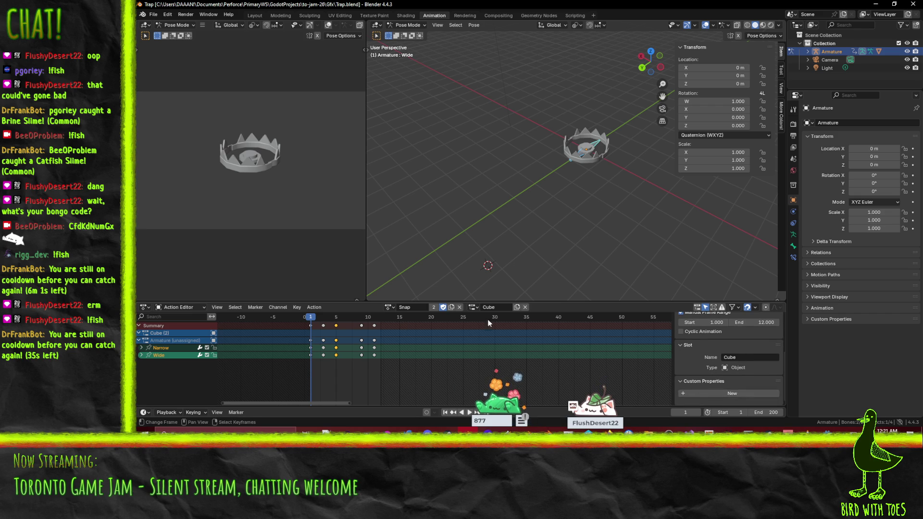
{"action": "left_click_drag", "start_coordinate": [488, 409], "coordinate": [357, 404]}
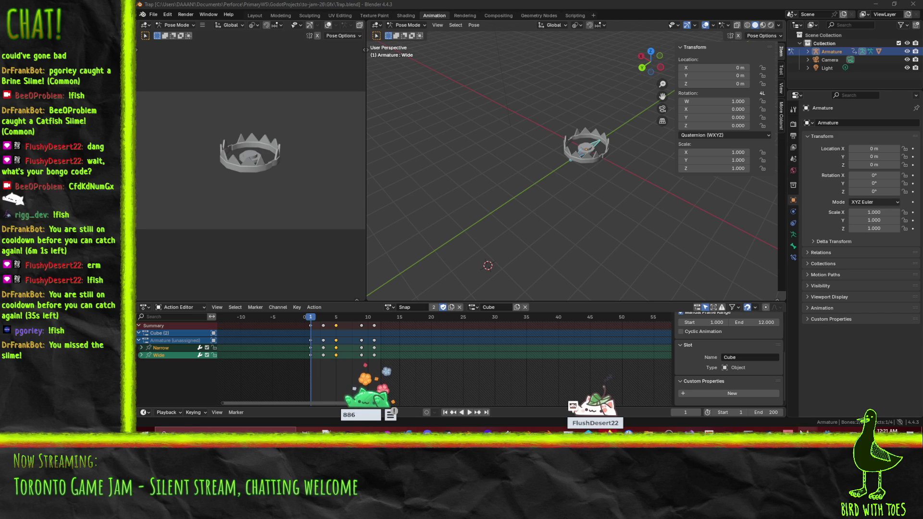
{"action": "left_click", "coordinate": [467, 412]}
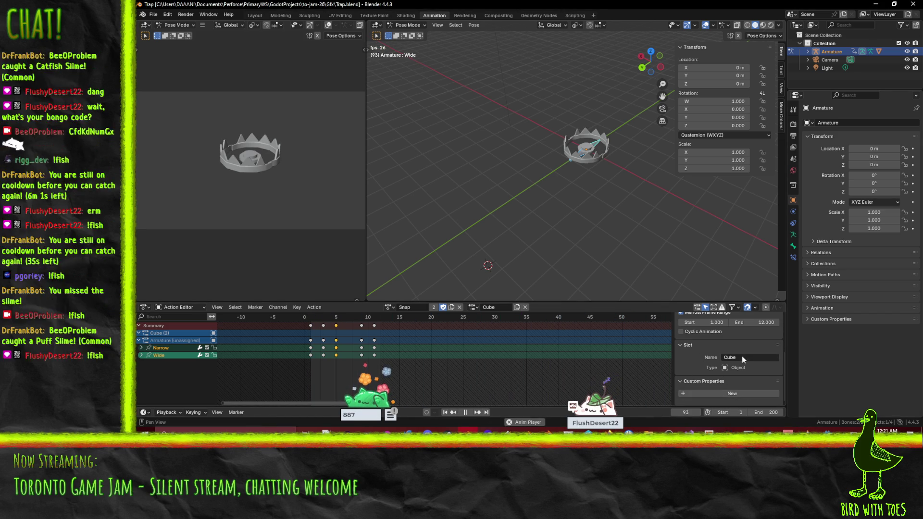
- Set the Snap action's slot back to Armature and stop playback near frame 0
{"action": "left_click", "coordinate": [474, 307]}
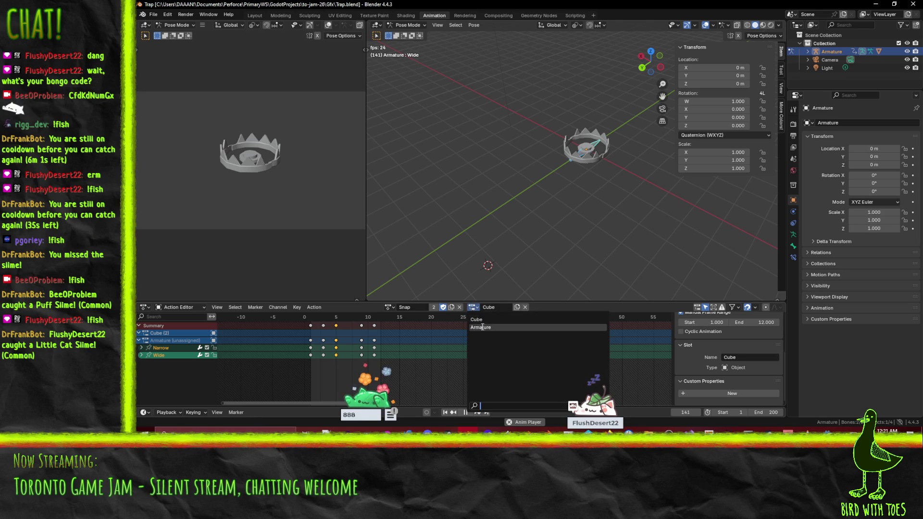
{"action": "left_click", "coordinate": [481, 327]}
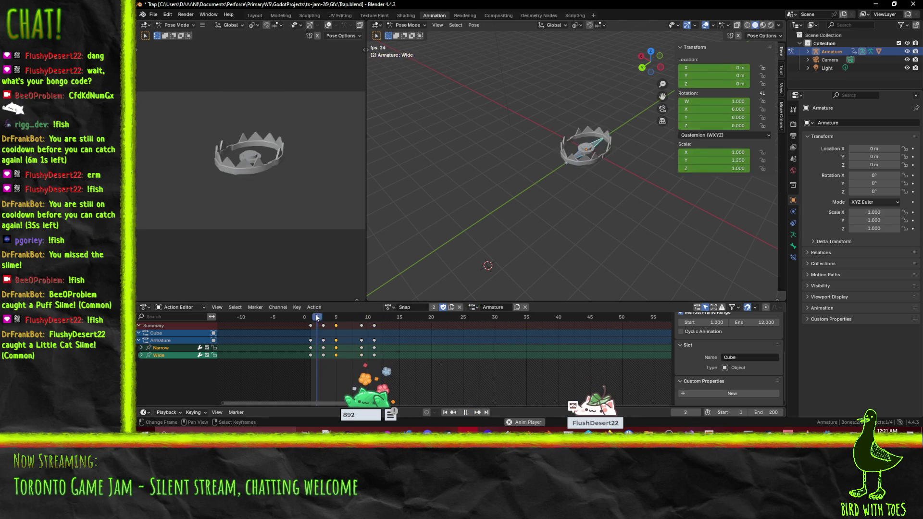
{"action": "left_click", "coordinate": [301, 315]}
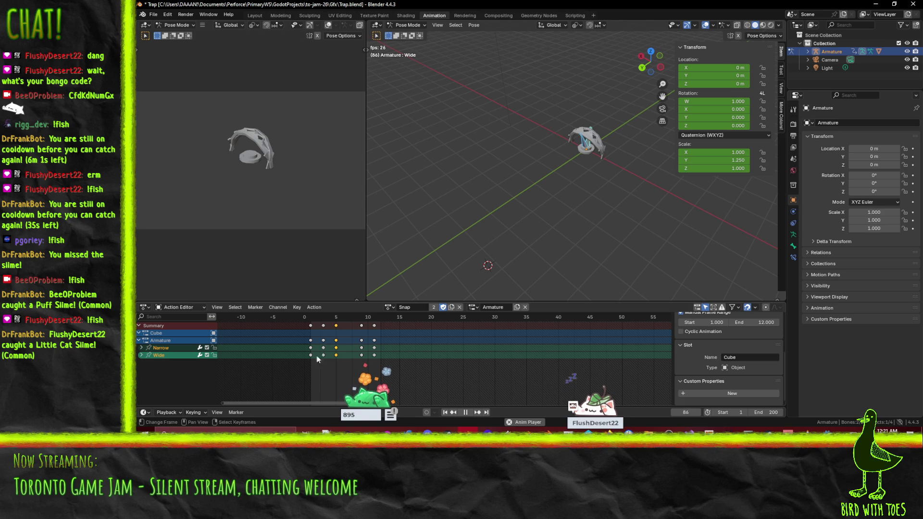
{"action": "left_click", "coordinate": [465, 412]}
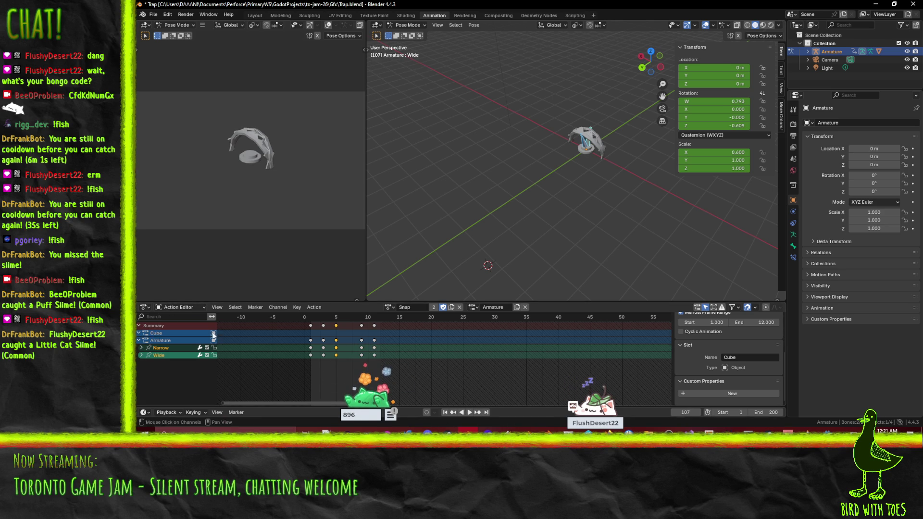
- Switch the editor to Dope Sheet mode and back to the Snap action
{"action": "left_click", "coordinate": [192, 339]}
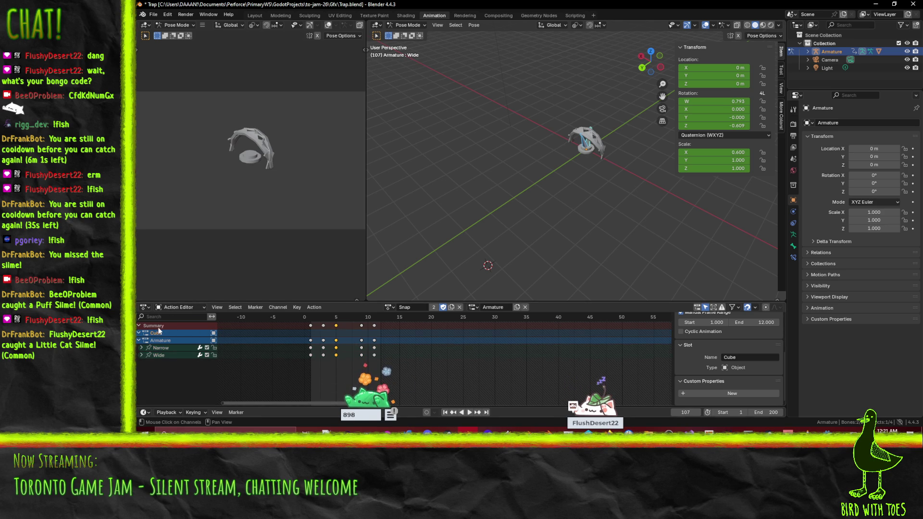
{"action": "left_click", "coordinate": [179, 307]}
{"action": "left_click", "coordinate": [178, 329]}
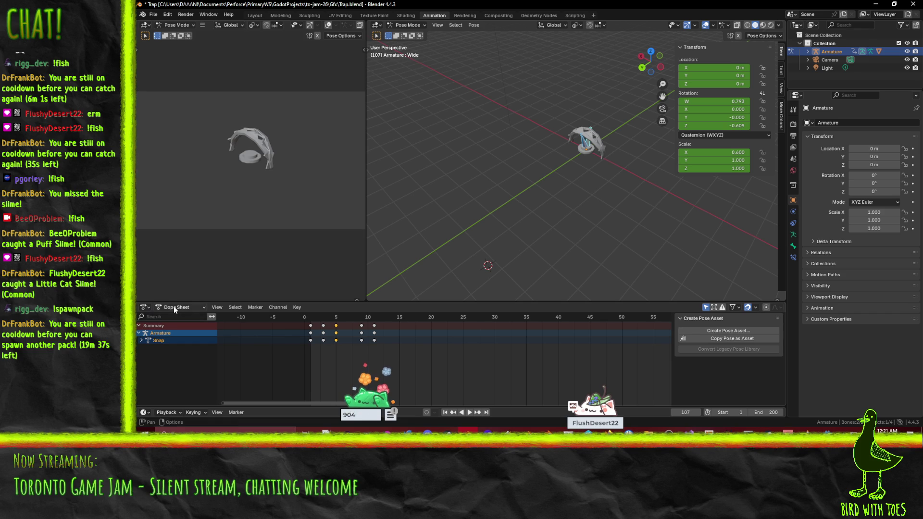
{"action": "left_click", "coordinate": [174, 306]}
{"action": "left_click", "coordinate": [165, 337]}
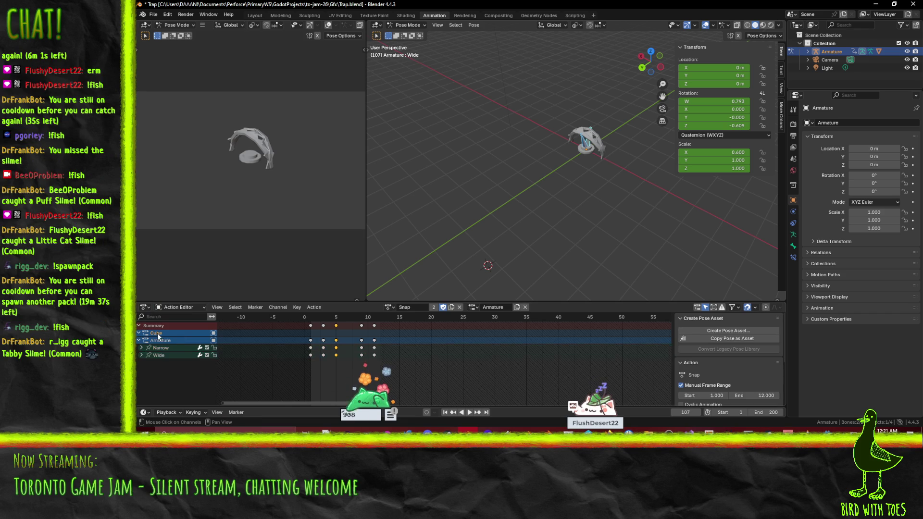
{"action": "left_click", "coordinate": [151, 334]}
- Make the Cube slot active, clear its name, then switch to Firefox
{"action": "scroll", "coordinate": [769, 360], "scroll_direction": "down", "scroll_amount": 5}
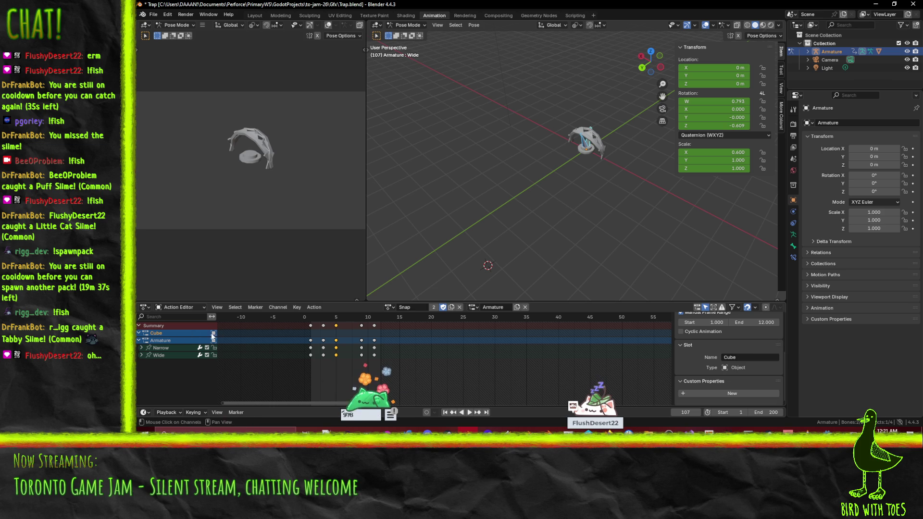
{"action": "left_click_drag", "start_coordinate": [163, 327], "coordinate": [165, 338]}
{"action": "left_click", "coordinate": [159, 333]}
{"action": "double_click", "coordinate": [165, 334]}
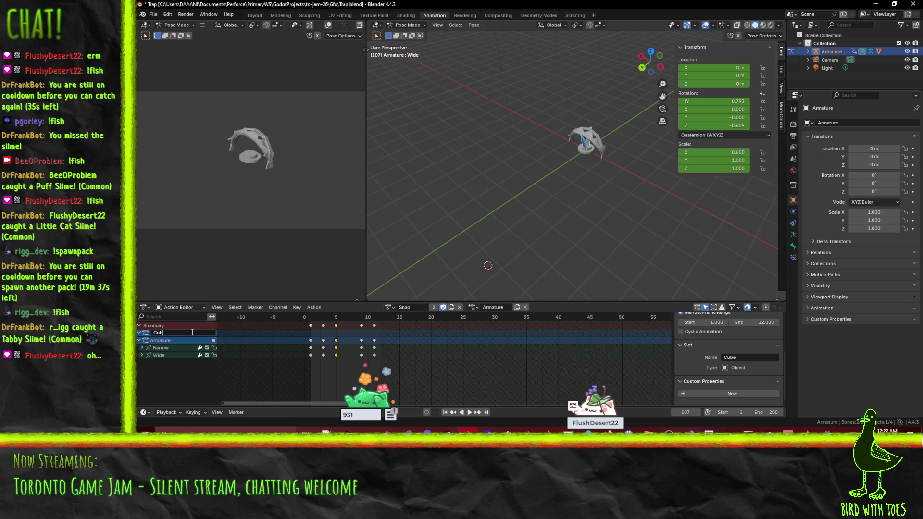
{"action": "key", "text": "Return"}
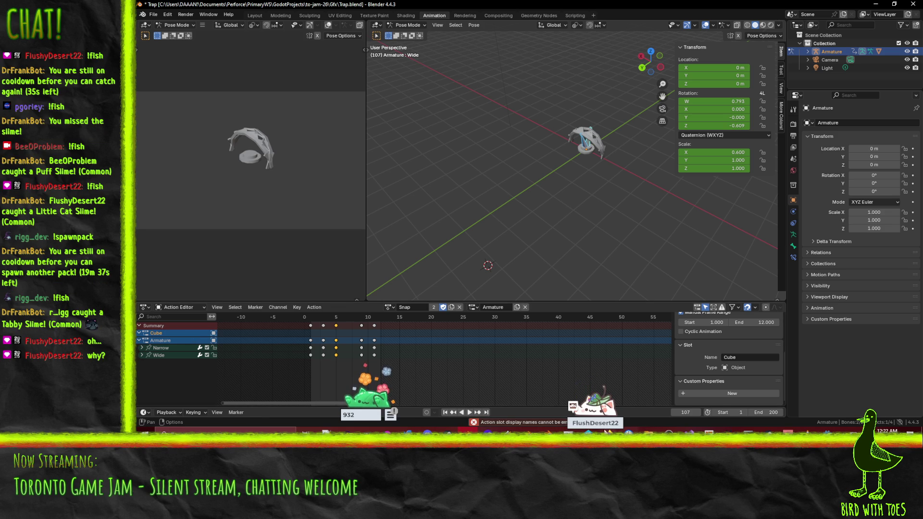
{"action": "mouse_move", "coordinate": [600, 419]}
{"action": "left_click", "coordinate": [549, 397]}
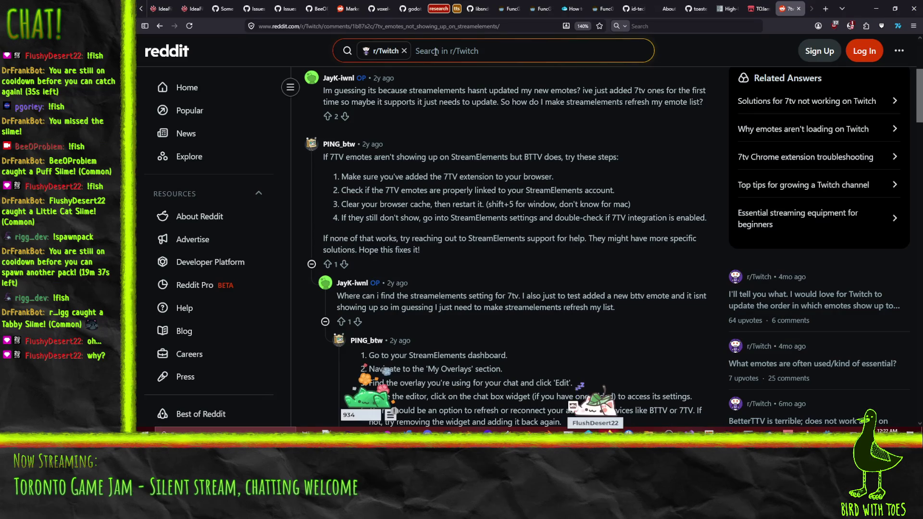
- Search 'blender remove action slot' and open the Blender manual's Action Editor page
{"action": "left_click", "coordinate": [448, 29]}
{"action": "type", "text": "blende"}
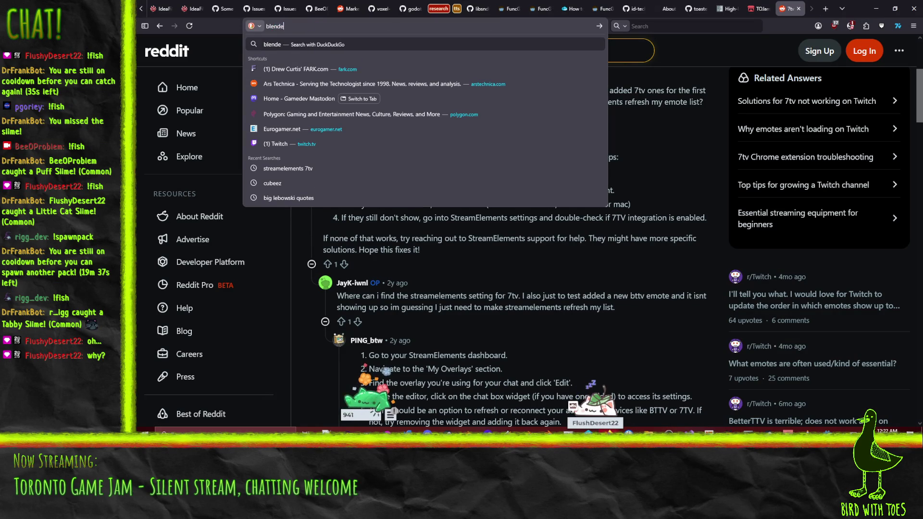
{"action": "type", "text": "r remove action slot"}
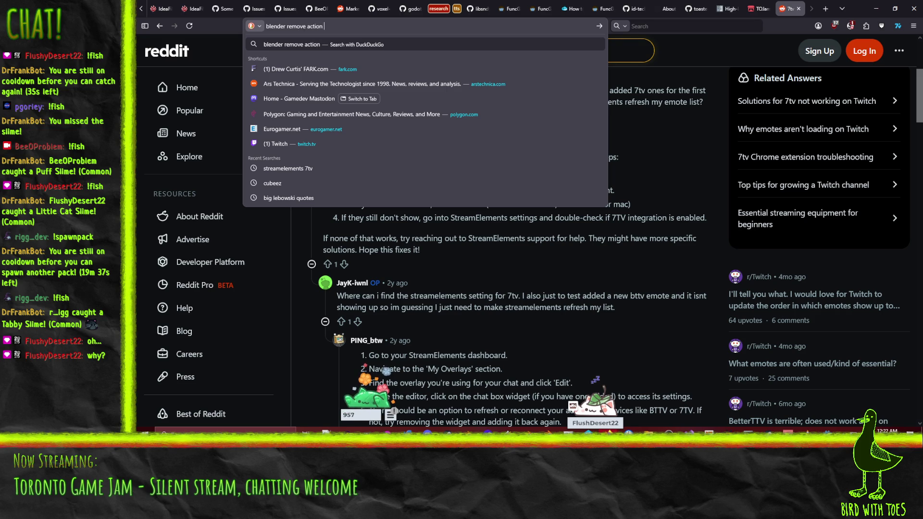
{"action": "key", "text": "Return"}
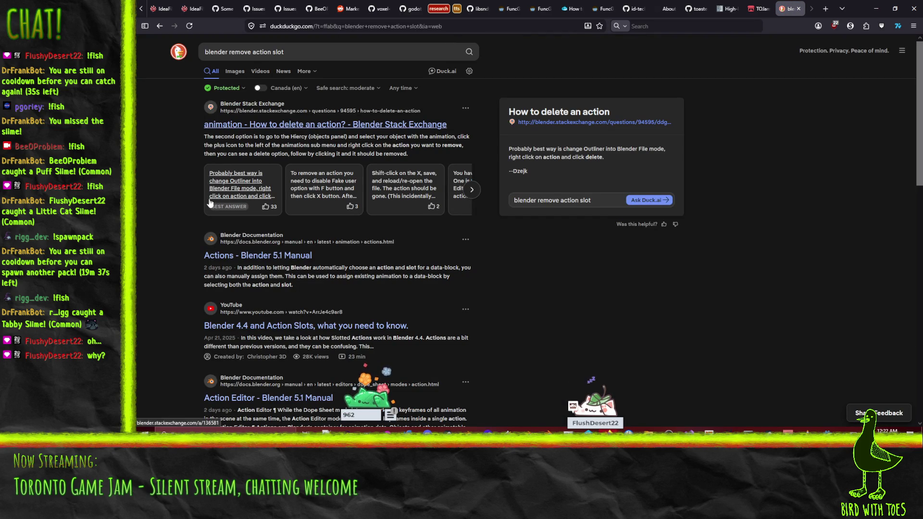
{"action": "scroll", "coordinate": [248, 282], "scroll_direction": "down", "scroll_amount": 3}
{"action": "left_click", "coordinate": [247, 280]}
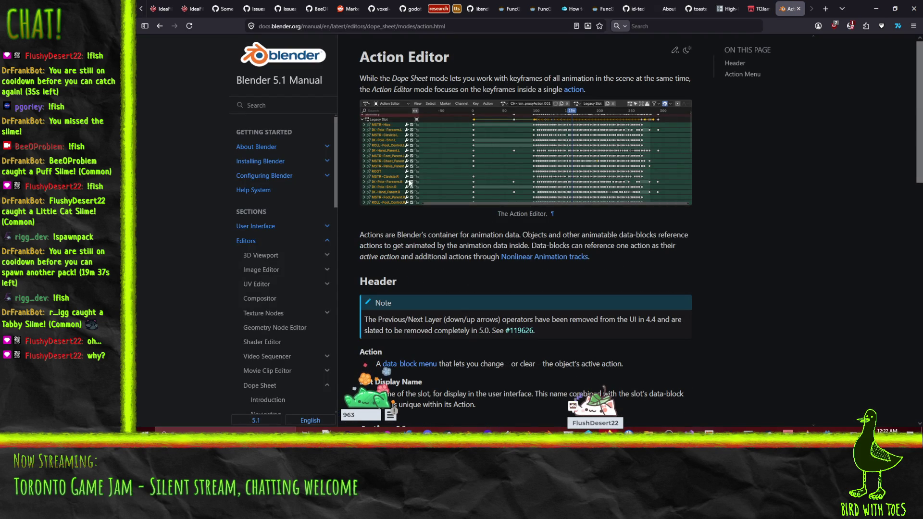
- Find occurrences of 'slot' on the Action Editor manual page
{"action": "scroll", "coordinate": [454, 179], "scroll_direction": "down", "scroll_amount": 3}
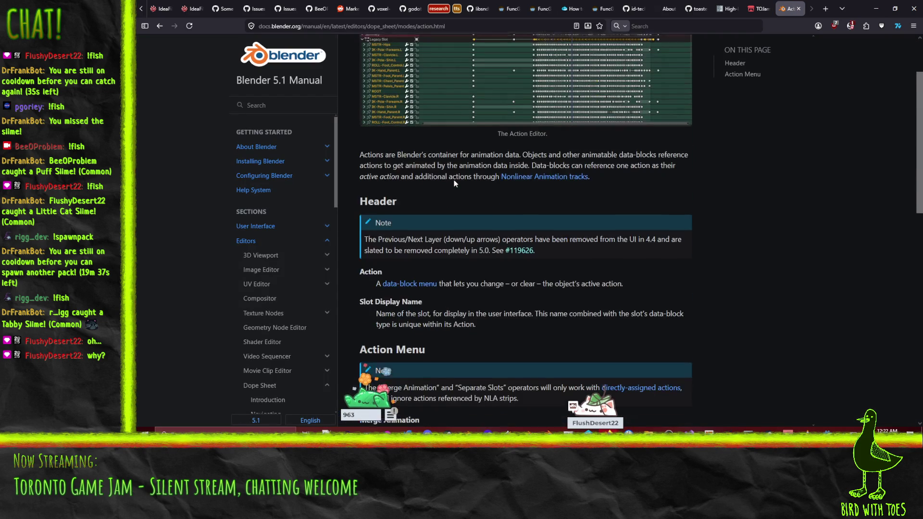
{"action": "scroll", "coordinate": [510, 157], "scroll_direction": "down", "scroll_amount": 3}
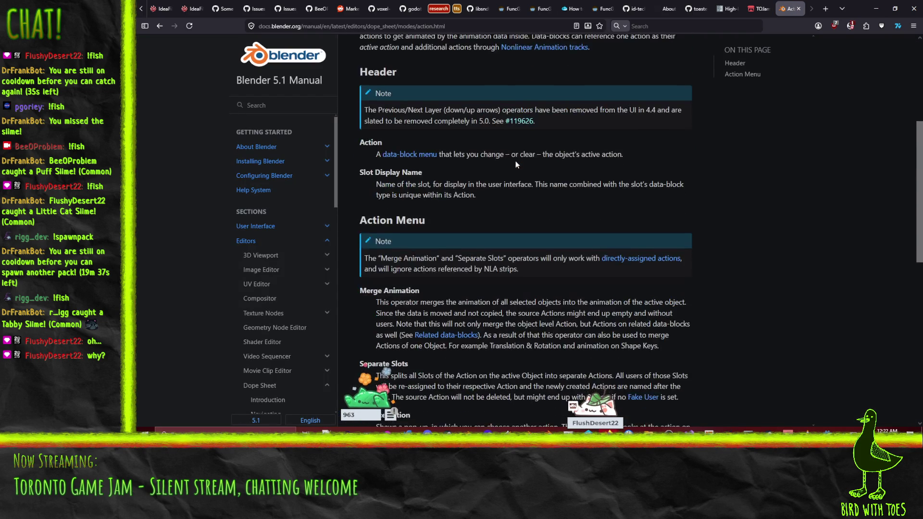
{"action": "key", "text": "ctrl+f"}
{"action": "type", "text": "slot"}
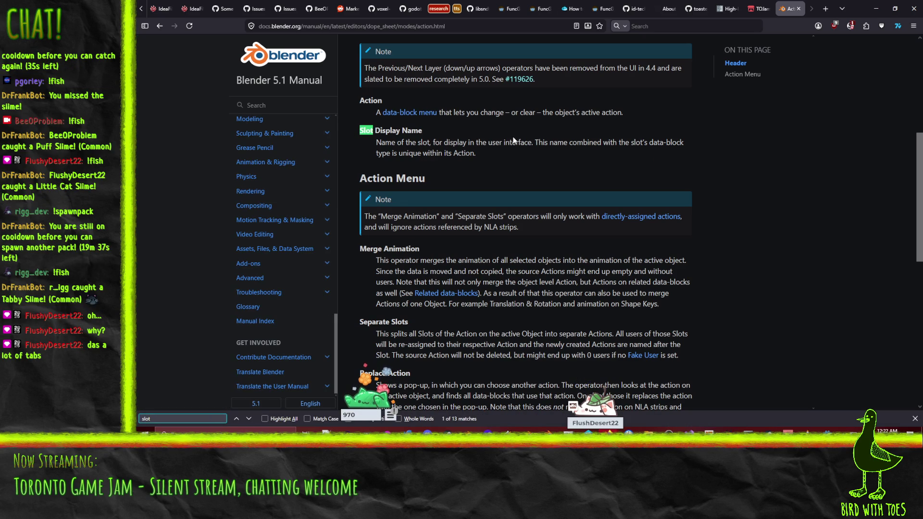
{"action": "scroll", "coordinate": [520, 171], "scroll_direction": "down", "scroll_amount": 7}
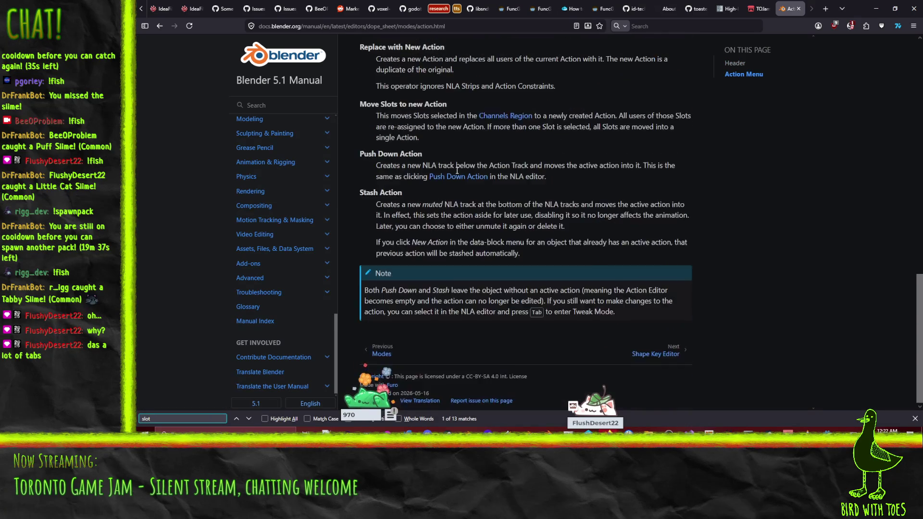
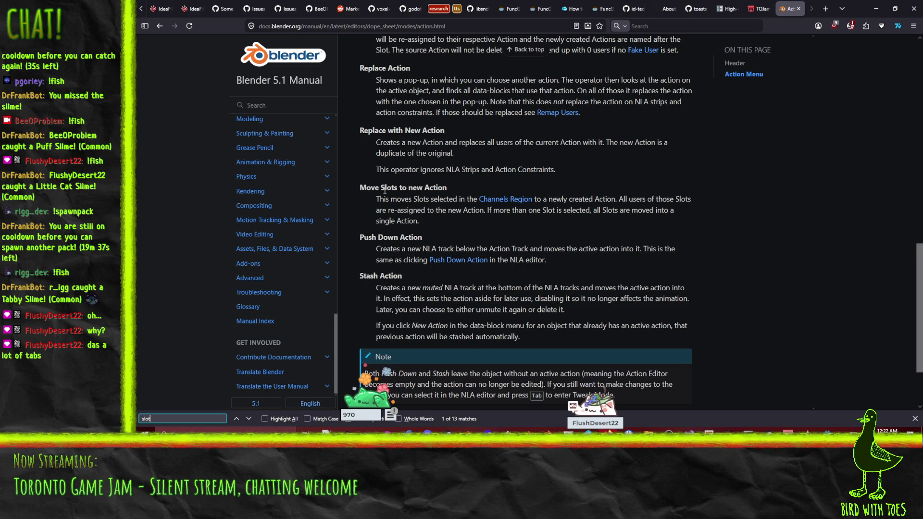
- Scroll back to the Action Menu section of the Blender manual, then minimize Firefox
{"action": "scroll", "coordinate": [384, 190], "scroll_direction": "up", "scroll_amount": 5}
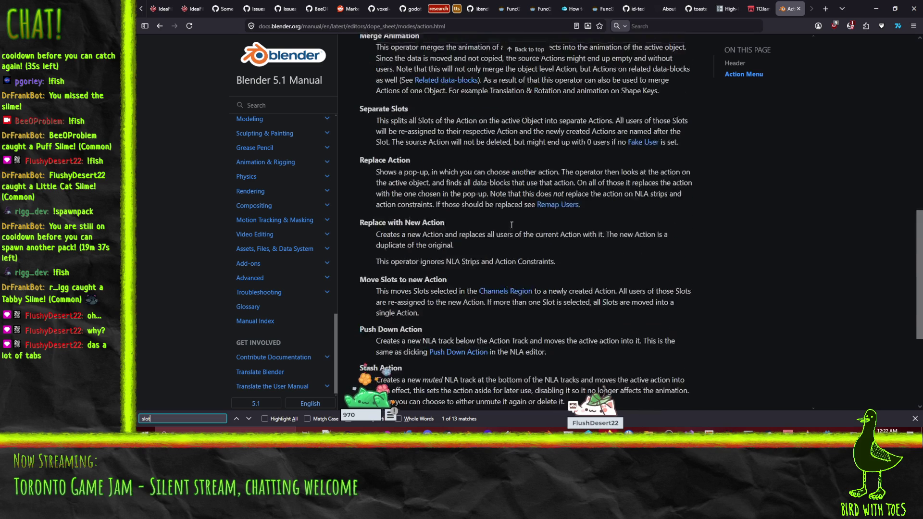
{"action": "left_click", "coordinate": [876, 9]}
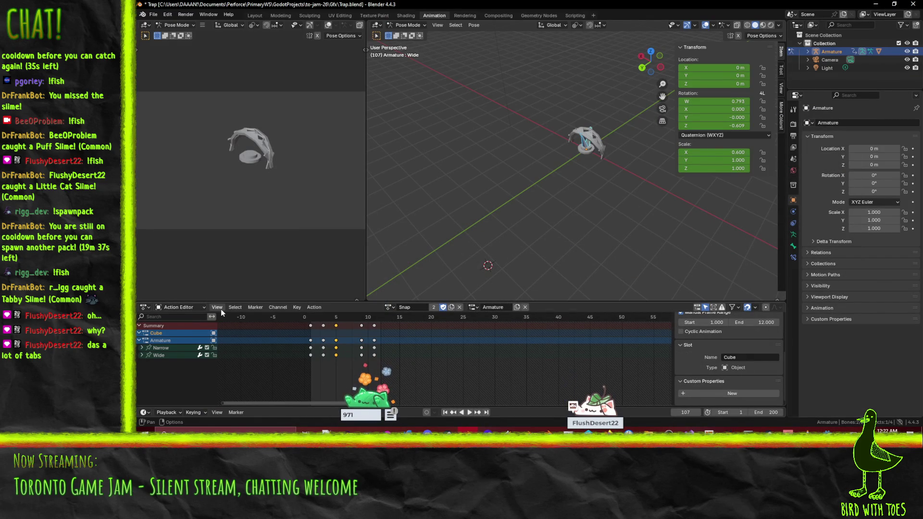
- Push the trap's current action down to the NLA with Push Down Action
{"action": "key", "text": "F3"}
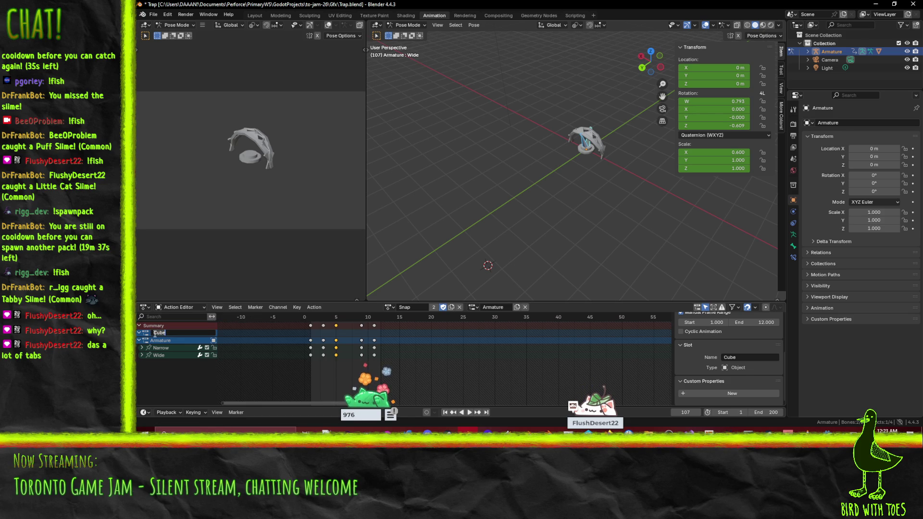
{"action": "key", "text": "F3"}
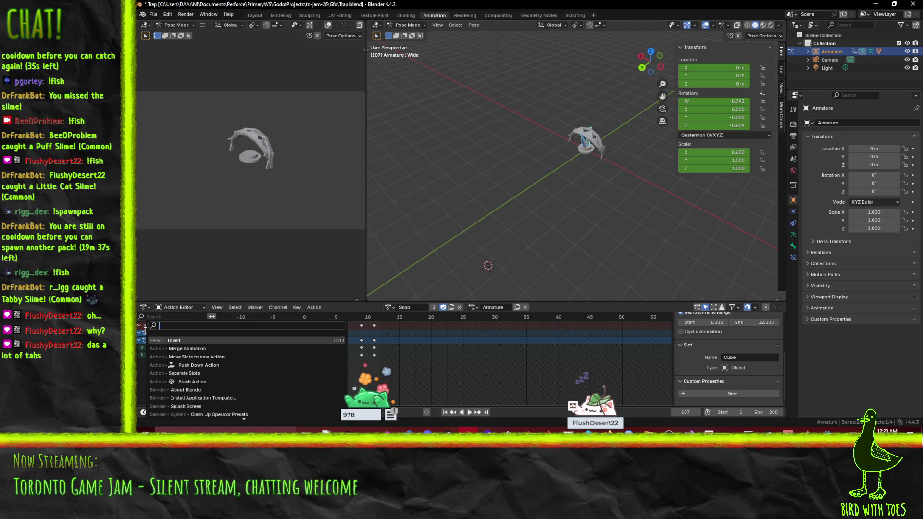
{"action": "left_click", "coordinate": [189, 365]}
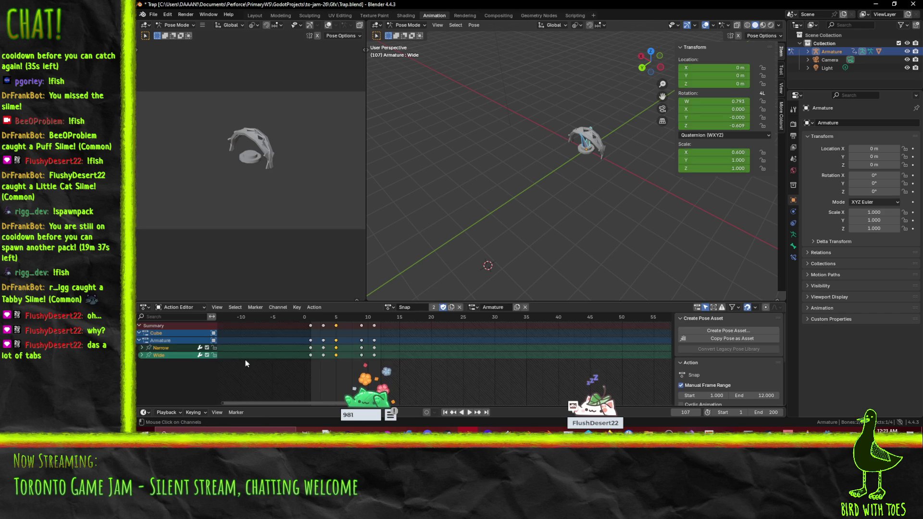
- Run Separate Slots on the Cube channel and save Trap.blend
{"action": "left_click", "coordinate": [160, 336]}
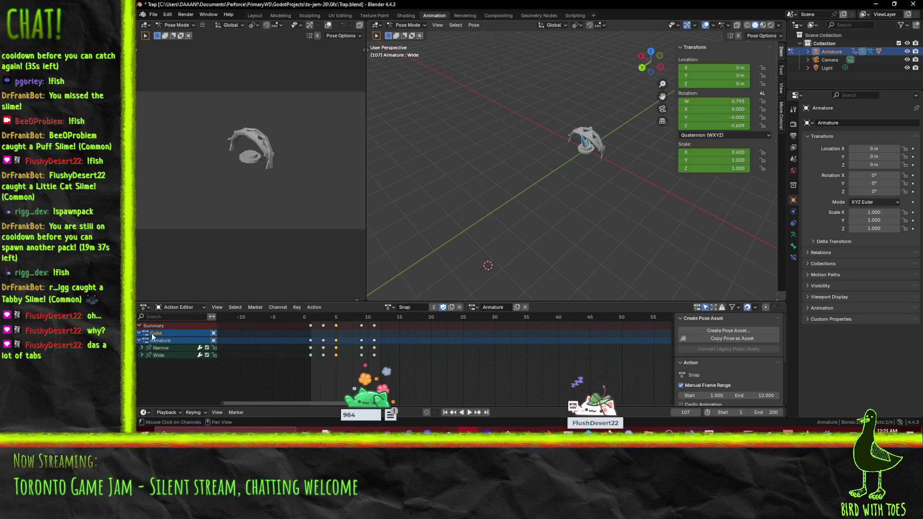
{"action": "key", "text": "F3"}
{"action": "type", "text": "slot"}
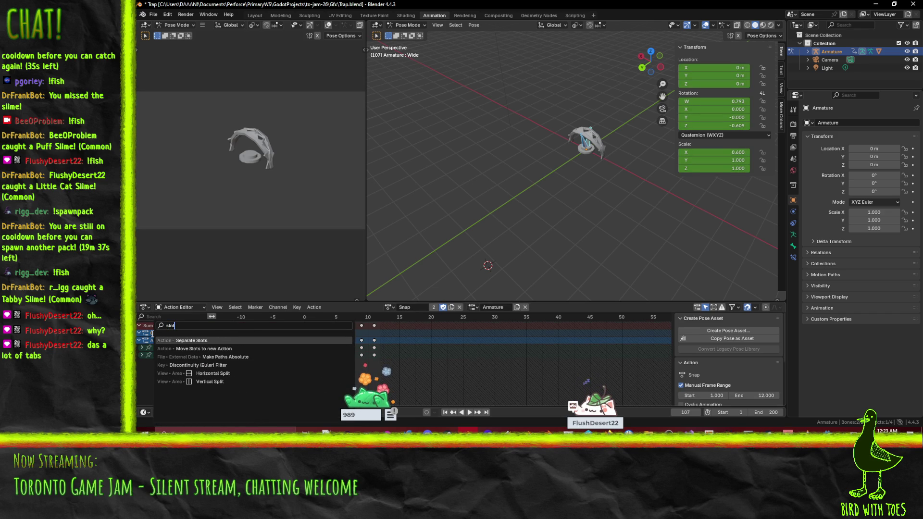
{"action": "left_click", "coordinate": [194, 351]}
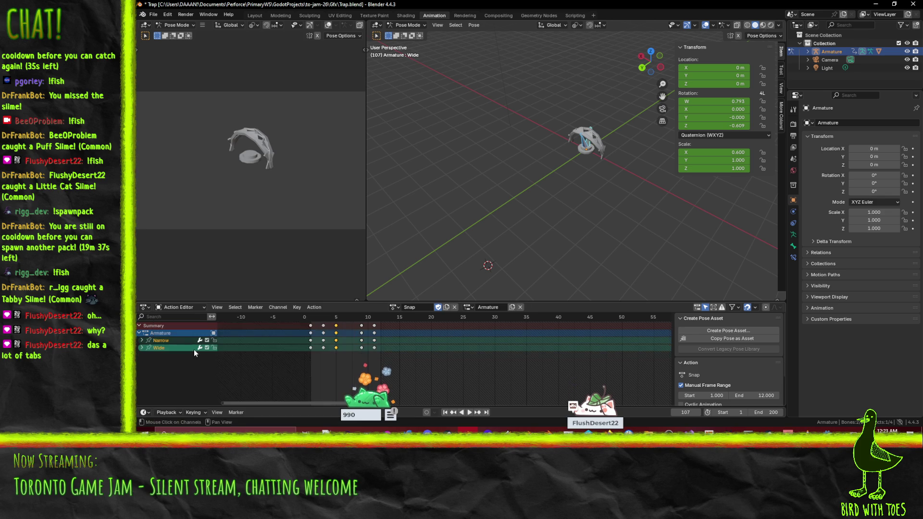
{"action": "key", "text": "ctrl+s"}
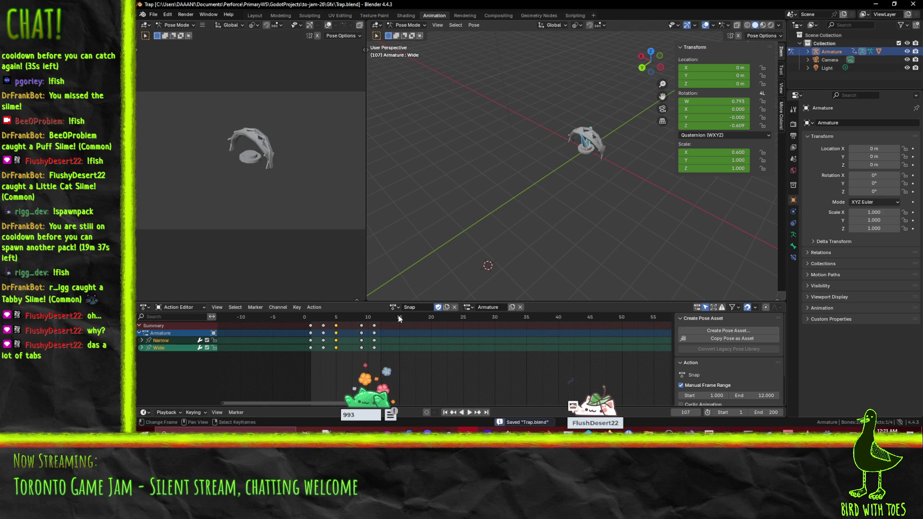
- Switch the Action Editor to the Idle action and select the Narrow and Wide bones
{"action": "left_click", "coordinate": [395, 306]}
{"action": "left_click", "coordinate": [400, 327]}
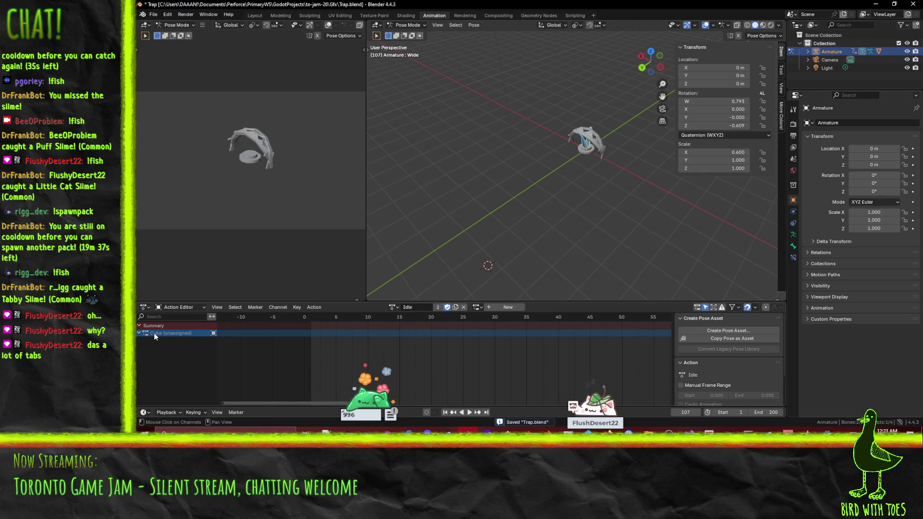
{"action": "key", "text": "F3"}
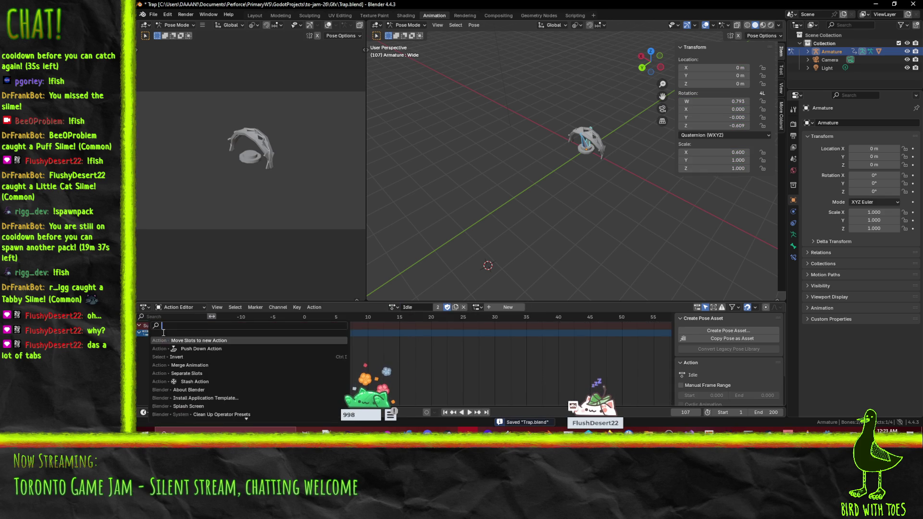
{"action": "key", "text": "Return"}
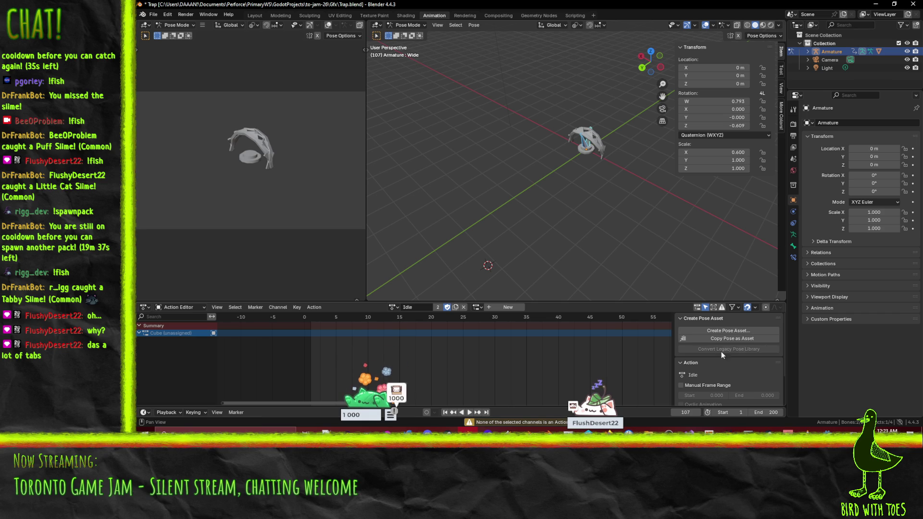
{"action": "left_click", "coordinate": [584, 143]}
{"action": "scroll", "coordinate": [596, 146], "scroll_direction": "up", "scroll_amount": 3}
{"action": "left_click", "coordinate": [610, 123]}
{"action": "key", "text": "F3"}
- Reset unkeyed and clear all bone transforms, then keyframe the open trap pose
{"action": "type", "text": "reset"}
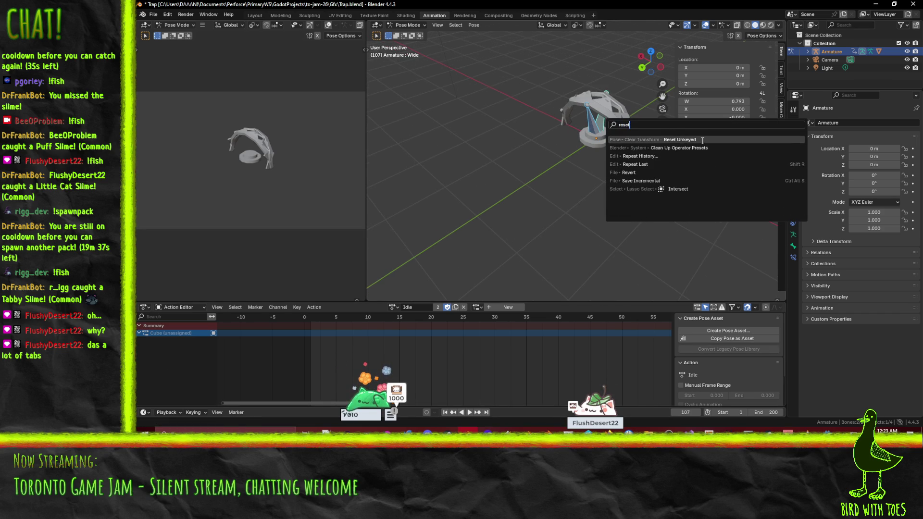
{"action": "left_click", "coordinate": [649, 180]}
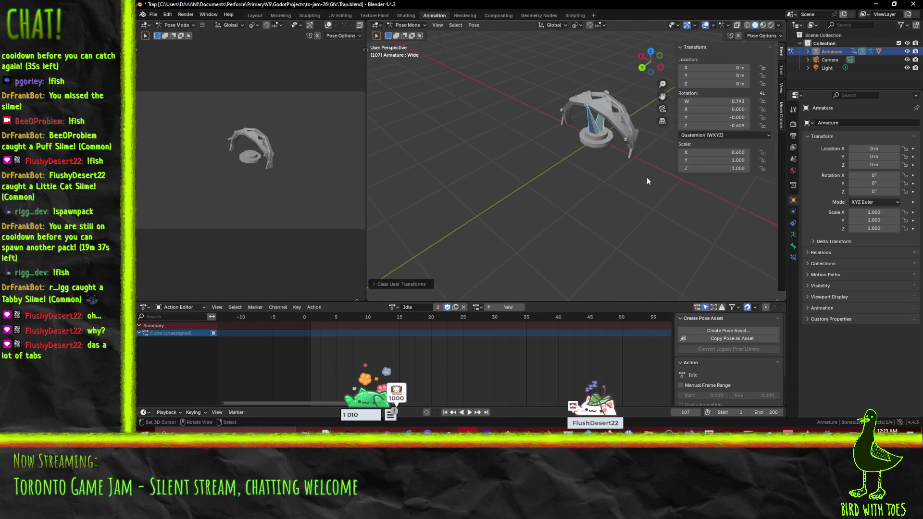
{"action": "key", "text": "F3"}
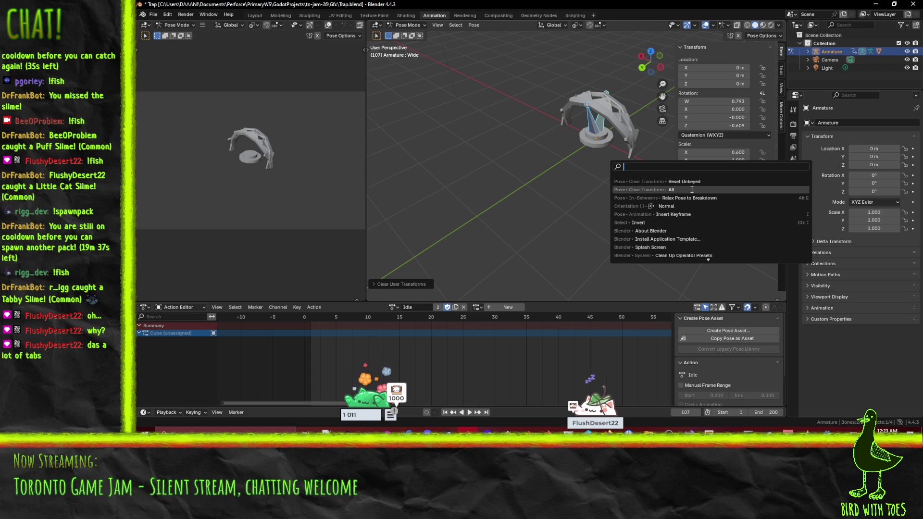
{"action": "left_click", "coordinate": [692, 190]}
{"action": "left_click_drag", "start_coordinate": [652, 196], "coordinate": [598, 195]}
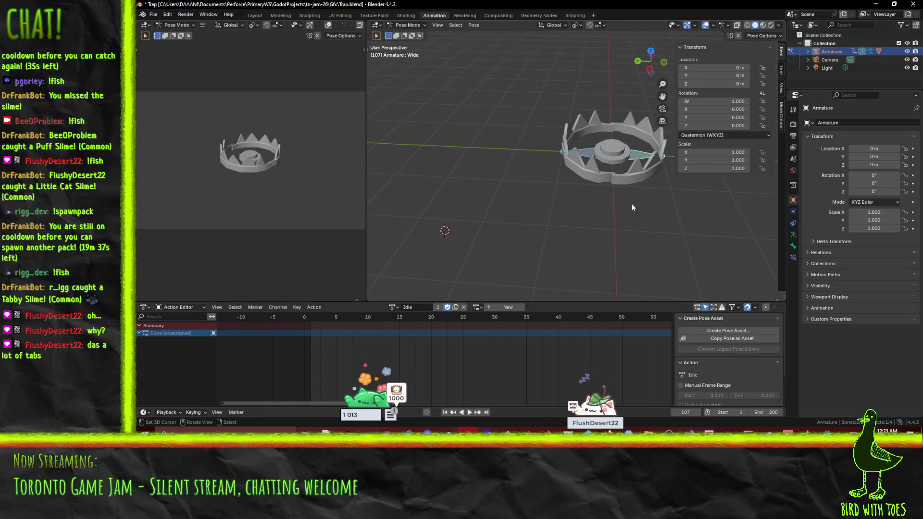
{"action": "key", "text": "i"}
- Move the frame-107 keyframes to frame 2 and save Trap.blend
{"action": "scroll", "coordinate": [517, 331], "scroll_direction": "down", "scroll_amount": 3}
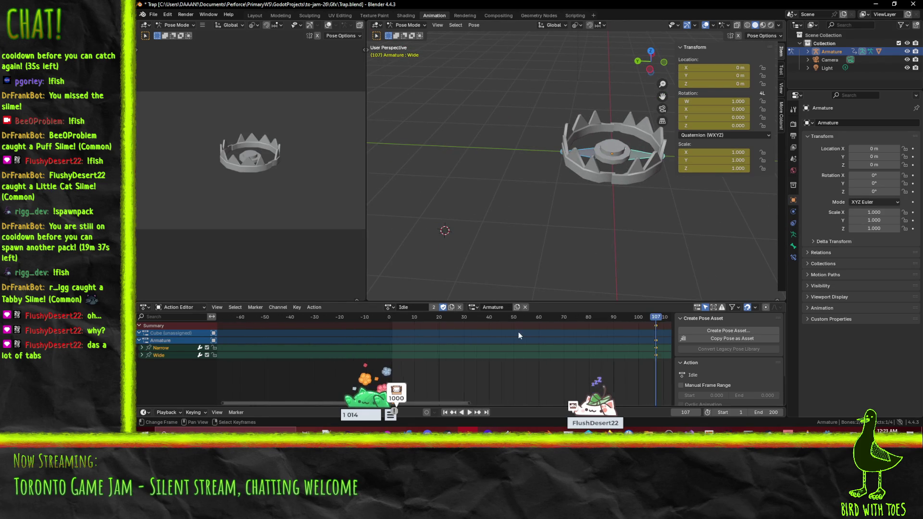
{"action": "scroll", "coordinate": [518, 331], "scroll_direction": "down", "scroll_amount": 3}
{"action": "left_click", "coordinate": [530, 327]}
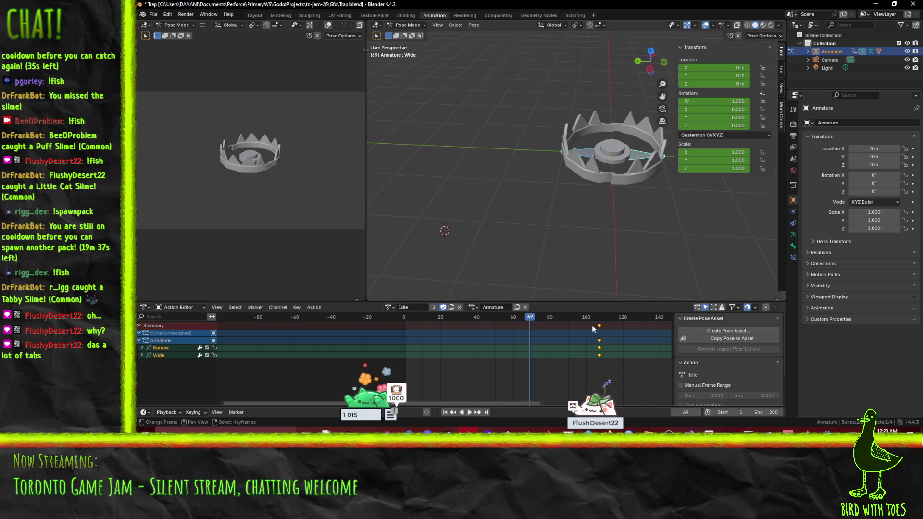
{"action": "key", "text": "g"}
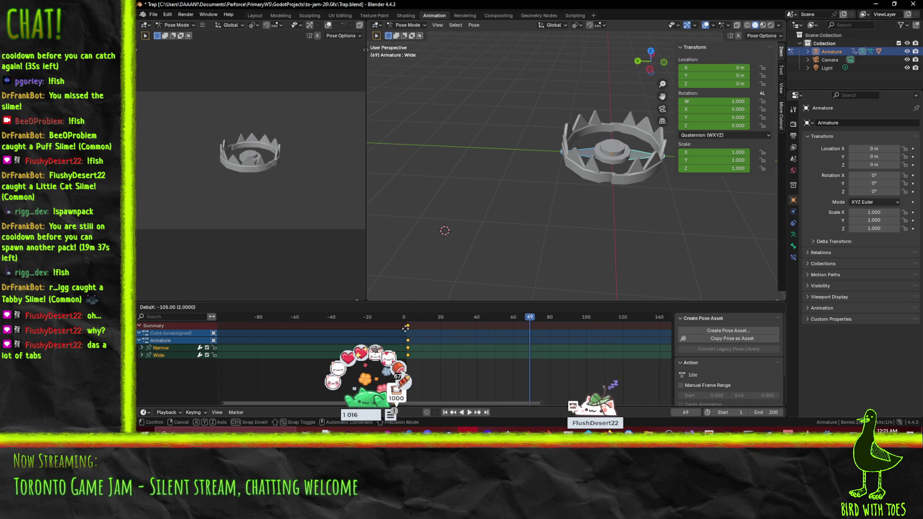
{"action": "left_click", "coordinate": [406, 327]}
{"action": "scroll", "coordinate": [412, 328], "scroll_direction": "up", "scroll_amount": 5}
{"action": "left_click_drag", "start_coordinate": [449, 328], "coordinate": [530, 329]}
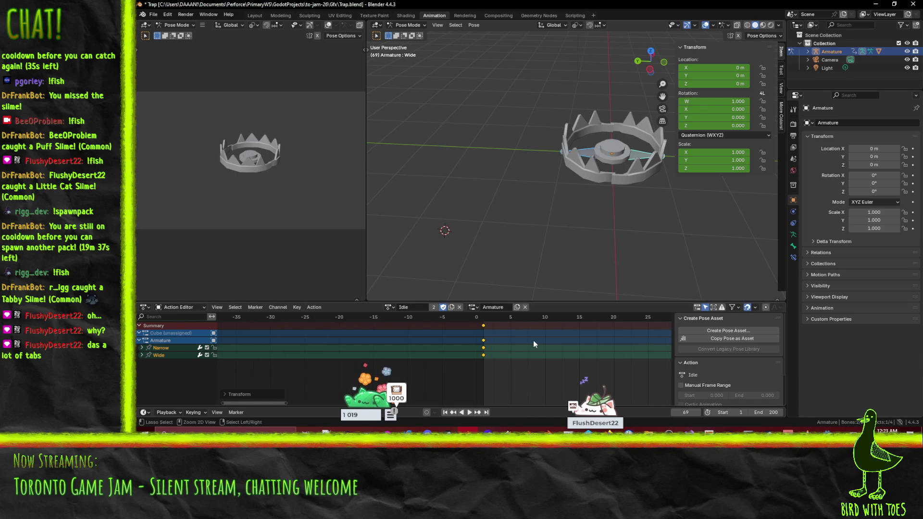
{"action": "key", "text": "ctrl+s"}
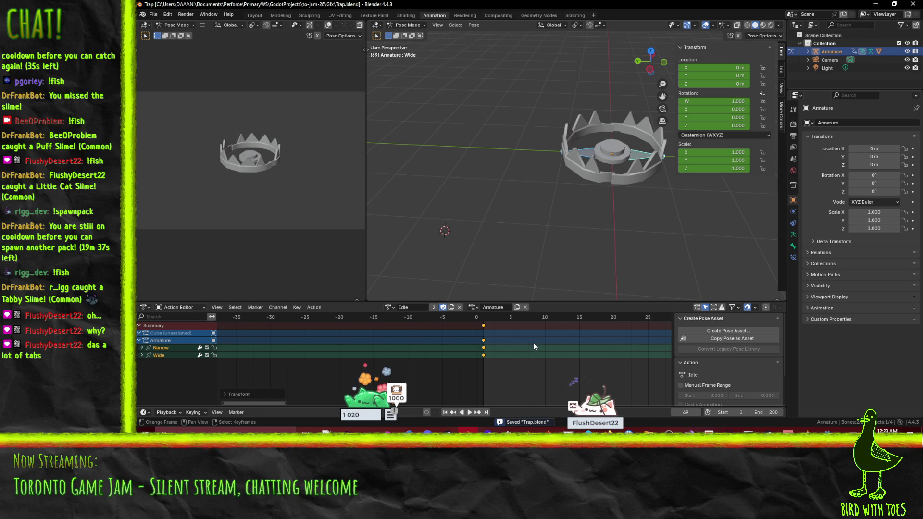
- Delete the unassigned Cube channel, keeping Narrow and Wide, and save Trap.blend
{"action": "left_click", "coordinate": [169, 332]}
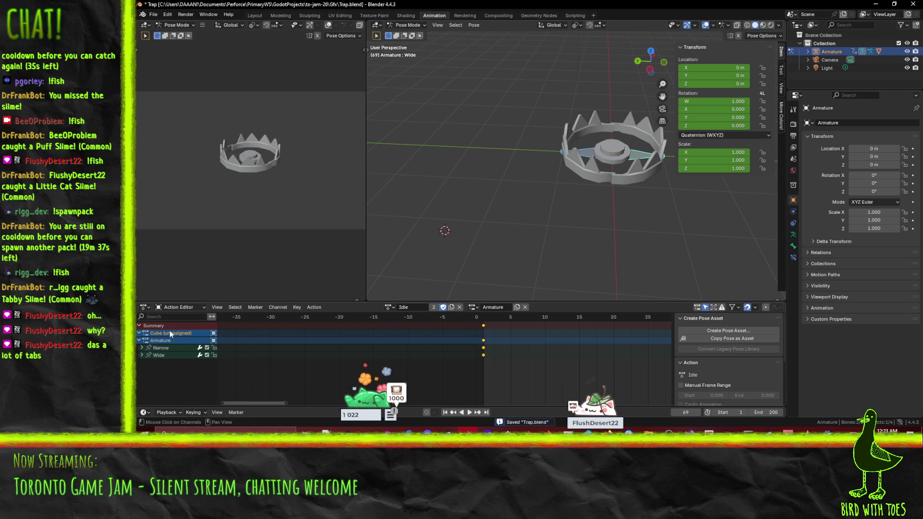
{"action": "key", "text": "x"}
{"action": "key", "text": "a"}
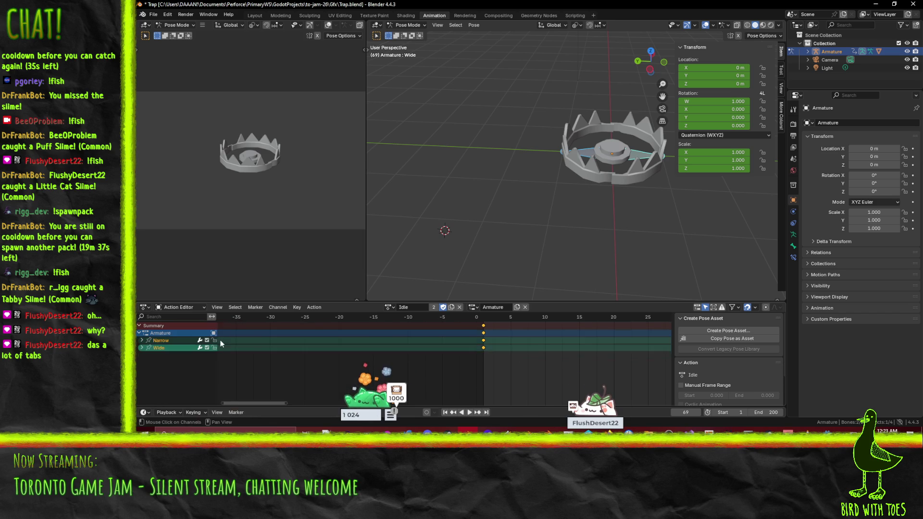
{"action": "key", "text": "ctrl+s"}
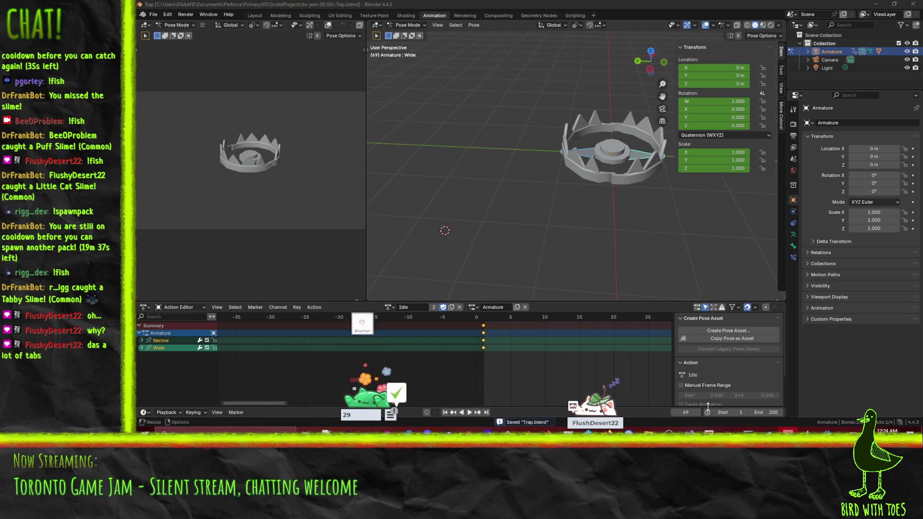
- Preview the trap's Snap animation in the AnimationPlayer, then save the trap scene
{"action": "left_click", "coordinate": [827, 432]}
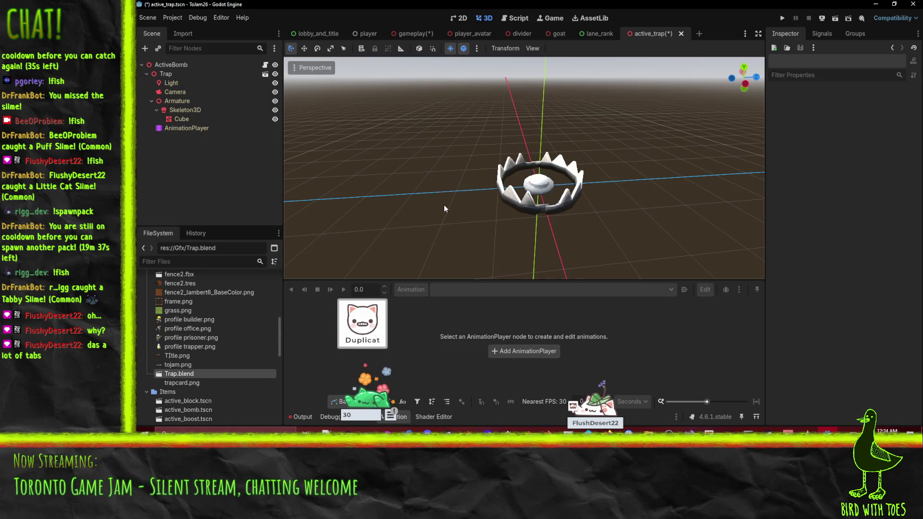
{"action": "left_click", "coordinate": [176, 129]}
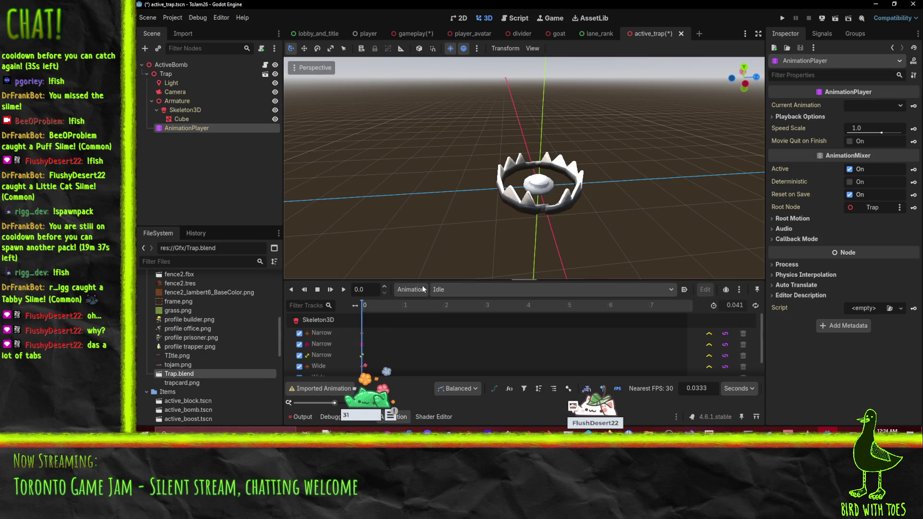
{"action": "left_click", "coordinate": [442, 289]}
{"action": "left_click", "coordinate": [445, 313]}
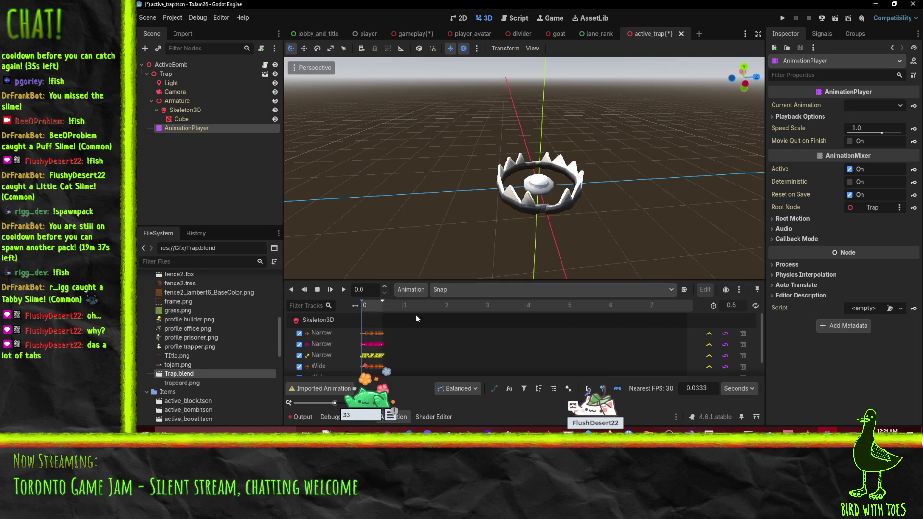
{"action": "left_click", "coordinate": [343, 290]}
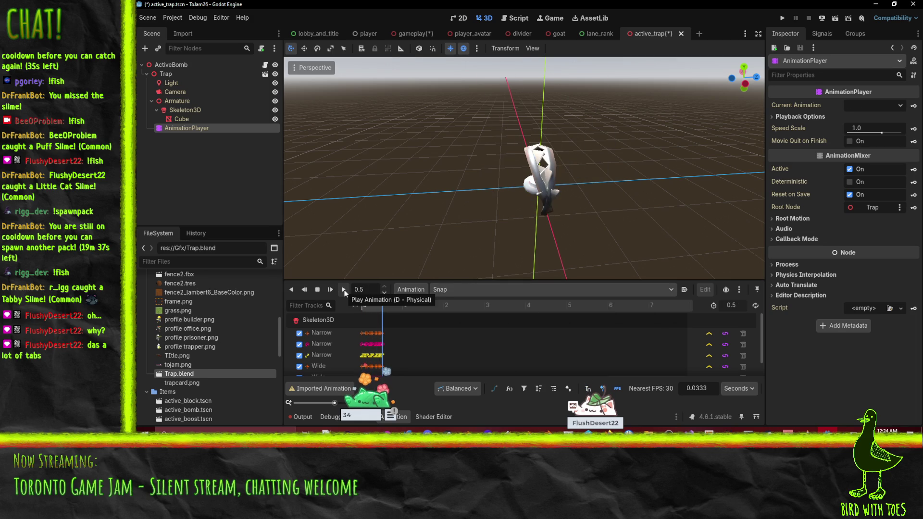
{"action": "mouse_move", "coordinate": [543, 164]}
{"action": "left_mouse_down"}
{"action": "mouse_move", "coordinate": [582, 168]}
{"action": "mouse_move", "coordinate": [607, 185]}
{"action": "mouse_move", "coordinate": [571, 211]}
{"action": "mouse_move", "coordinate": [612, 219]}
{"action": "mouse_move", "coordinate": [500, 218]}
{"action": "mouse_move", "coordinate": [503, 227]}
{"action": "left_mouse_up"}
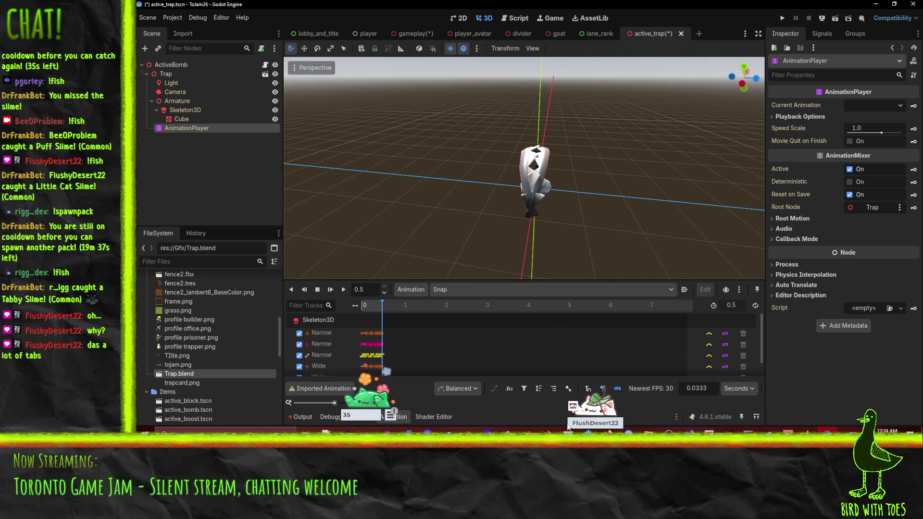
{"action": "left_click", "coordinate": [554, 405]}
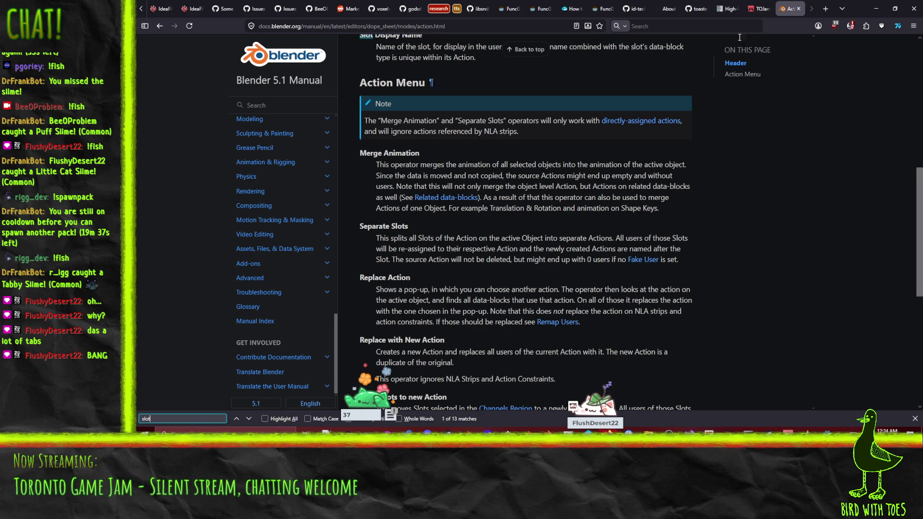
{"action": "key", "text": "alt+Tab"}
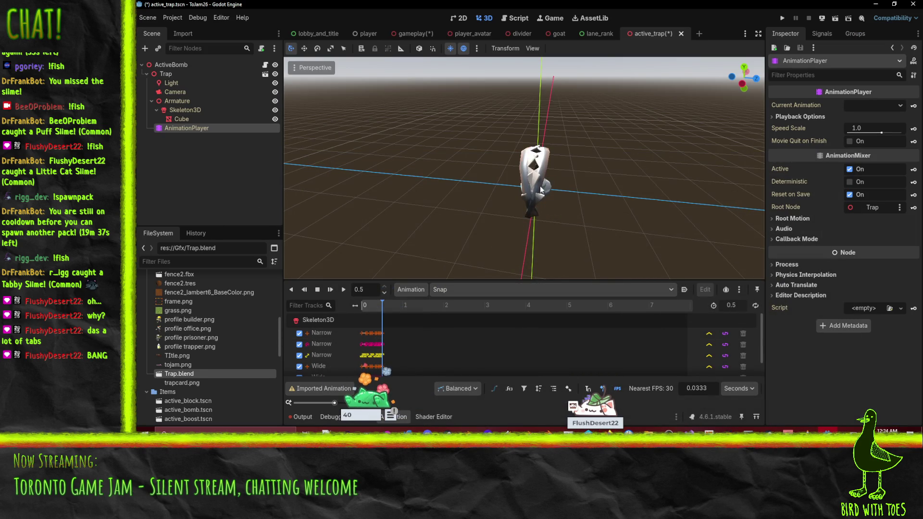
{"action": "key", "text": "ctrl+s"}
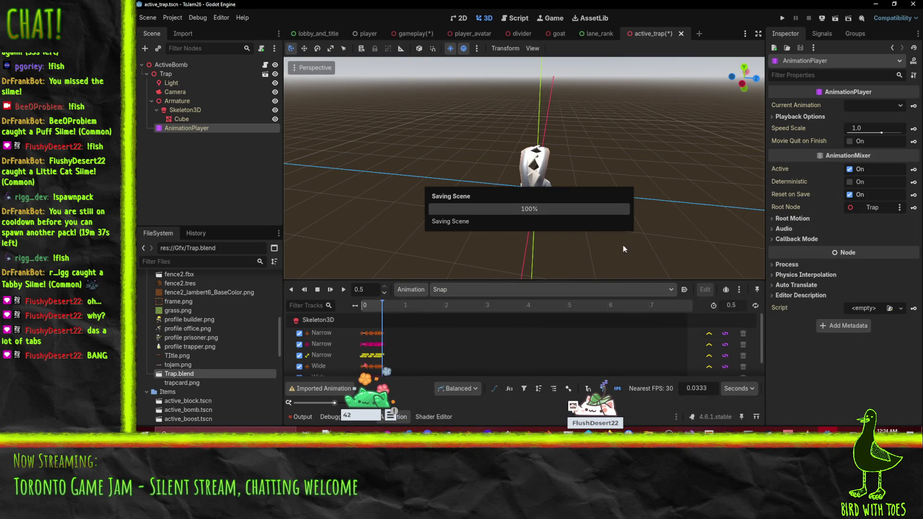
- Rewind to 0, make Idle the current animation with Autoplay on Load, and save
{"action": "left_click_drag", "start_coordinate": [382, 303], "coordinate": [348, 306]}
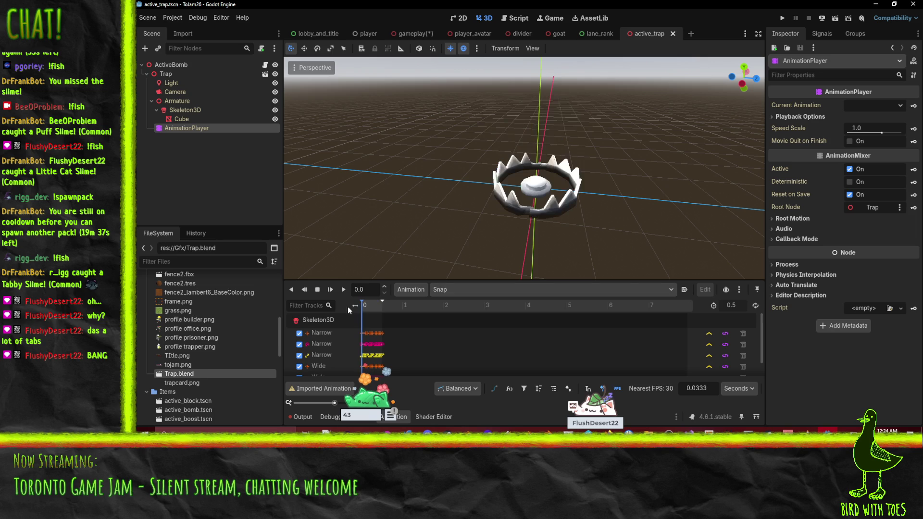
{"action": "left_click", "coordinate": [484, 292]}
{"action": "left_click", "coordinate": [475, 310]}
{"action": "left_click", "coordinate": [459, 289]}
{"action": "left_click", "coordinate": [463, 304]}
{"action": "left_click", "coordinate": [685, 289]}
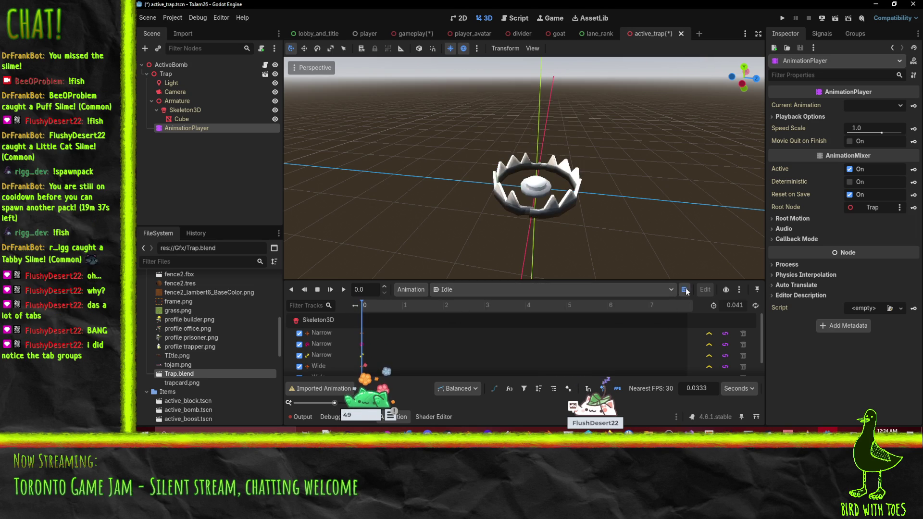
{"action": "key", "text": "ctrl+s"}
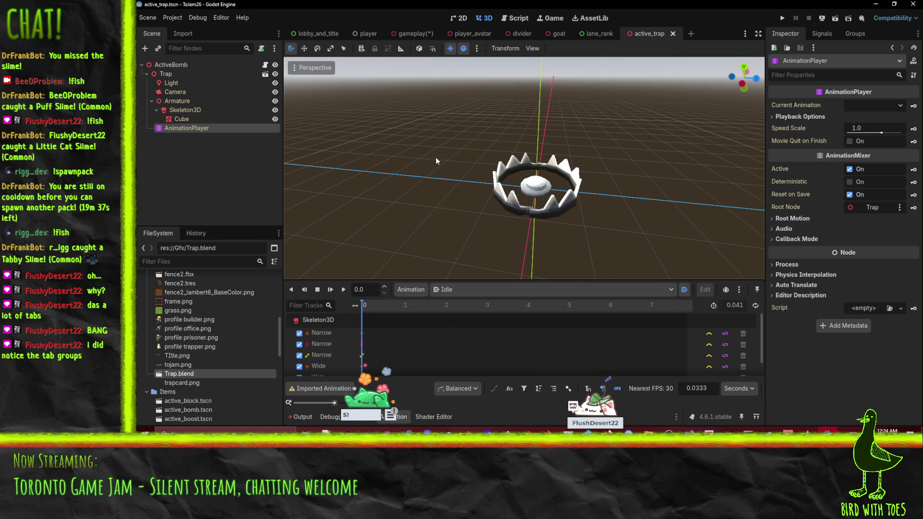
{"action": "left_click", "coordinate": [182, 67]}
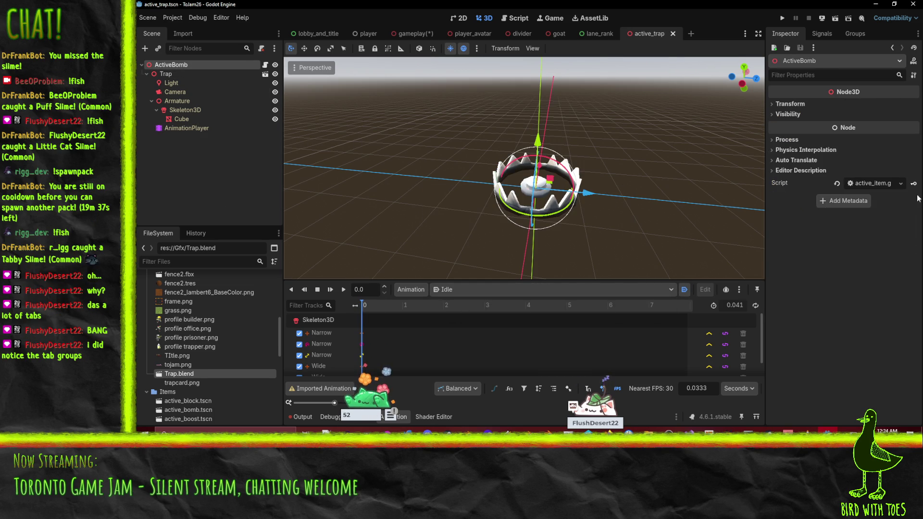
{"action": "left_click", "coordinate": [881, 186]}
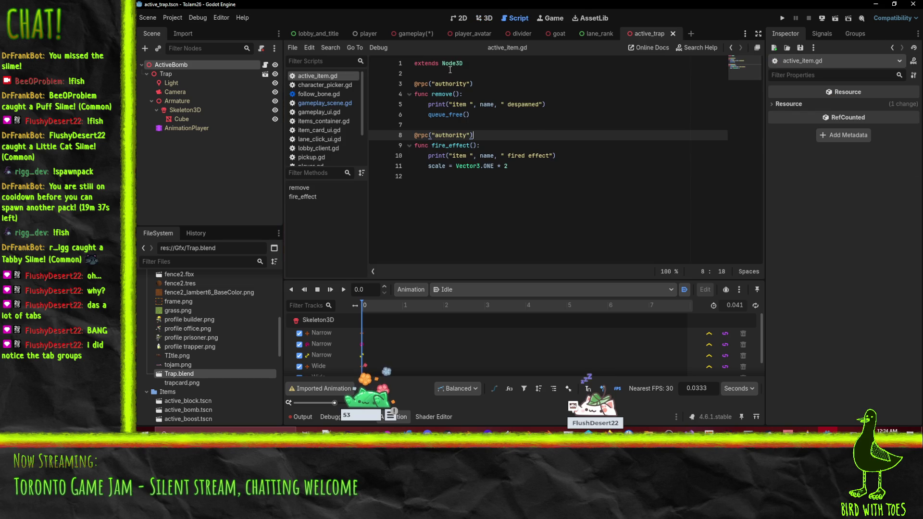
{"action": "left_click", "coordinate": [482, 77]}
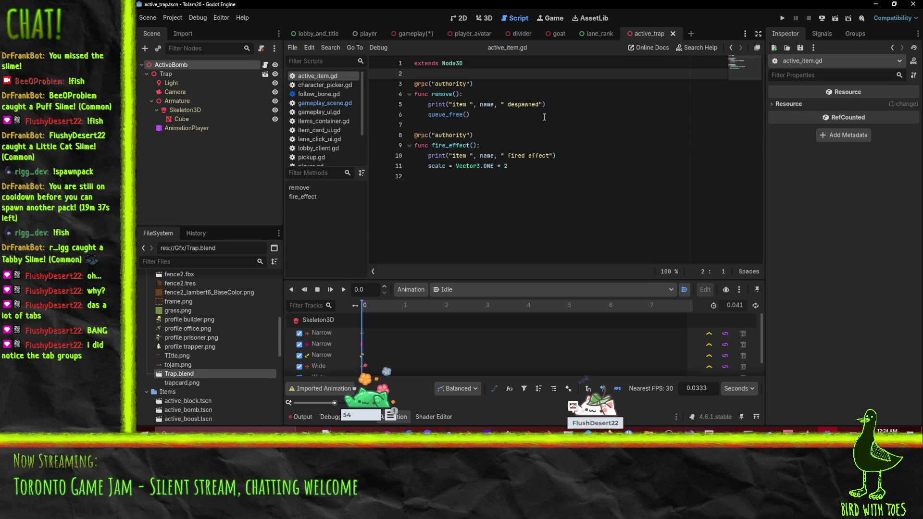
{"action": "key", "text": "Return"}
{"action": "key", "text": "Return"}
{"action": "key", "text": "Up"}
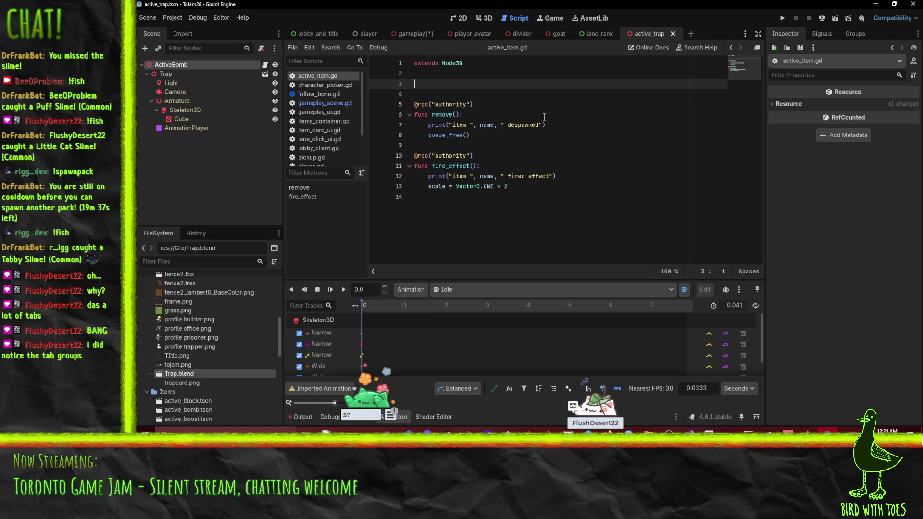
{"action": "type", "text": "export"}
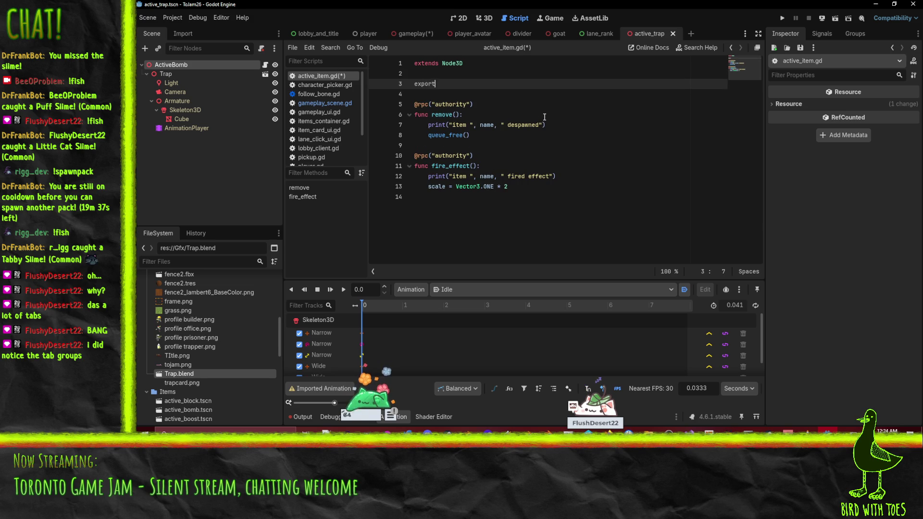
{"action": "type", "text": "@#"}
{"action": "key", "text": "Right"}
{"action": "key", "text": "Delete"}
{"action": "key", "text": "End"}
{"action": "key", "text": "Return"}
{"action": "type", "text": "Ani"}
{"action": "key", "text": "BackSpace"}
{"action": "key", "text": "BackSpace"}
{"action": "key", "text": "BackSpace"}
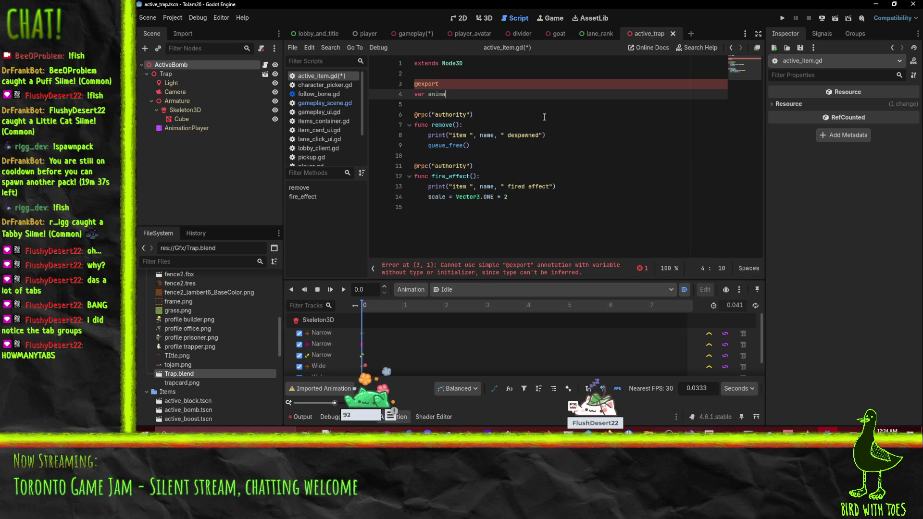
{"action": "type", "text": "Animator : "}
{"action": "type", "text": "AnimationPLayer"}
{"action": "key", "text": "BackSpace"}
{"action": "key", "text": "BackSpace"}
{"action": "key", "text": "BackSpace"}
{"action": "key", "text": "Return"}
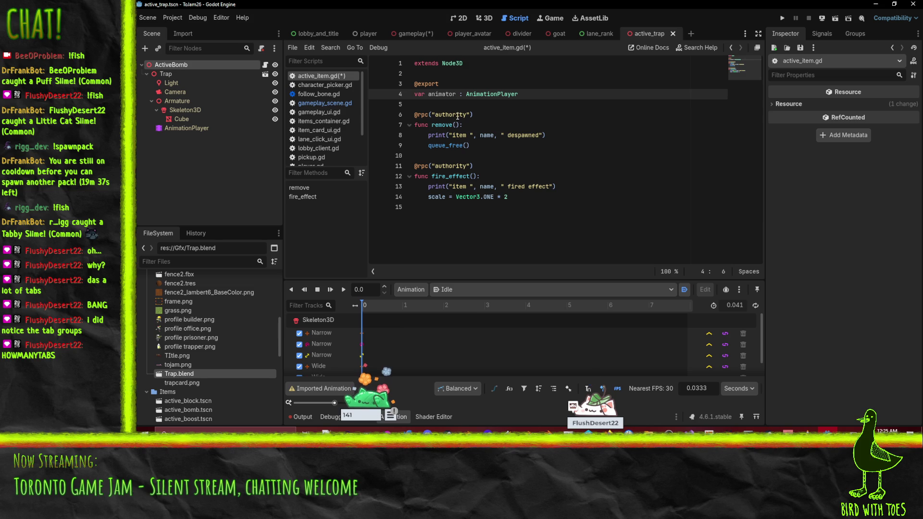
{"action": "left_click", "coordinate": [503, 170]}
{"action": "left_click", "coordinate": [548, 95]}
{"action": "key", "text": "Return"}
{"action": "type", "text": "t"}
{"action": "key", "text": "Return"}
{"action": "type", "text": "var"}
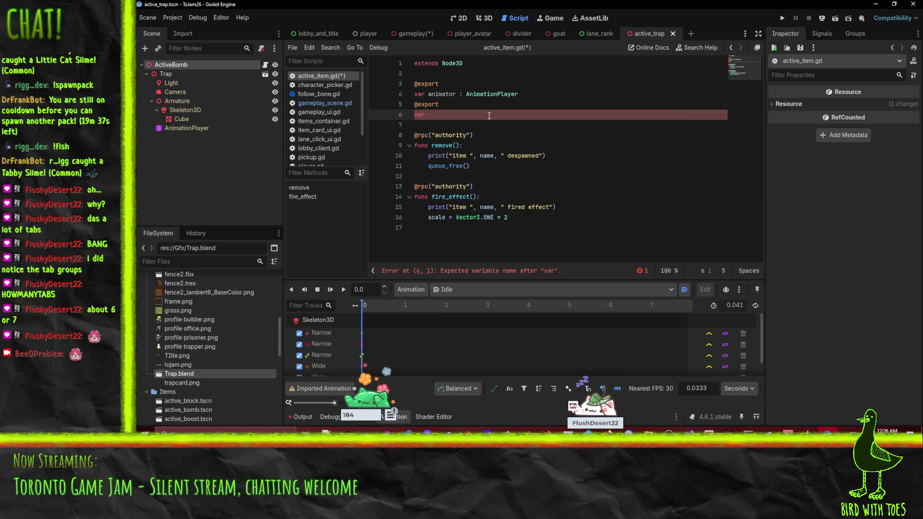
- Bring Firefox to the front on a wiki idea-file tab
{"action": "mouse_move", "coordinate": [586, 431]}
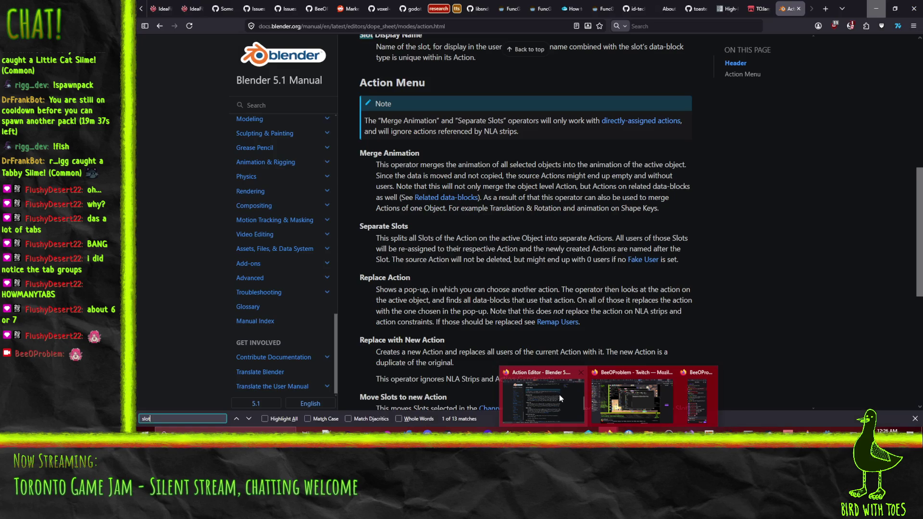
{"action": "left_click", "coordinate": [561, 393]}
{"action": "scroll", "coordinate": [231, 8], "scroll_direction": "up", "scroll_amount": 2}
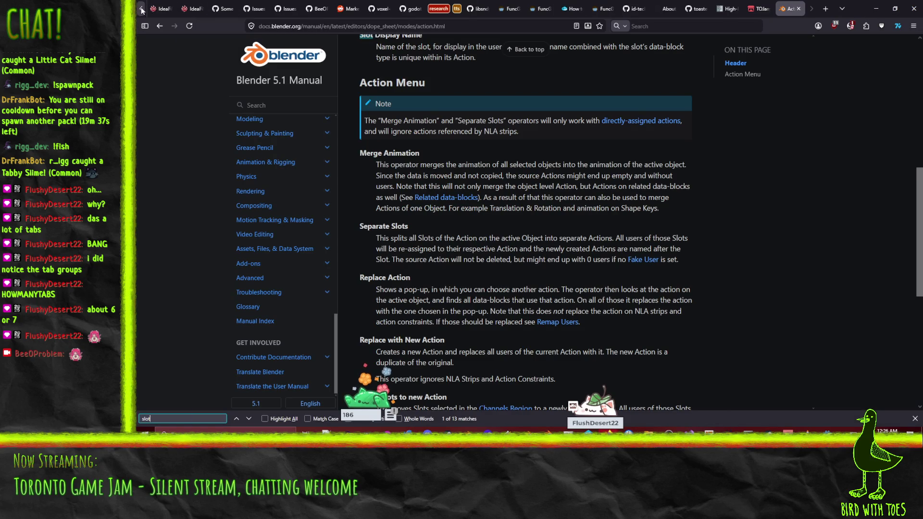
{"action": "left_click", "coordinate": [192, 8]}
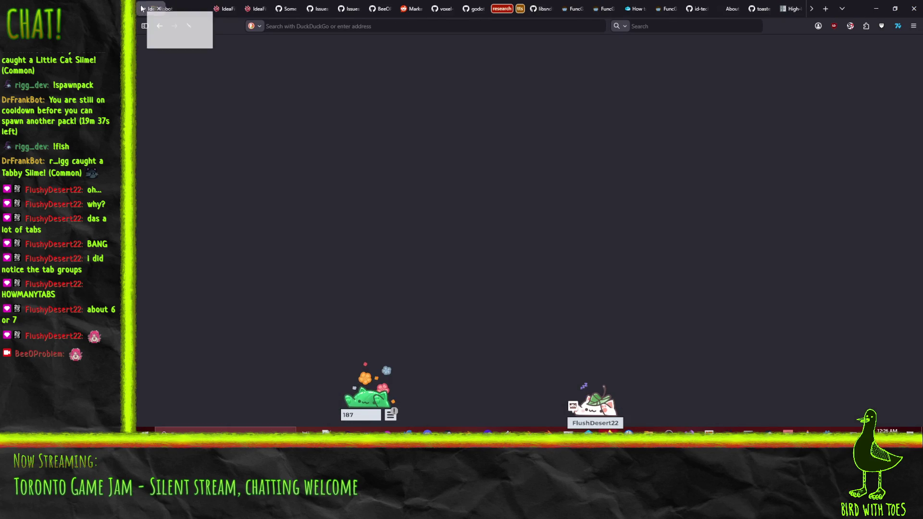
- Compare the Tojam2026, RobotShooter and itch.io tabs, scroll the Tojam2026 task list, then minimize Firefox
{"action": "left_click", "coordinate": [226, 8]}
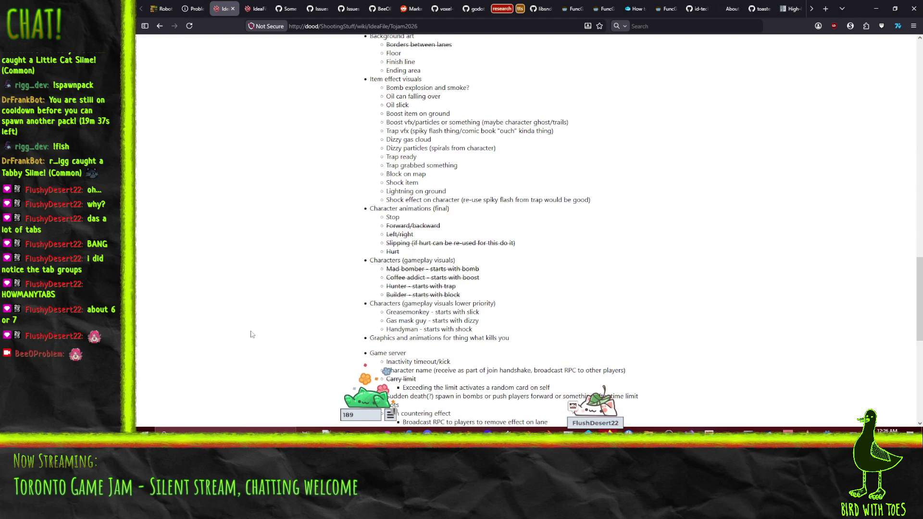
{"action": "scroll", "coordinate": [523, 269], "scroll_direction": "up", "scroll_amount": 10}
{"action": "key", "text": "ctrl+Tab"}
{"action": "key", "text": "ctrl+shift+Tab"}
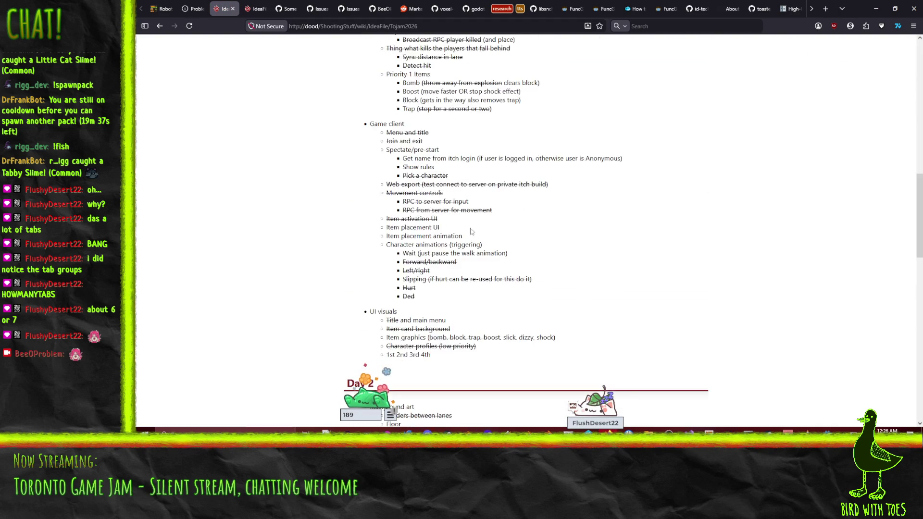
{"action": "key", "text": "ctrl+Tab"}
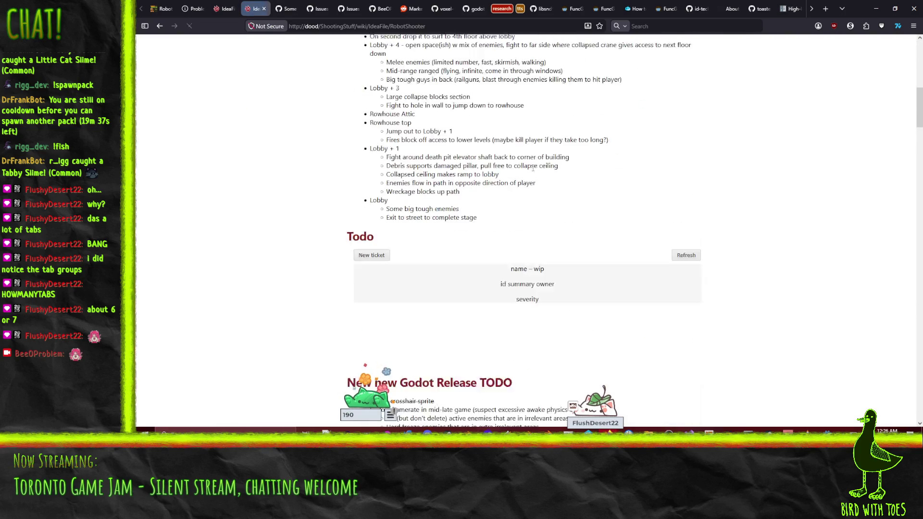
{"action": "key", "text": "ctrl+shift+Tab"}
{"action": "key", "text": "ctrl+shift+Tab"}
{"action": "key", "text": "ctrl+shift+Tab"}
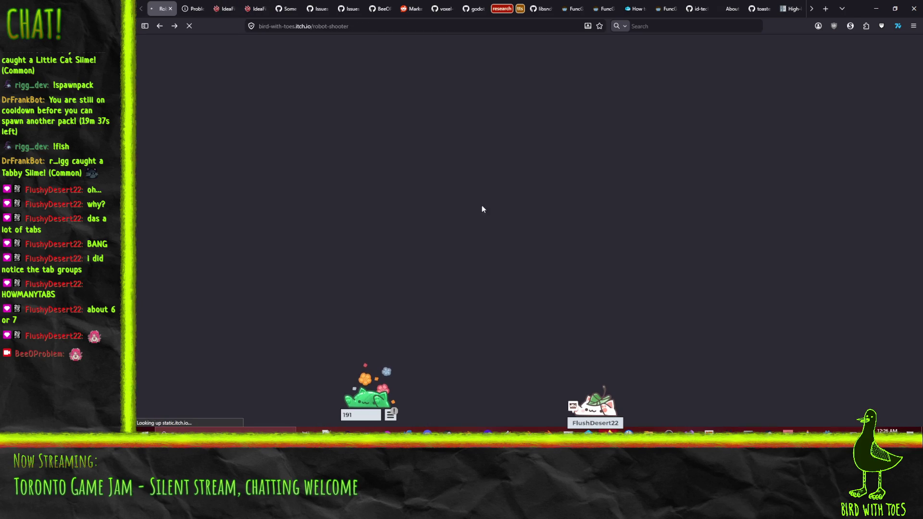
{"action": "key", "text": "ctrl+Tab"}
{"action": "key", "text": "ctrl+Tab"}
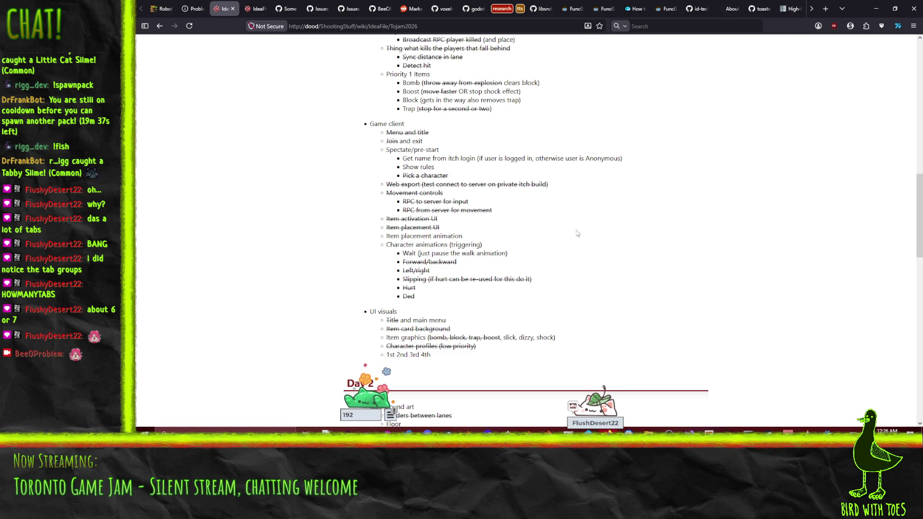
{"action": "scroll", "coordinate": [526, 168], "scroll_direction": "up", "scroll_amount": 3}
{"action": "scroll", "coordinate": [527, 167], "scroll_direction": "up", "scroll_amount": 3}
{"action": "scroll", "coordinate": [594, 190], "scroll_direction": "down", "scroll_amount": 7}
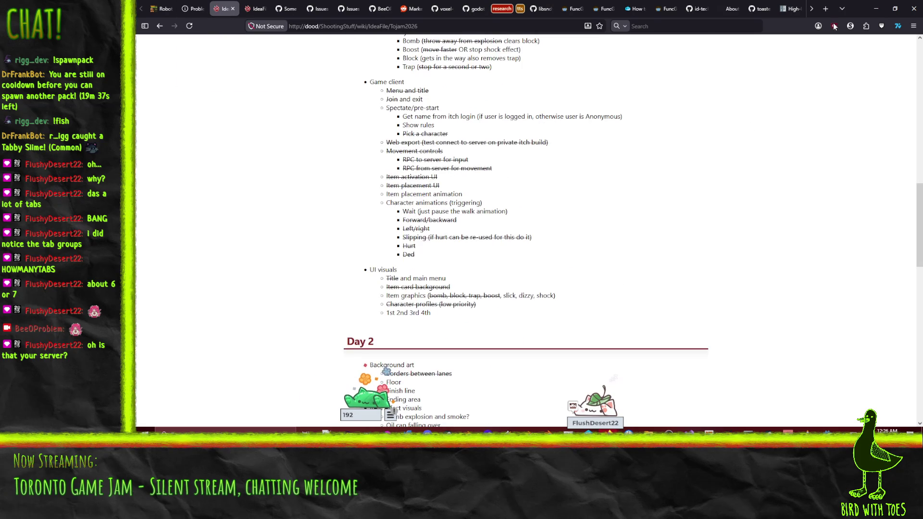
{"action": "left_click", "coordinate": [885, 13]}
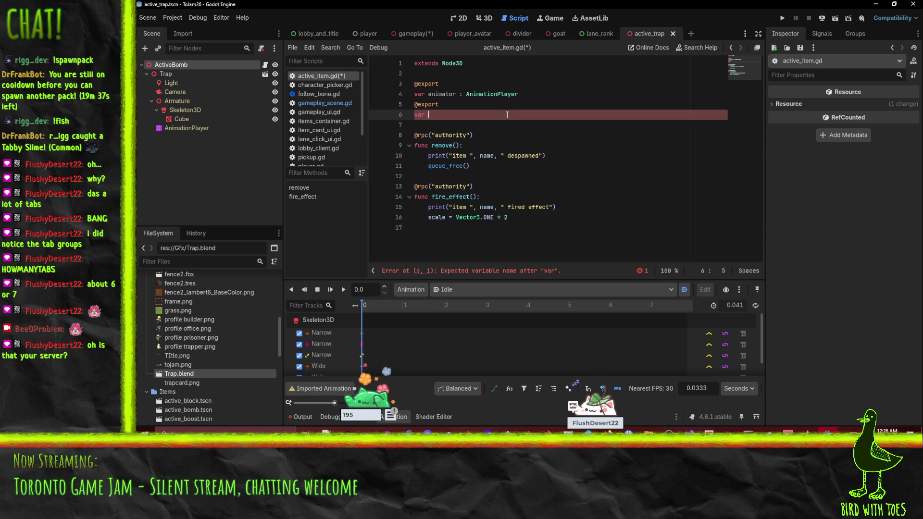
- Declare activate_action and add animator.play(activate_action) to fire_effect, then save
{"action": "type", "text": "activate"}
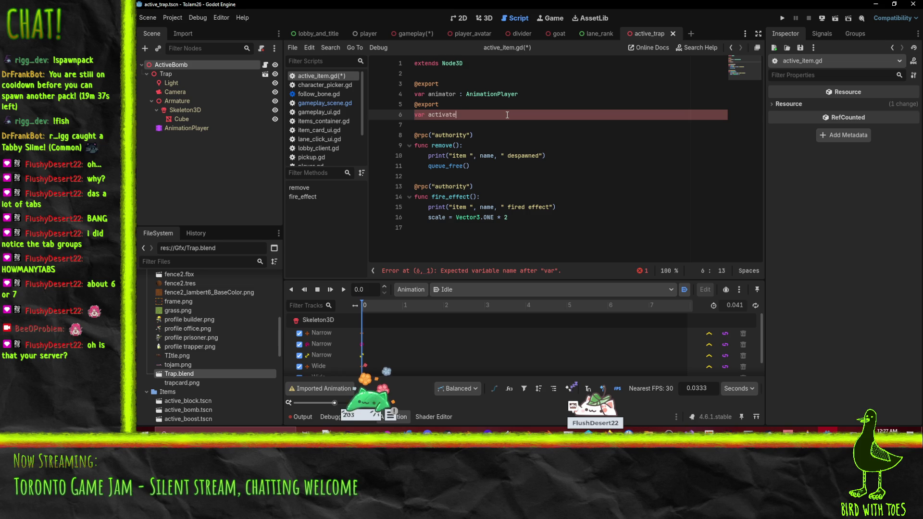
{"action": "type", "text": "_action : string"}
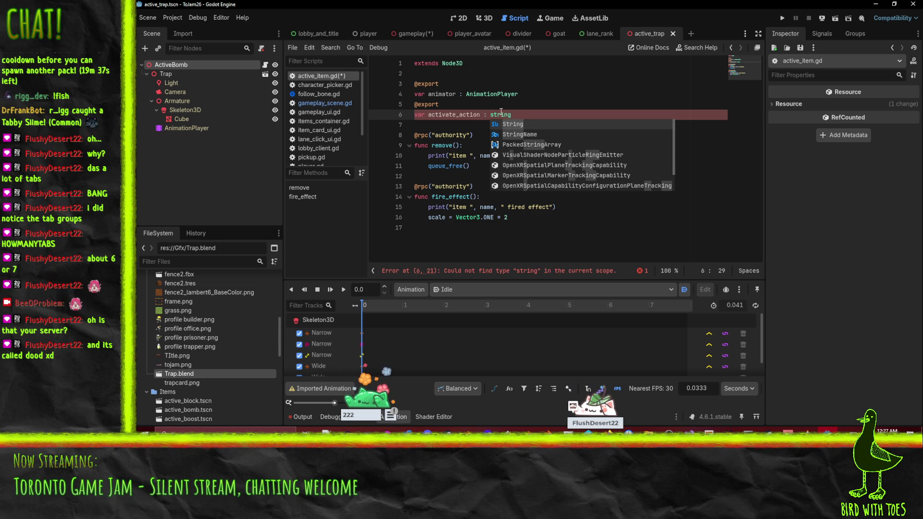
{"action": "double_click", "coordinate": [458, 116]}
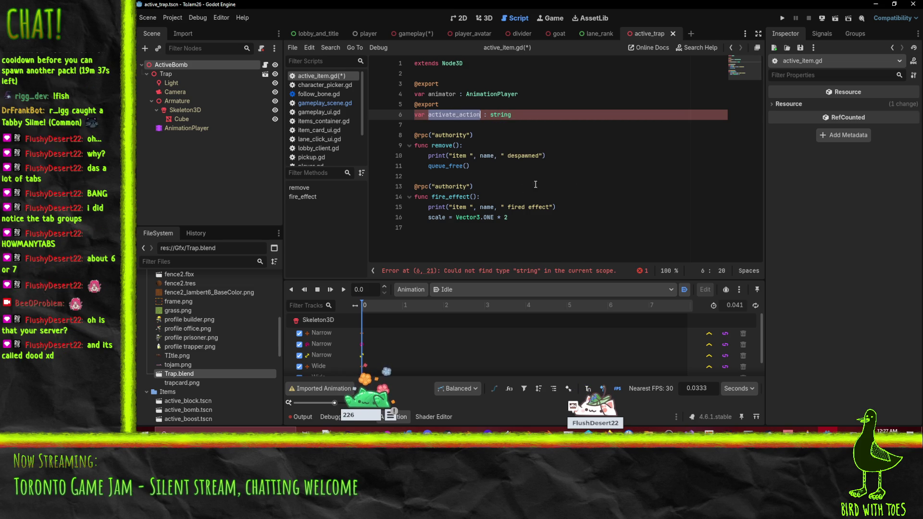
{"action": "left_click", "coordinate": [530, 228]}
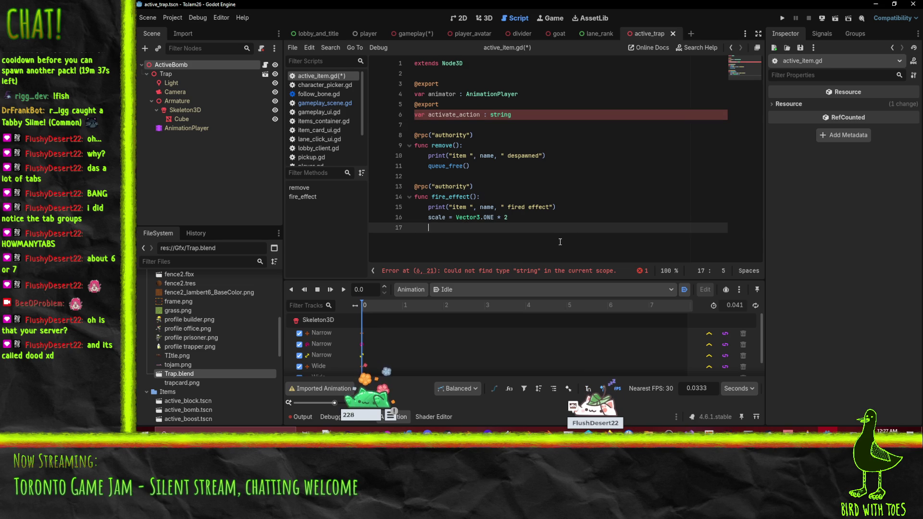
{"action": "key", "text": "Tab"}
{"action": "type", "text": "animator.play("}
{"action": "type", "text": "activate_action"}
{"action": "key", "text": "ctrl+s"}
- Delete the line that doubles the item's scale and save the script
{"action": "left_click", "coordinate": [582, 211]}
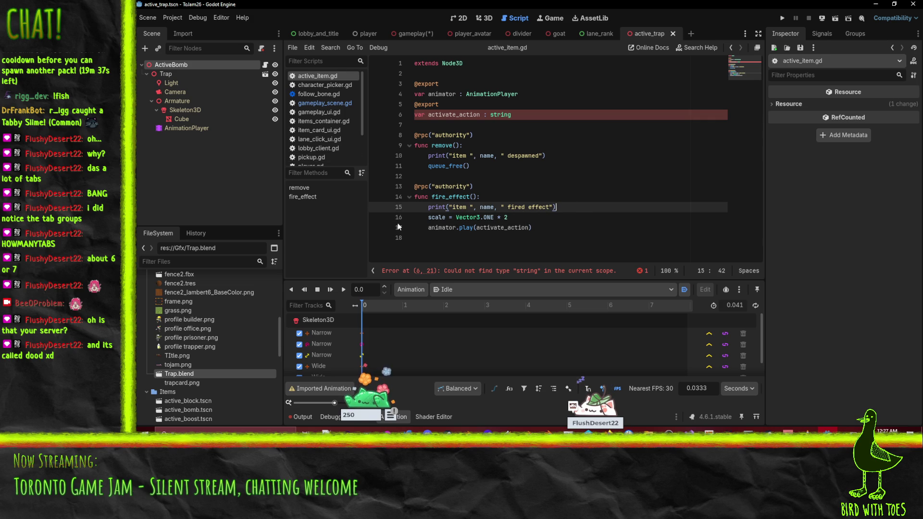
{"action": "left_click", "coordinate": [525, 221]}
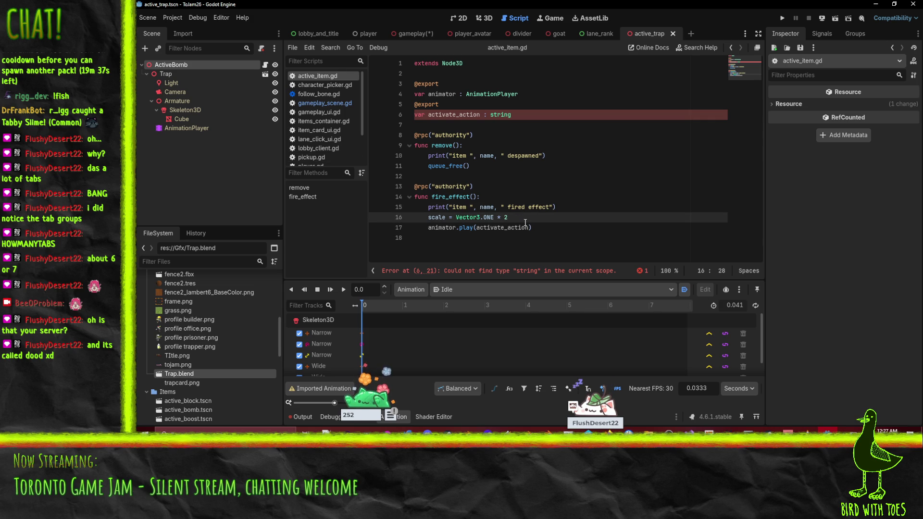
{"action": "key", "text": "ctrl+shift+k"}
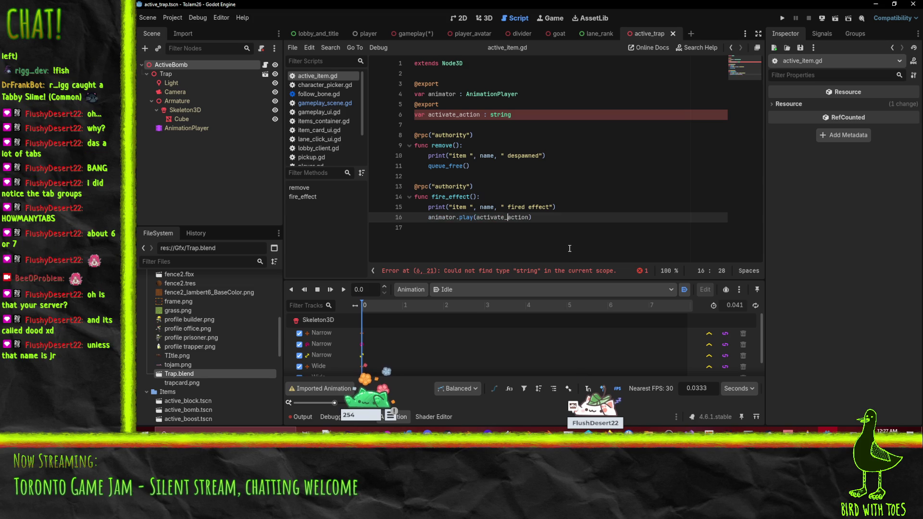
{"action": "key", "text": "ctrl+s"}
{"action": "left_click", "coordinate": [559, 198]}
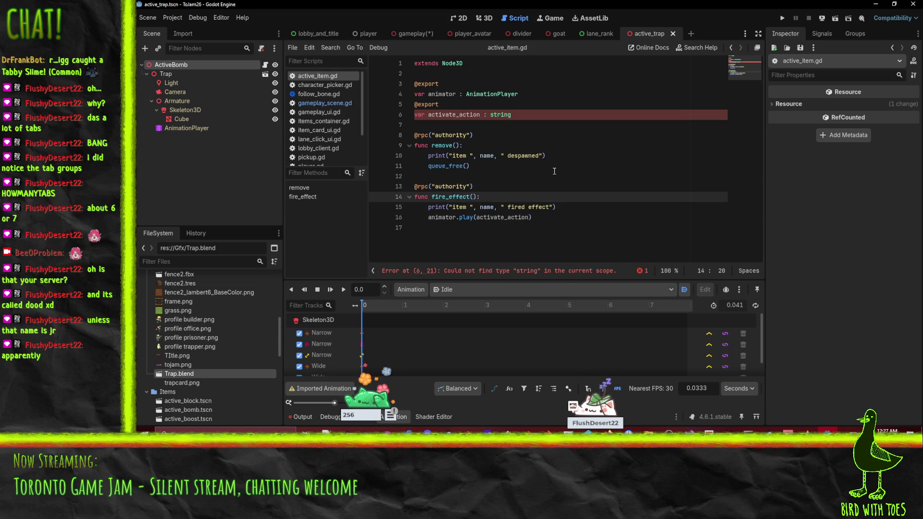
{"action": "left_click", "coordinate": [828, 430]}
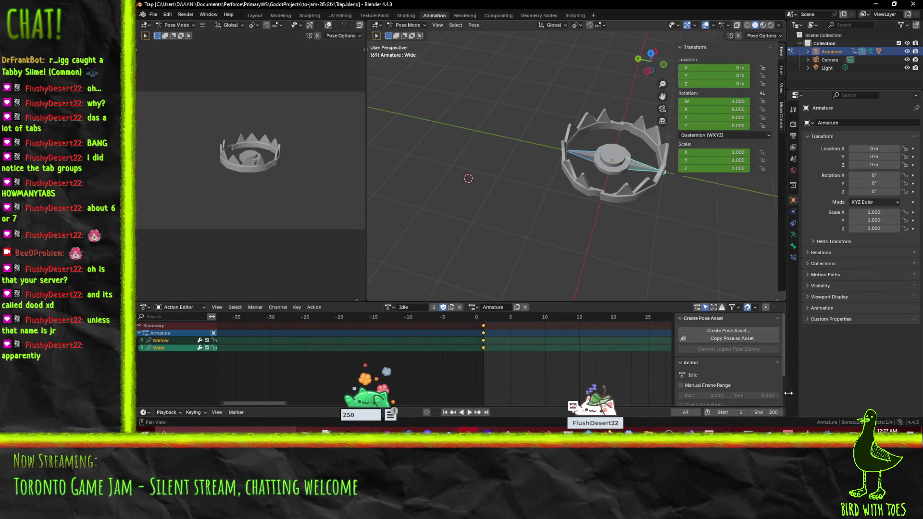
{"action": "left_click", "coordinate": [825, 429]}
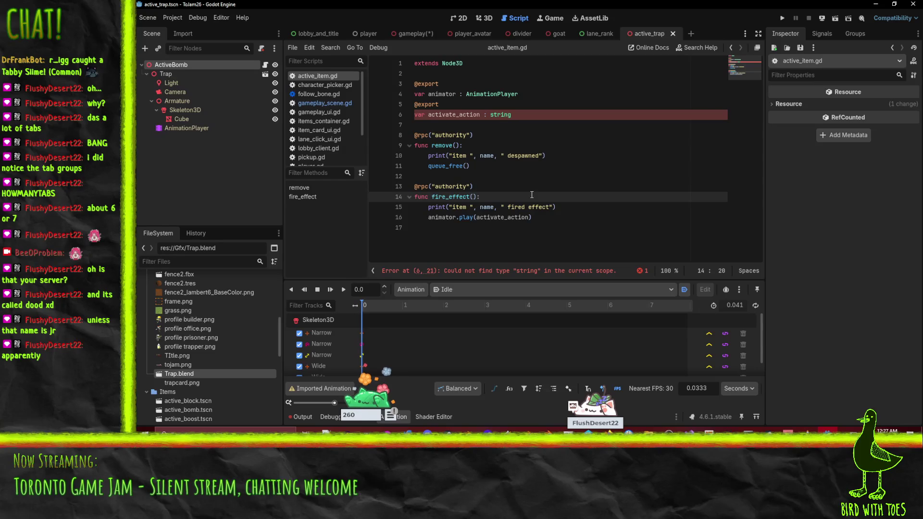
- Change activate_action's type from string to String and save active_item.gd
{"action": "left_click", "coordinate": [499, 116]}
{"action": "left_click", "coordinate": [496, 105]}
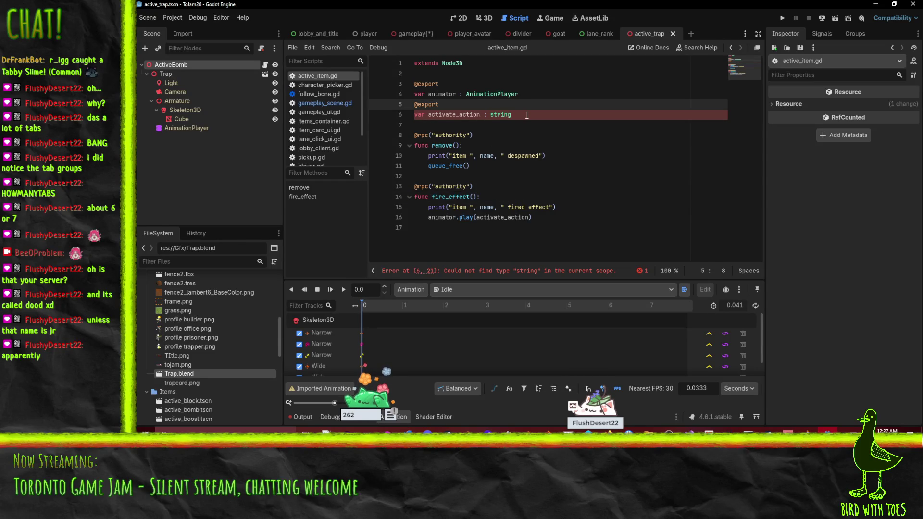
{"action": "left_click", "coordinate": [526, 116]}
{"action": "key", "text": "Down"}
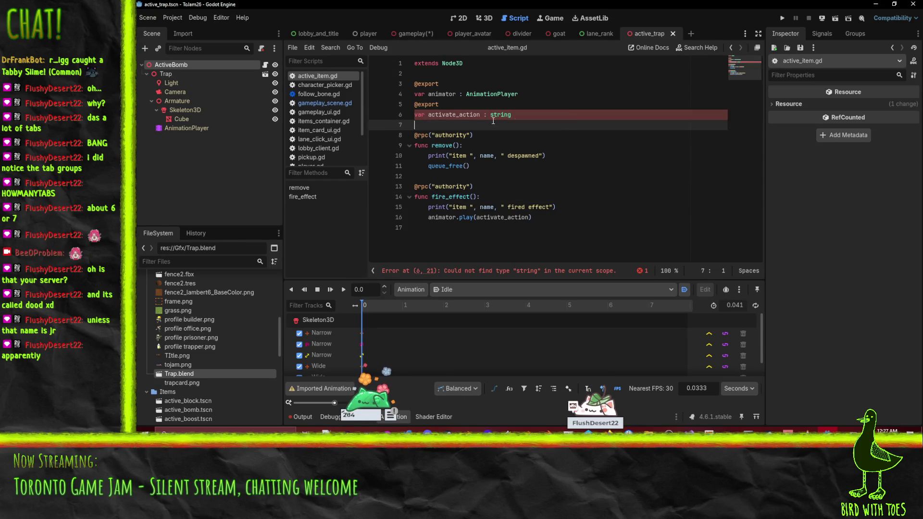
{"action": "left_click", "coordinate": [495, 116]}
{"action": "key", "text": "BackSpace"}
{"action": "type", "text": "S"}
{"action": "left_click", "coordinate": [644, 217]}
{"action": "key", "text": "ctrl+s"}
{"action": "left_click", "coordinate": [484, 19]}
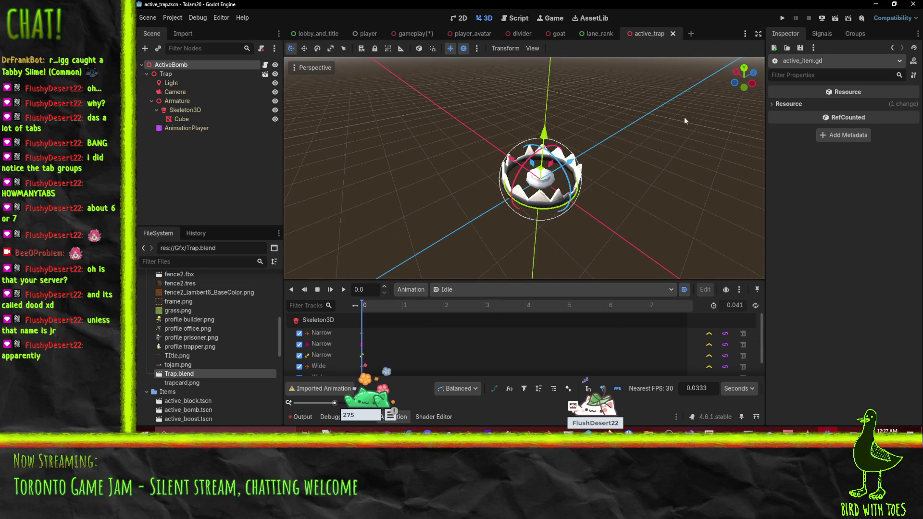
- Assign the AnimationPlayer to the root's Animator property, preview Snap, and save the trap scene
{"action": "left_click", "coordinate": [168, 63]}
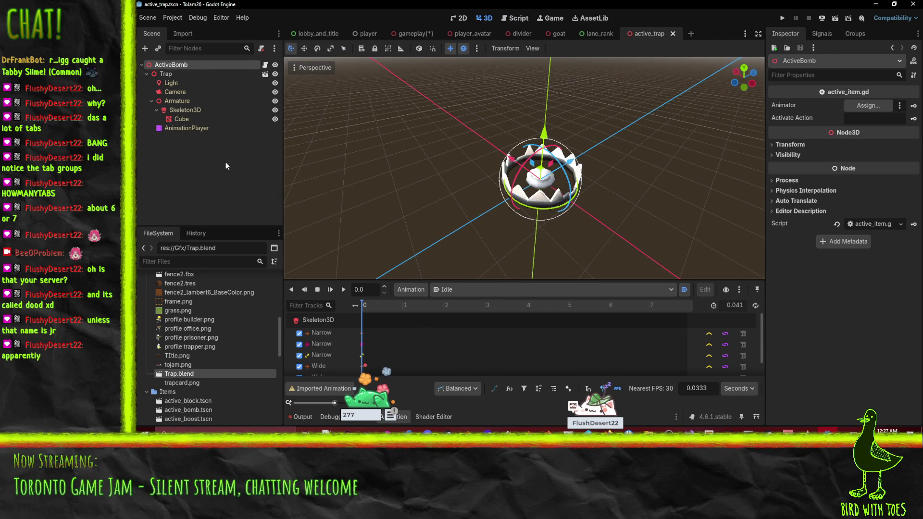
{"action": "mouse_move", "coordinate": [172, 129]}
{"action": "left_mouse_down"}
{"action": "mouse_move", "coordinate": [892, 108]}
{"action": "mouse_move", "coordinate": [868, 106]}
{"action": "left_mouse_up"}
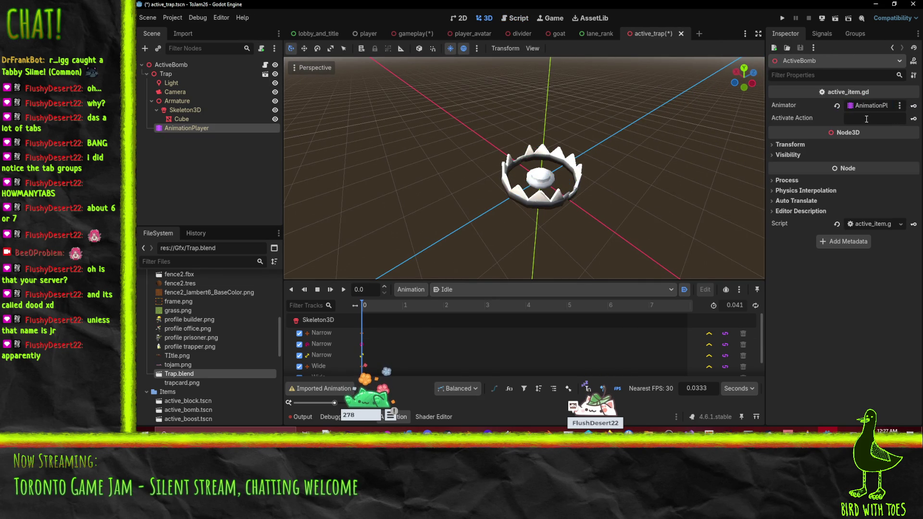
{"action": "left_click", "coordinate": [441, 291]}
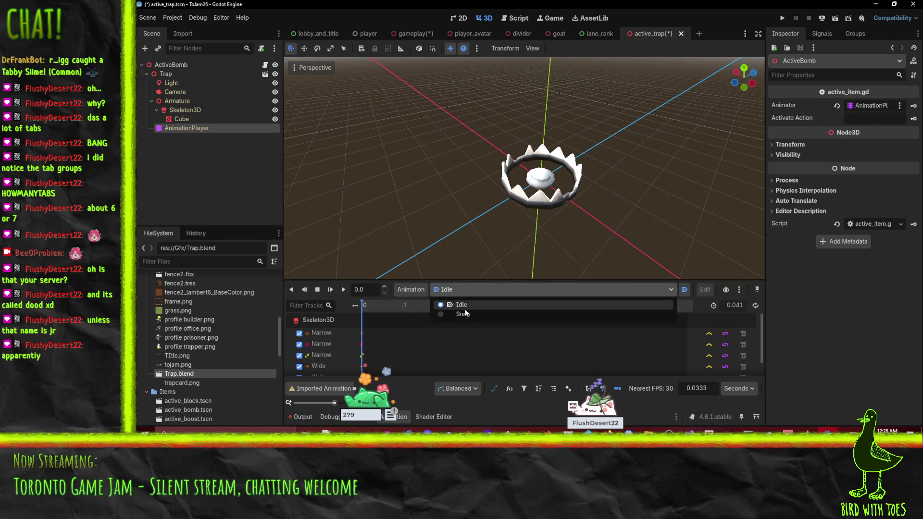
{"action": "left_click", "coordinate": [437, 314]}
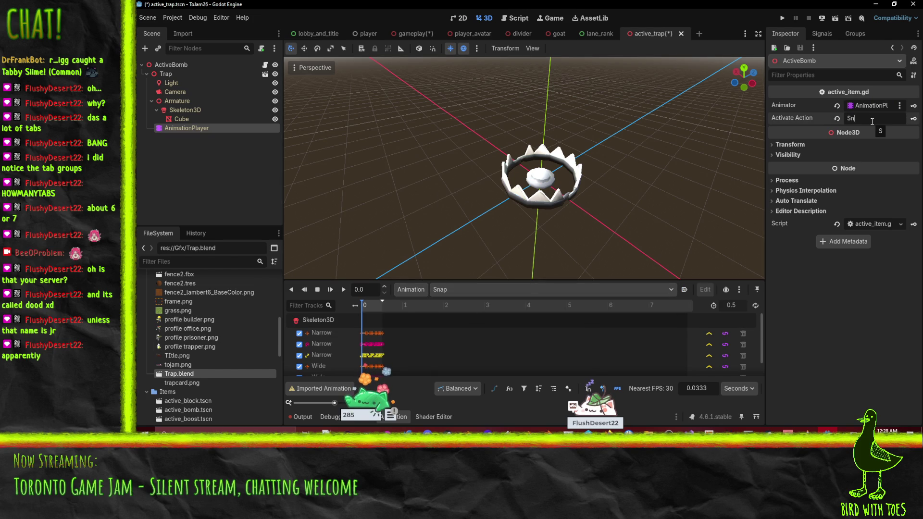
{"action": "key", "text": "ctrl+s"}
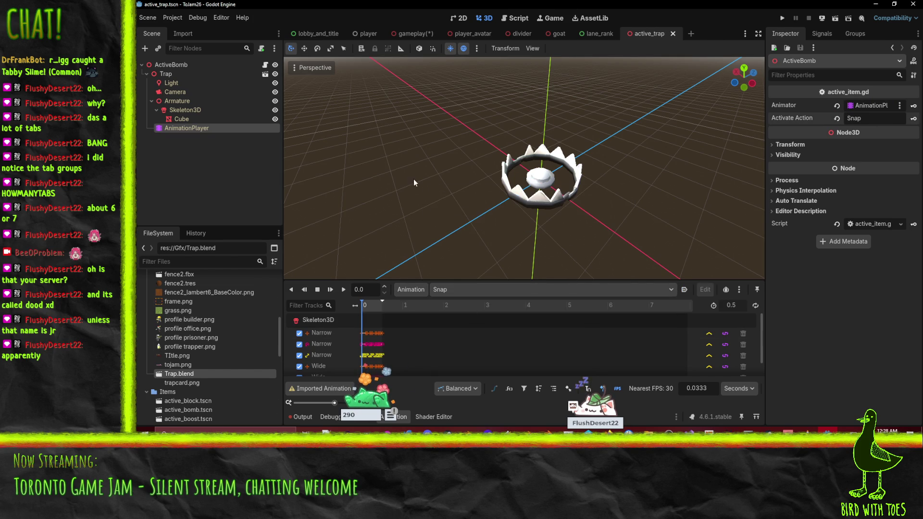
{"action": "left_click_drag", "start_coordinate": [414, 179], "coordinate": [385, 181]}
- Look over the lanes in the gameplay scene, then return to the trap scene
{"action": "left_click", "coordinate": [412, 33]}
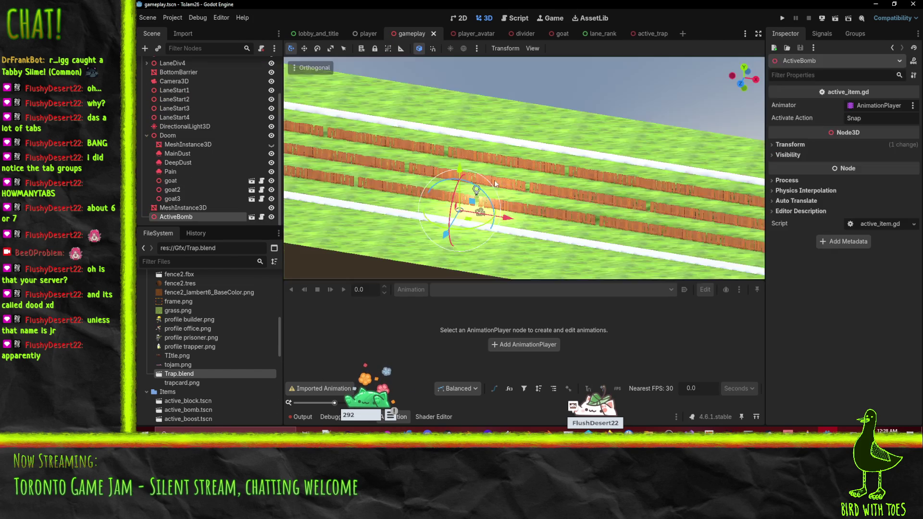
{"action": "mouse_move", "coordinate": [500, 149]}
{"action": "left_mouse_down"}
{"action": "mouse_move", "coordinate": [471, 146]}
{"action": "mouse_move", "coordinate": [486, 173]}
{"action": "mouse_move", "coordinate": [432, 187]}
{"action": "mouse_move", "coordinate": [414, 159]}
{"action": "left_mouse_up"}
{"action": "scroll", "coordinate": [181, 327], "scroll_direction": "up", "scroll_amount": 5}
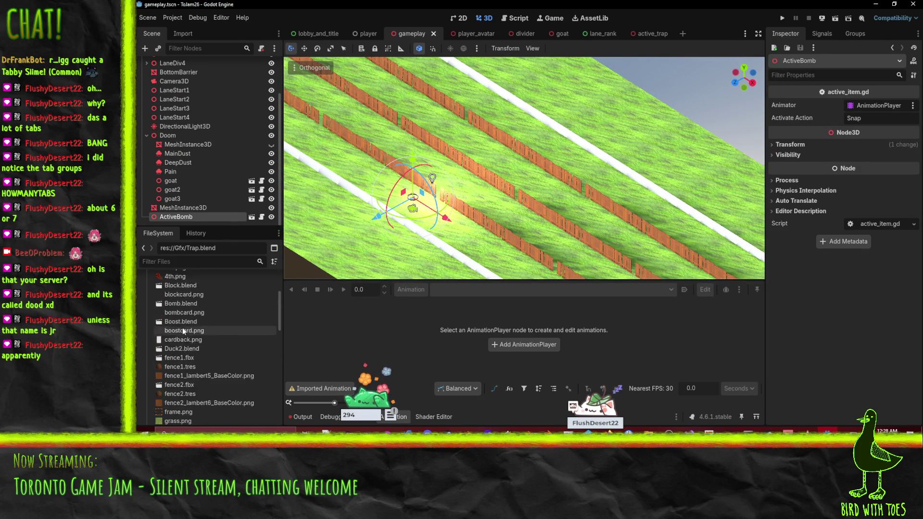
{"action": "scroll", "coordinate": [174, 311], "scroll_direction": "down", "scroll_amount": 2}
{"action": "scroll", "coordinate": [174, 307], "scroll_direction": "up", "scroll_amount": 3}
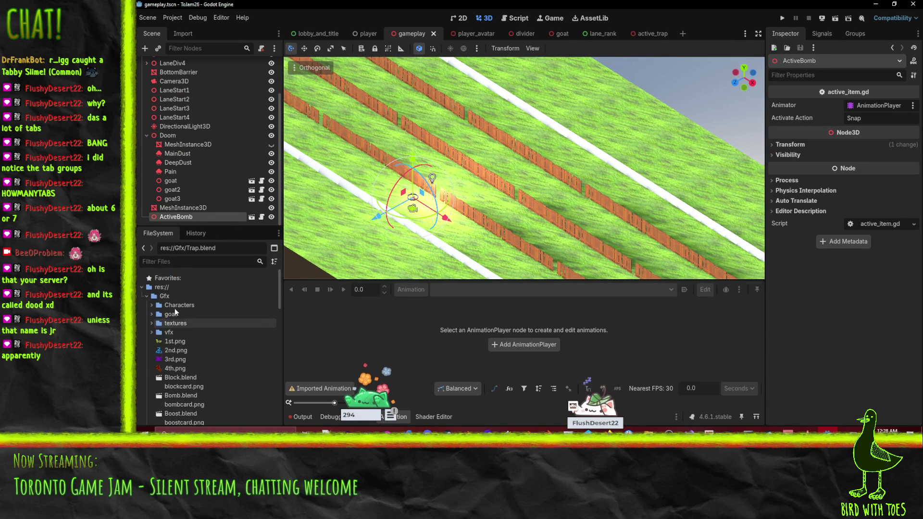
{"action": "left_click", "coordinate": [251, 217]}
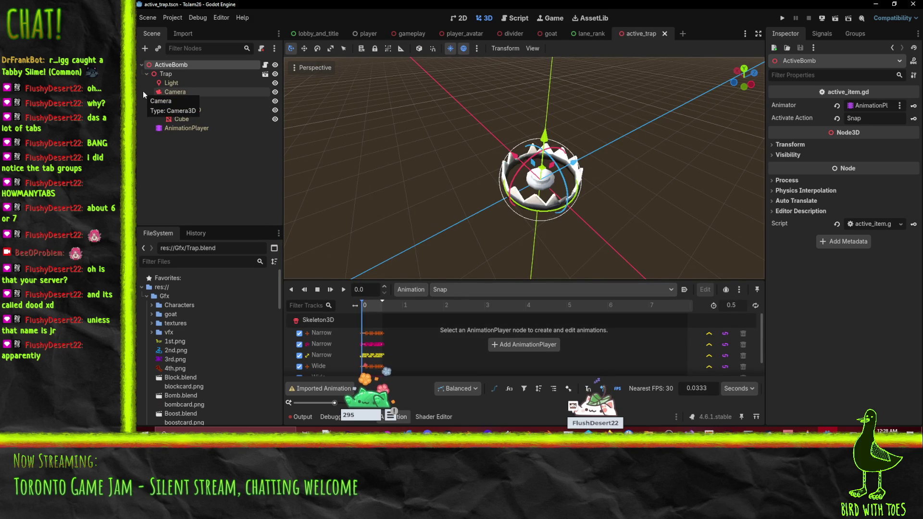
- Rename the trap scene's root node to ActiveTrap
{"action": "scroll", "coordinate": [211, 336], "scroll_direction": "down", "scroll_amount": 5}
{"action": "scroll", "coordinate": [210, 336], "scroll_direction": "down", "scroll_amount": 1}
{"action": "double_click", "coordinate": [178, 66]}
{"action": "left_click", "coordinate": [210, 68]}
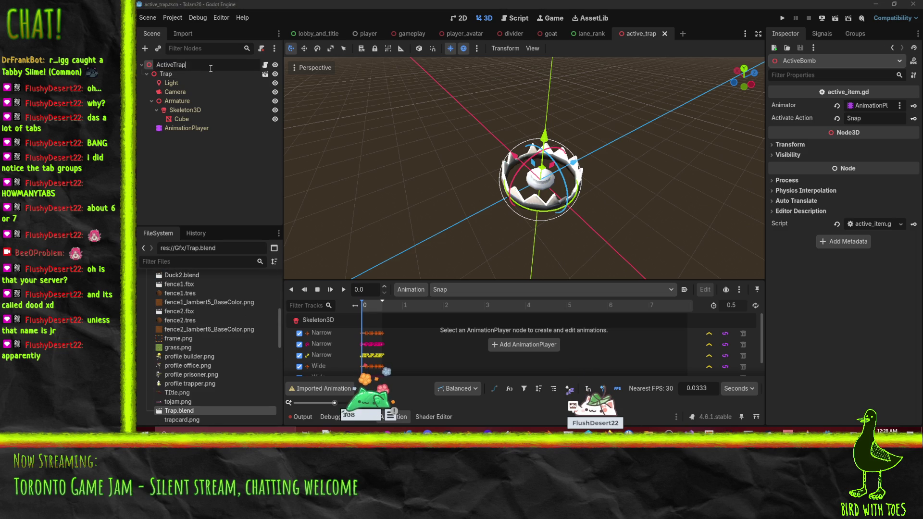
{"action": "key", "text": "Return"}
{"action": "scroll", "coordinate": [496, 183], "scroll_direction": "down", "scroll_amount": 1}
{"action": "scroll", "coordinate": [496, 182], "scroll_direction": "down", "scroll_amount": 1}
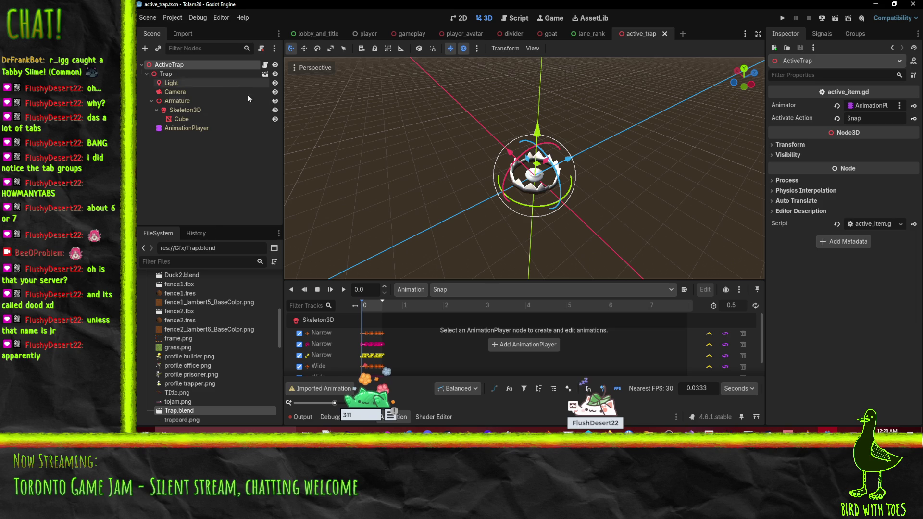
{"action": "scroll", "coordinate": [216, 345], "scroll_direction": "up", "scroll_amount": 5}
{"action": "scroll", "coordinate": [217, 346], "scroll_direction": "up", "scroll_amount": 2}
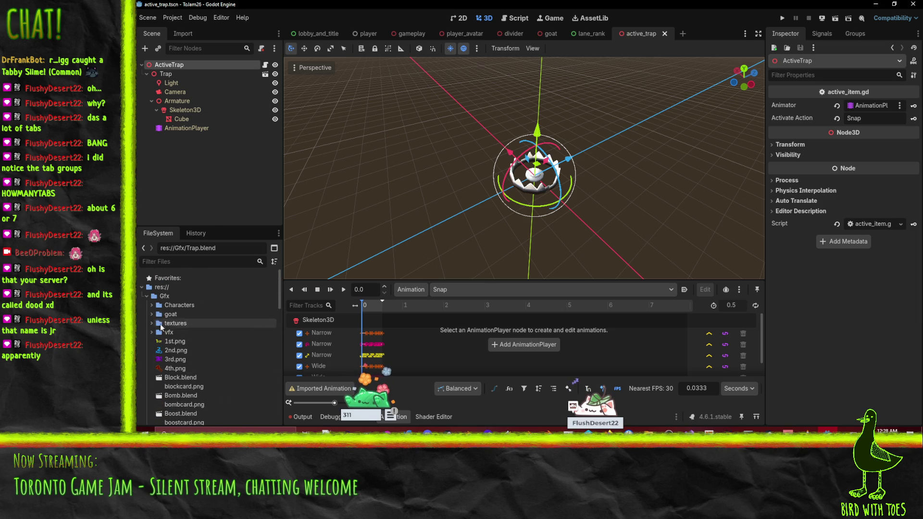
{"action": "scroll", "coordinate": [169, 328], "scroll_direction": "down", "scroll_amount": 8}
{"action": "double_click", "coordinate": [179, 318]}
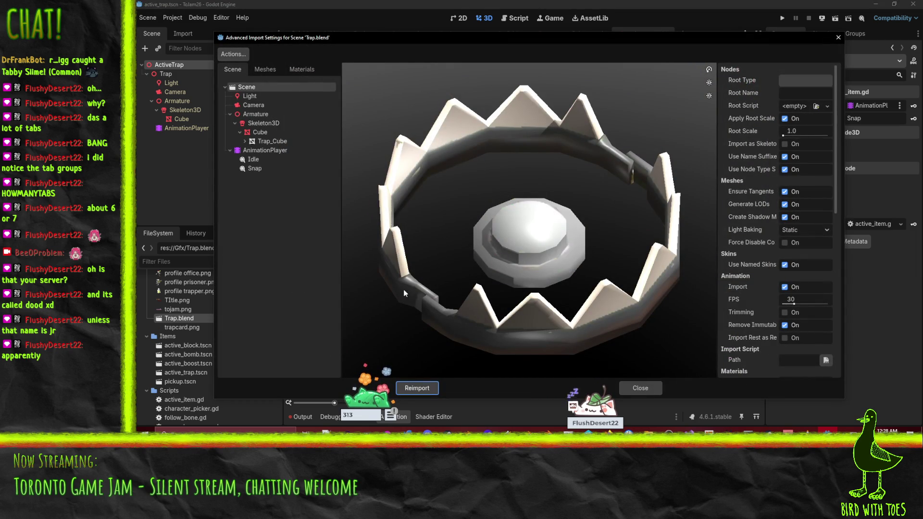
- Skip importing Trap.blend's Light and Camera, then reimport the model
{"action": "left_click", "coordinate": [255, 96]}
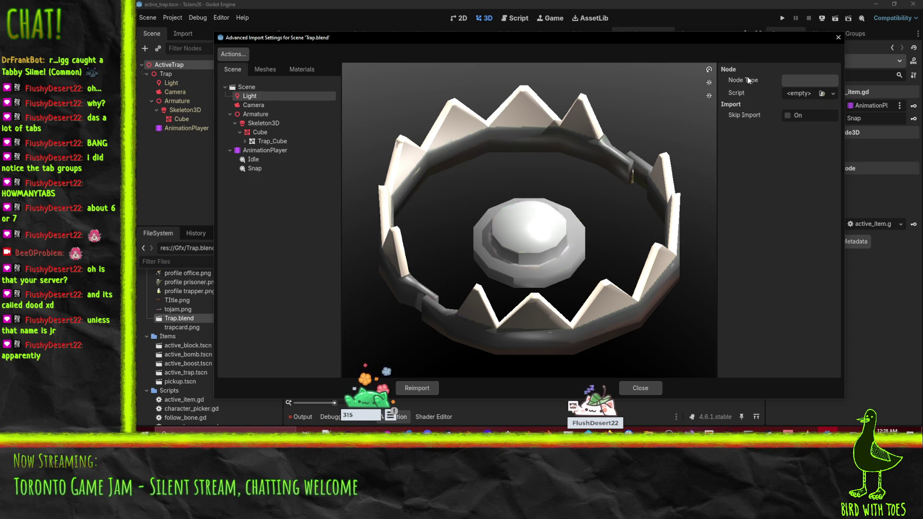
{"action": "left_click", "coordinate": [267, 105]}
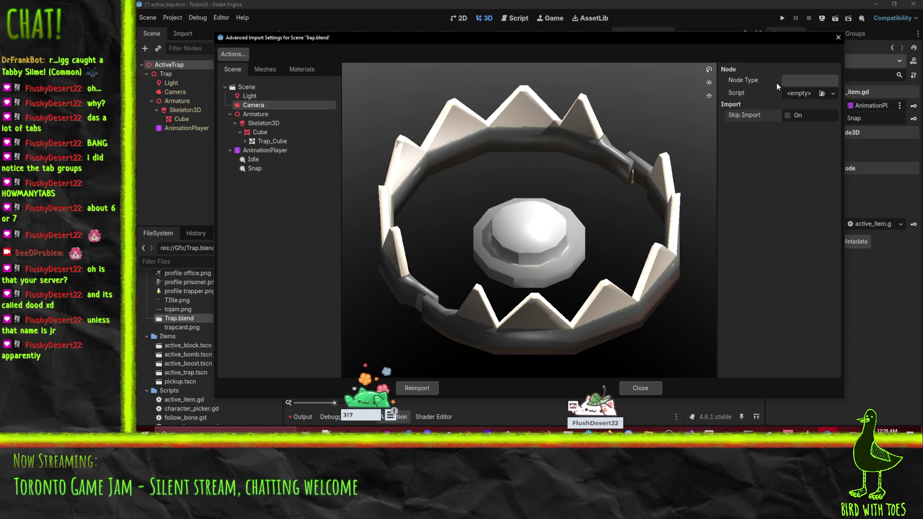
{"action": "left_click", "coordinate": [432, 390]}
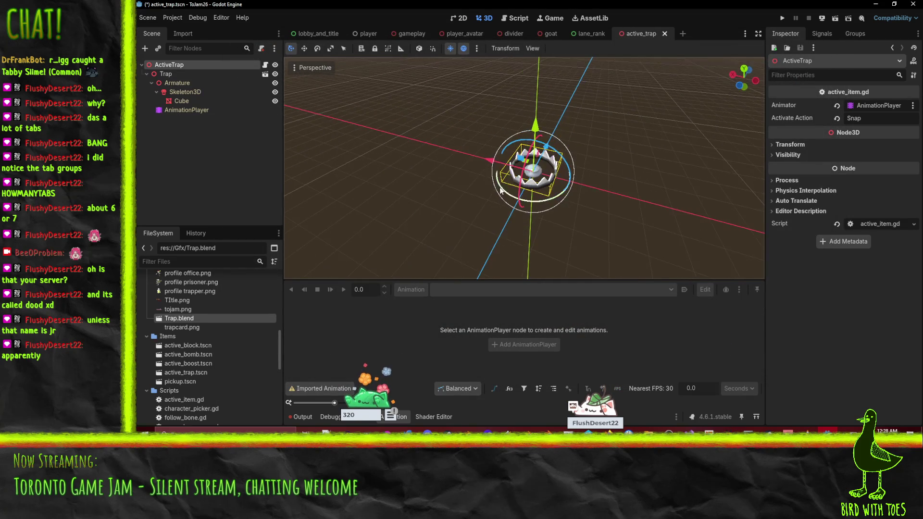
{"action": "scroll", "coordinate": [202, 346], "scroll_direction": "down", "scroll_amount": 5}
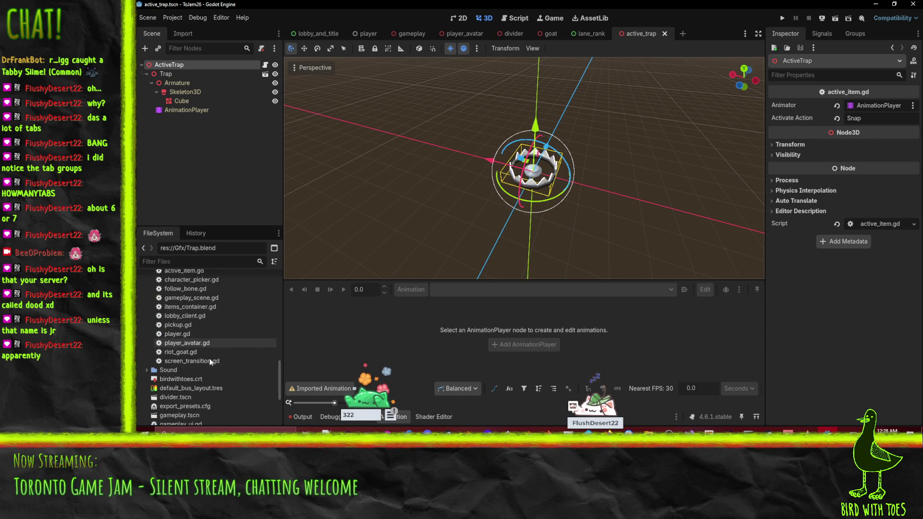
- Open the active_block, active_boost and active_bomb scenes and select the bomb scene's root node
{"action": "scroll", "coordinate": [232, 363], "scroll_direction": "up", "scroll_amount": 5}
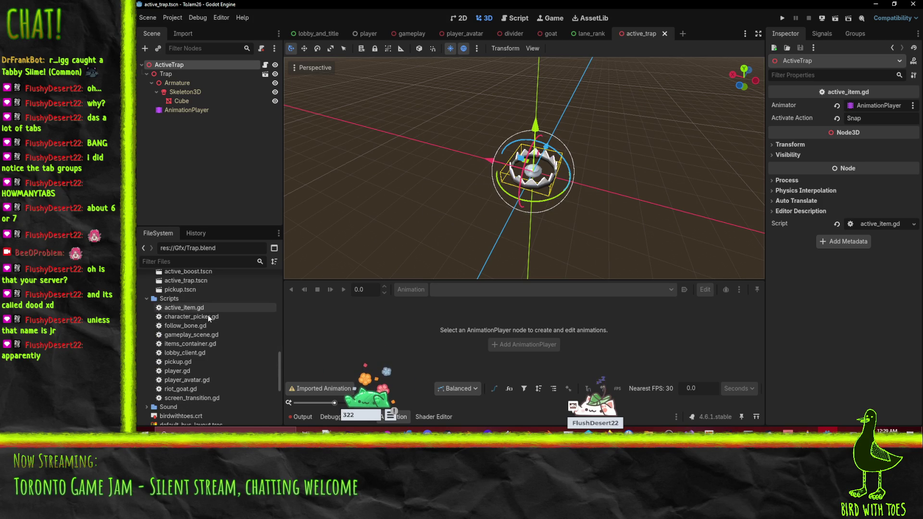
{"action": "scroll", "coordinate": [208, 317], "scroll_direction": "up", "scroll_amount": 1}
{"action": "double_click", "coordinate": [197, 328]}
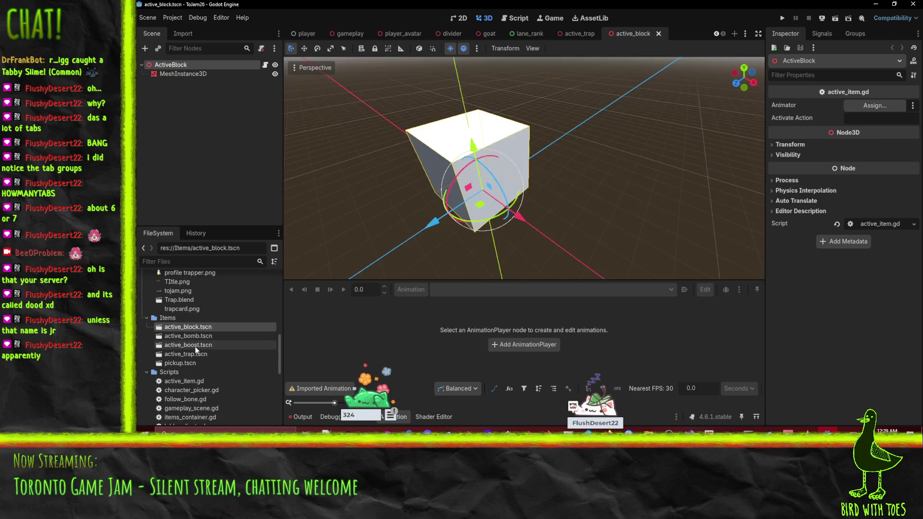
{"action": "double_click", "coordinate": [205, 345]}
{"action": "double_click", "coordinate": [199, 335]}
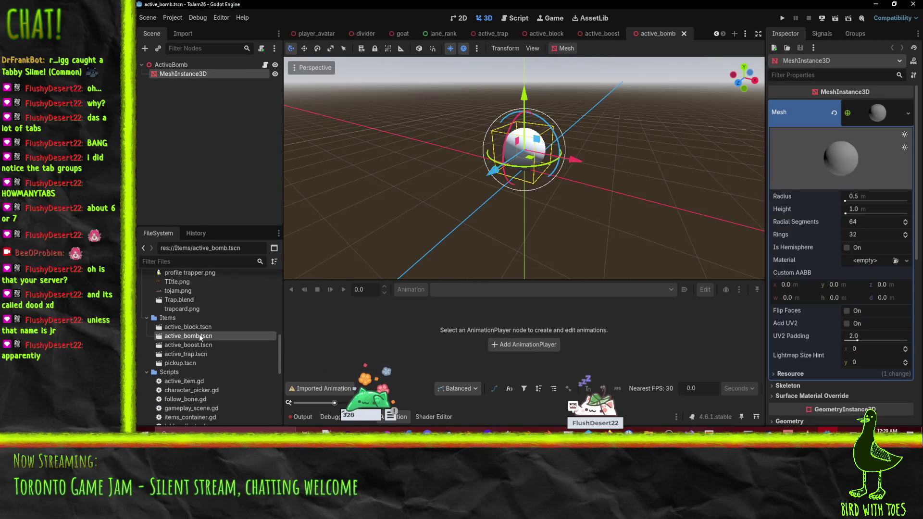
{"action": "left_click", "coordinate": [185, 64]}
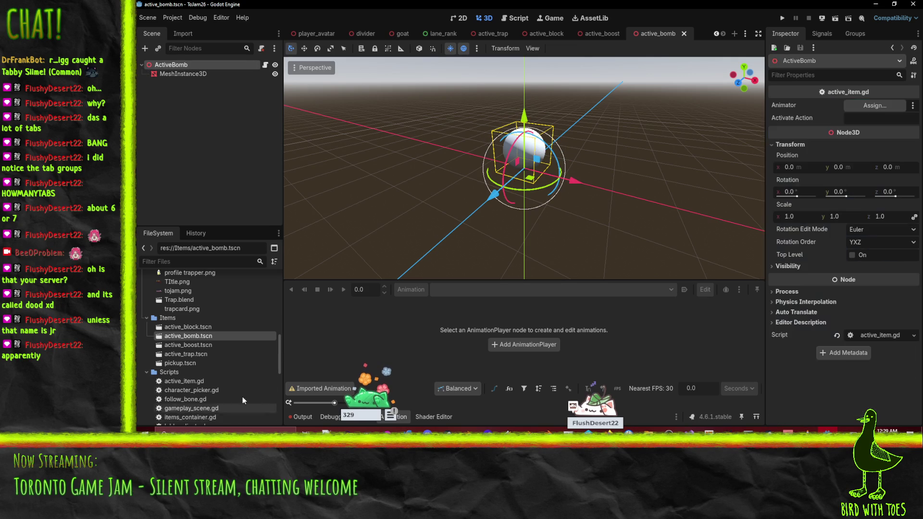
{"action": "scroll", "coordinate": [223, 377], "scroll_direction": "down", "scroll_amount": 4}
{"action": "scroll", "coordinate": [223, 379], "scroll_direction": "down", "scroll_amount": 10}
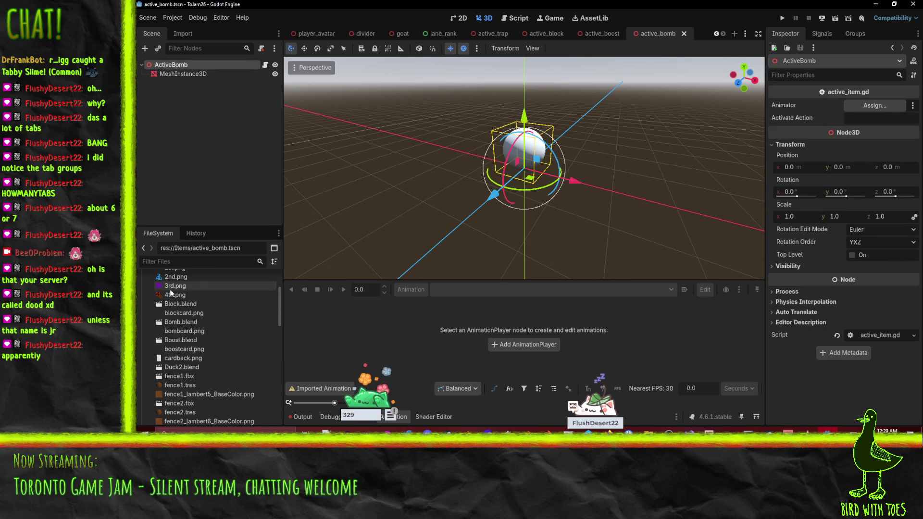
{"action": "scroll", "coordinate": [200, 325], "scroll_direction": "up", "scroll_amount": 1}
{"action": "mouse_move", "coordinate": [181, 329]}
{"action": "left_mouse_down"}
{"action": "mouse_move", "coordinate": [230, 178]}
{"action": "mouse_move", "coordinate": [168, 62]}
{"action": "left_mouse_up"}
{"action": "mouse_move", "coordinate": [463, 192]}
{"action": "left_mouse_down"}
{"action": "mouse_move", "coordinate": [423, 235]}
{"action": "mouse_move", "coordinate": [298, 329]}
{"action": "left_mouse_up"}
- Open Bomb.blend's Advanced Import Settings and review the Cube, Light, Camera and Sss entries
{"action": "double_click", "coordinate": [190, 330]}
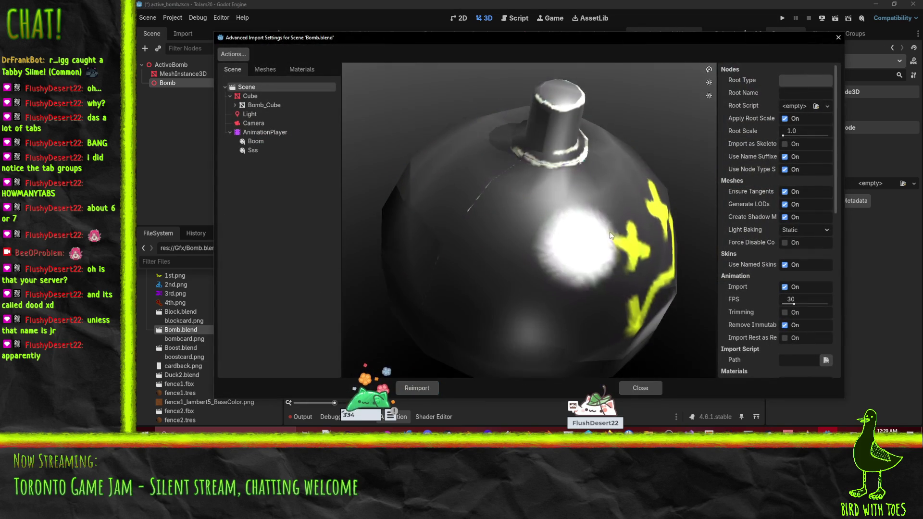
{"action": "scroll", "coordinate": [553, 218], "scroll_direction": "down", "scroll_amount": 4}
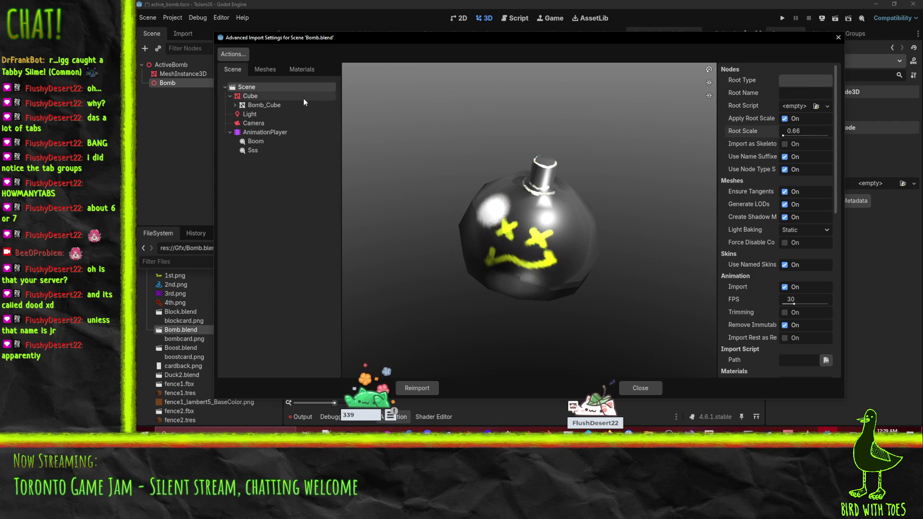
{"action": "left_click", "coordinate": [258, 98]}
{"action": "left_click", "coordinate": [254, 114]}
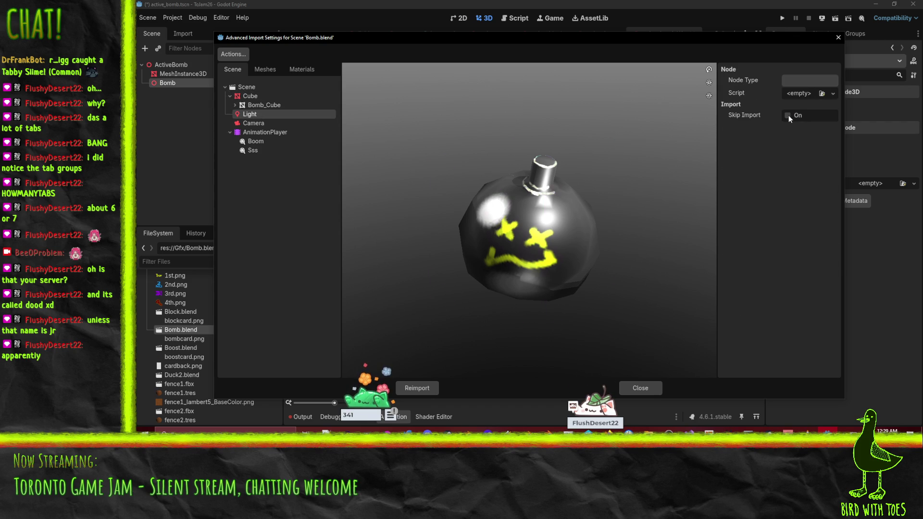
{"action": "left_click", "coordinate": [290, 124]}
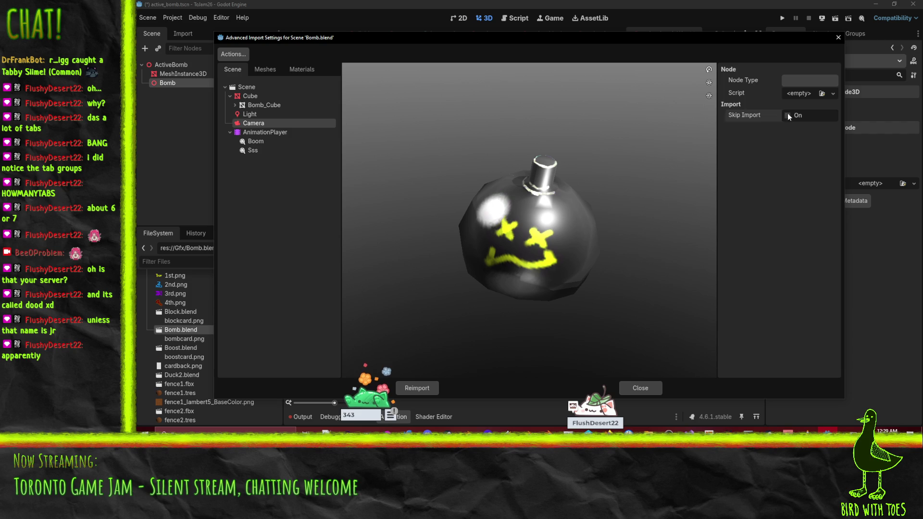
{"action": "left_click", "coordinate": [277, 151]}
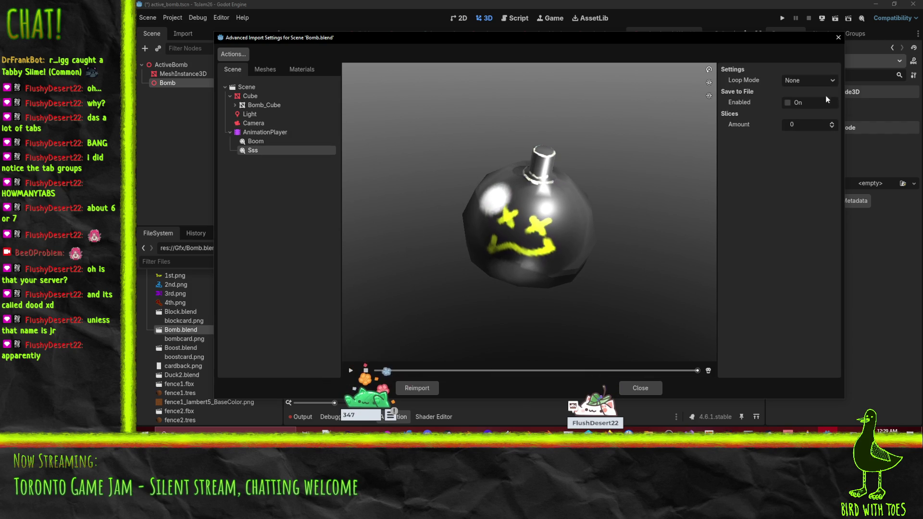
- Set the Sss animation's Loop Mode to Linear, preview it, and reimport Bomb.blend
{"action": "left_click", "coordinate": [792, 108]}
{"action": "left_click", "coordinate": [787, 102]}
{"action": "left_click", "coordinate": [807, 79]}
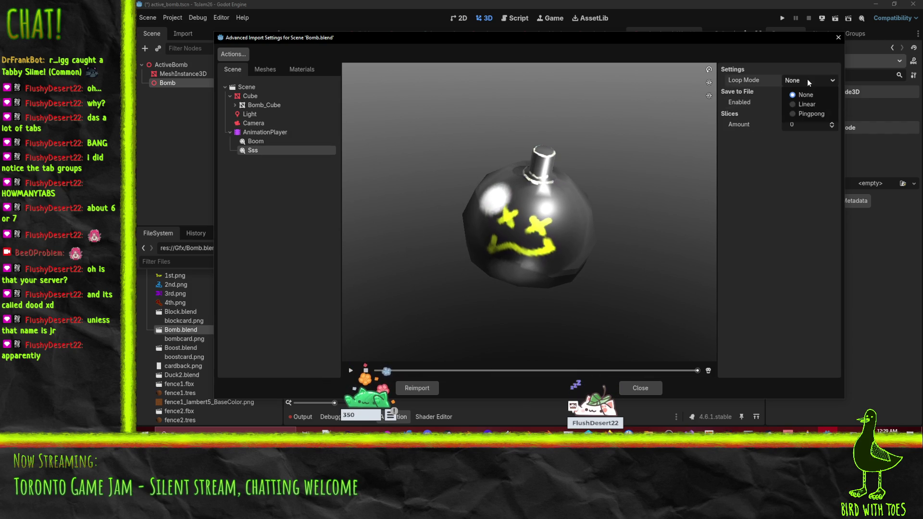
{"action": "left_click", "coordinate": [807, 106]}
{"action": "left_click", "coordinate": [351, 370]}
{"action": "left_click", "coordinate": [254, 141]}
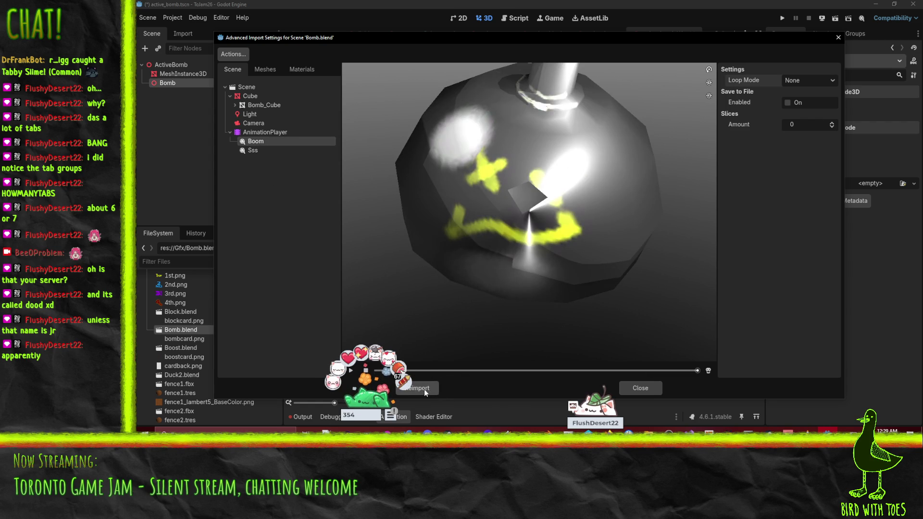
{"action": "left_click", "coordinate": [424, 389]}
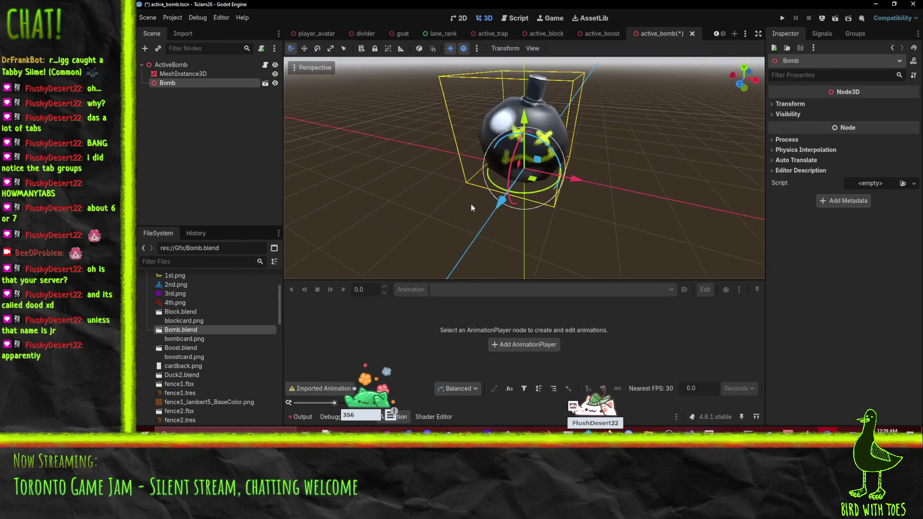
- Make the Bomb model's children editable and delete the placeholder MeshInstance3D
{"action": "scroll", "coordinate": [471, 204], "scroll_direction": "down", "scroll_amount": 5}
{"action": "right_click", "coordinate": [171, 83]}
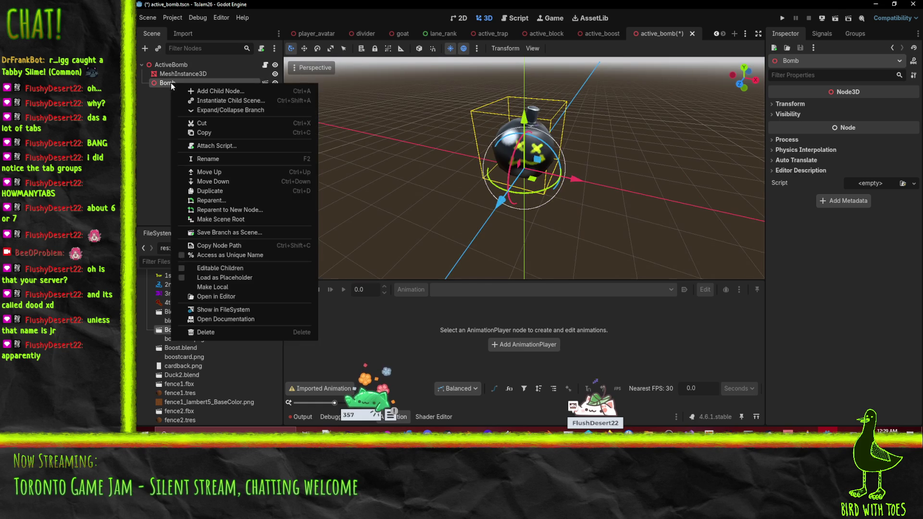
{"action": "left_click", "coordinate": [223, 268]}
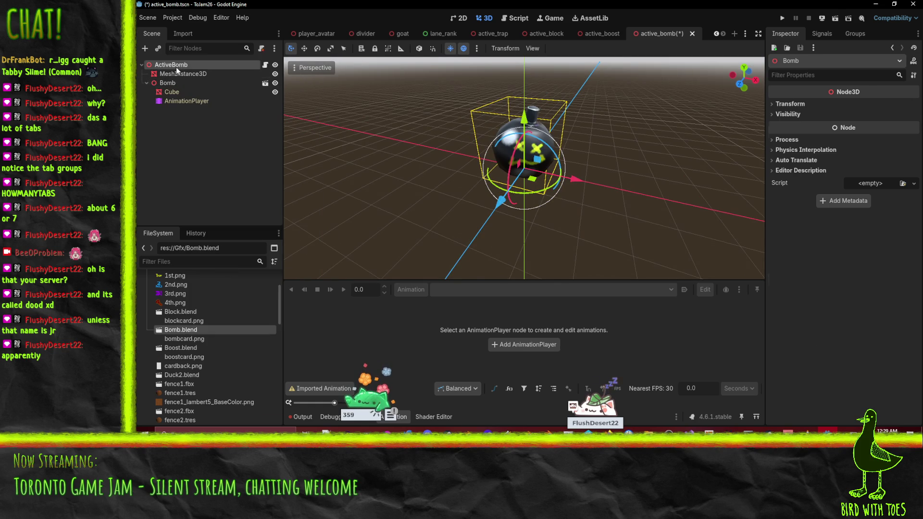
{"action": "left_click", "coordinate": [183, 74]}
{"action": "key", "text": "Delete"}
{"action": "left_click", "coordinate": [508, 237]}
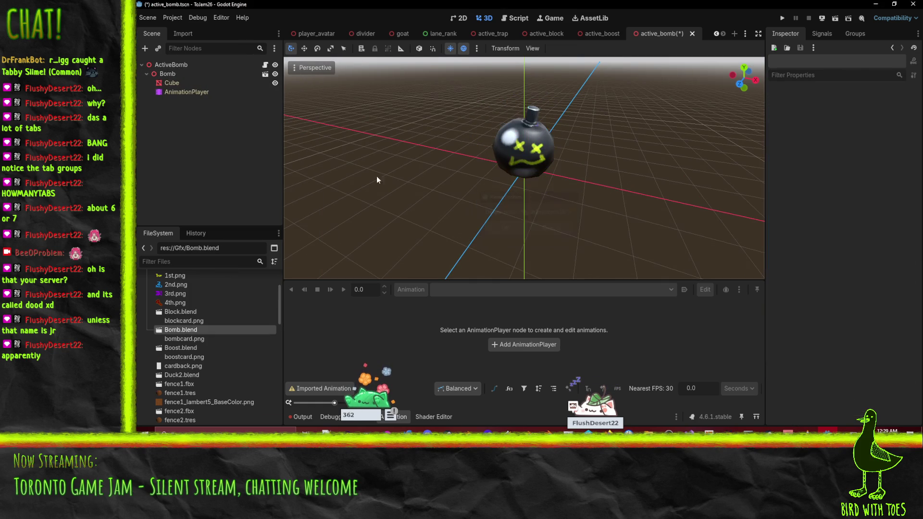
- Link the bomb's AnimationPlayer as ActiveBomb's Animator and set Sss to autoplay on load
{"action": "left_click", "coordinate": [174, 65]}
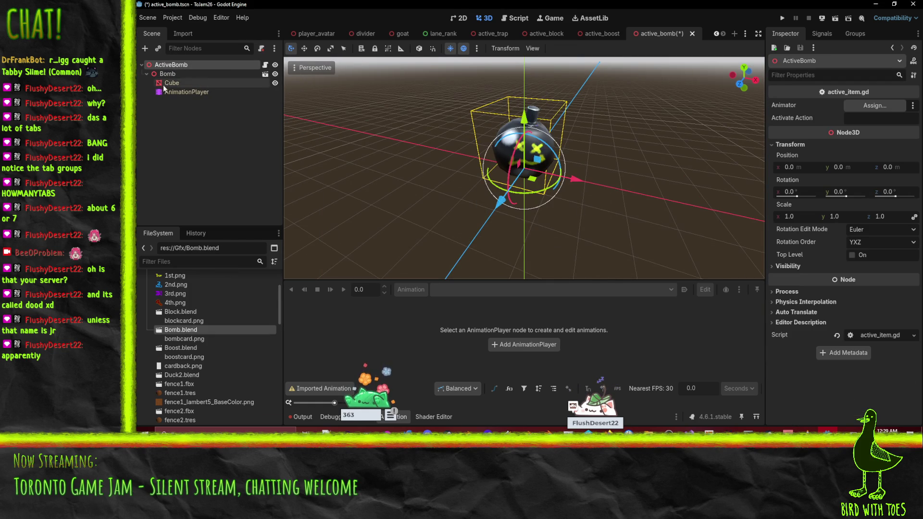
{"action": "left_click_drag", "start_coordinate": [168, 93], "coordinate": [875, 106]}
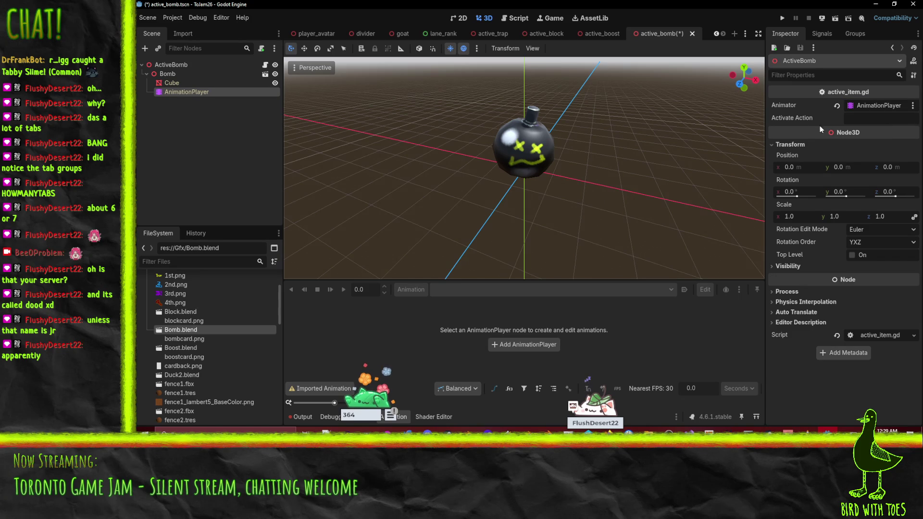
{"action": "left_click", "coordinate": [199, 93]}
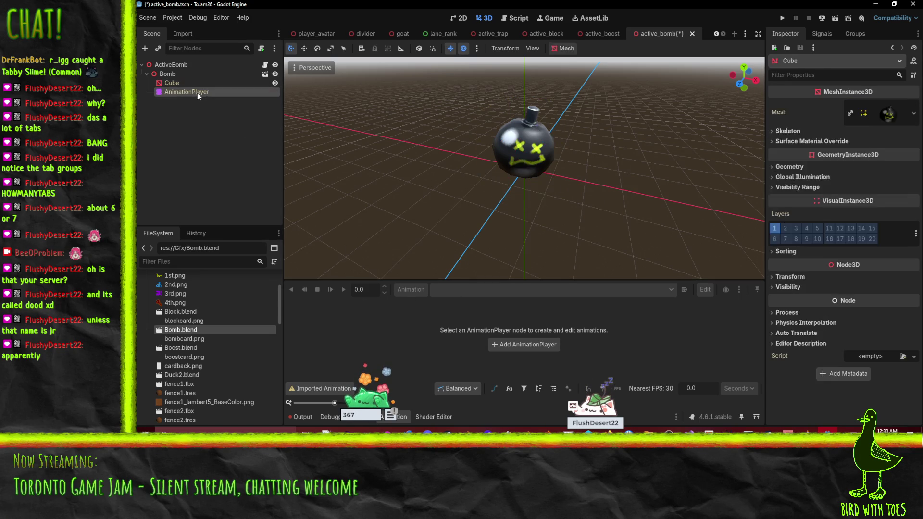
{"action": "left_click", "coordinate": [442, 289]}
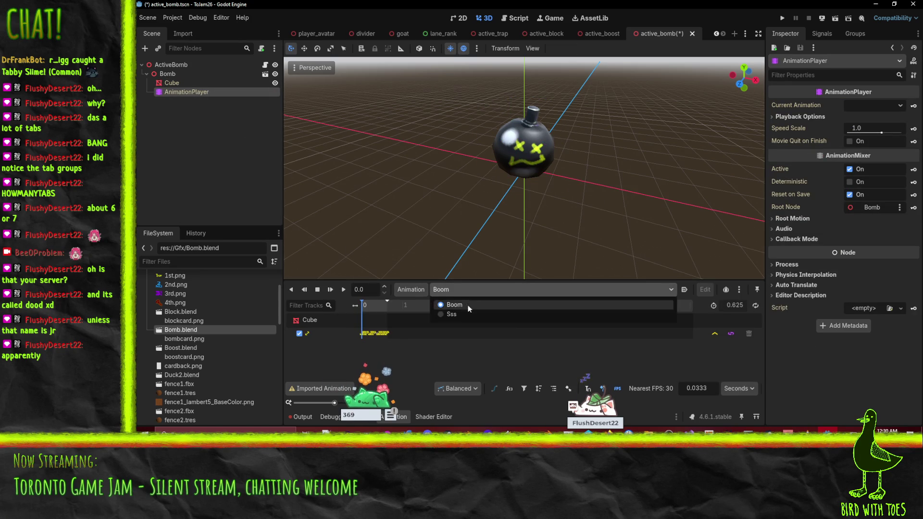
{"action": "left_click", "coordinate": [463, 310]}
{"action": "left_click", "coordinate": [687, 290]}
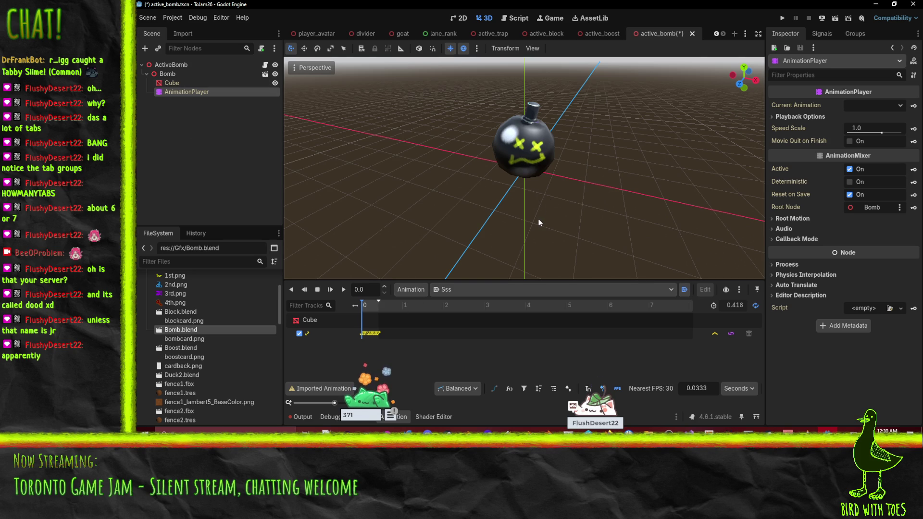
- Set ActiveBomb's Activate Action to Boom and save the active_bomb scene
{"action": "left_click", "coordinate": [171, 65]}
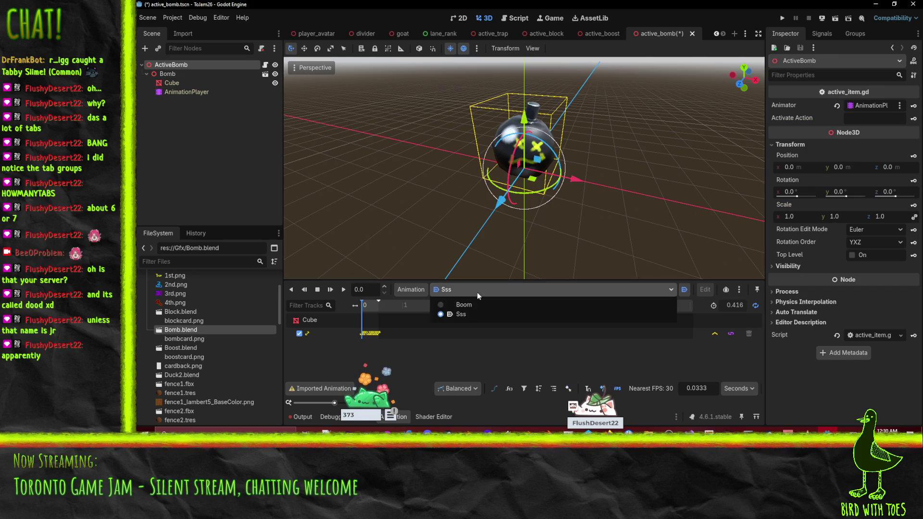
{"action": "left_click", "coordinate": [833, 123]}
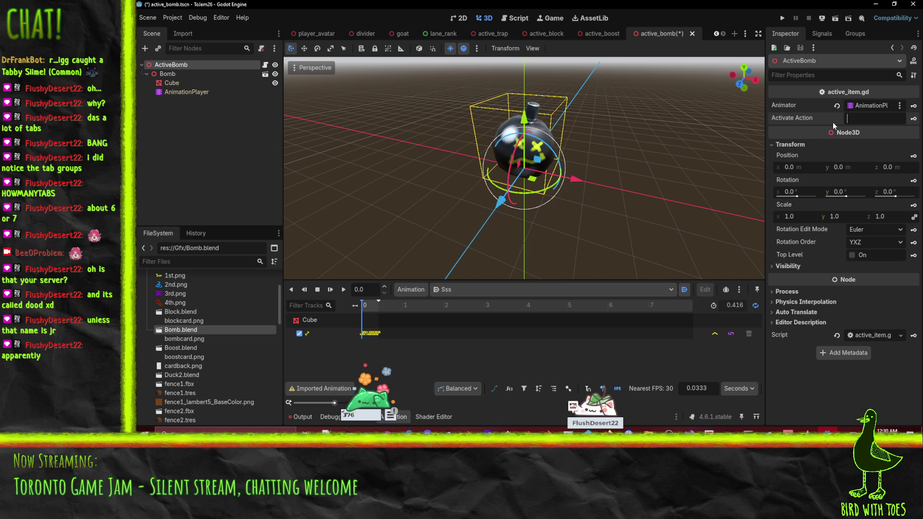
{"action": "type", "text": "Boom"}
{"action": "key", "text": "ctrl+s"}
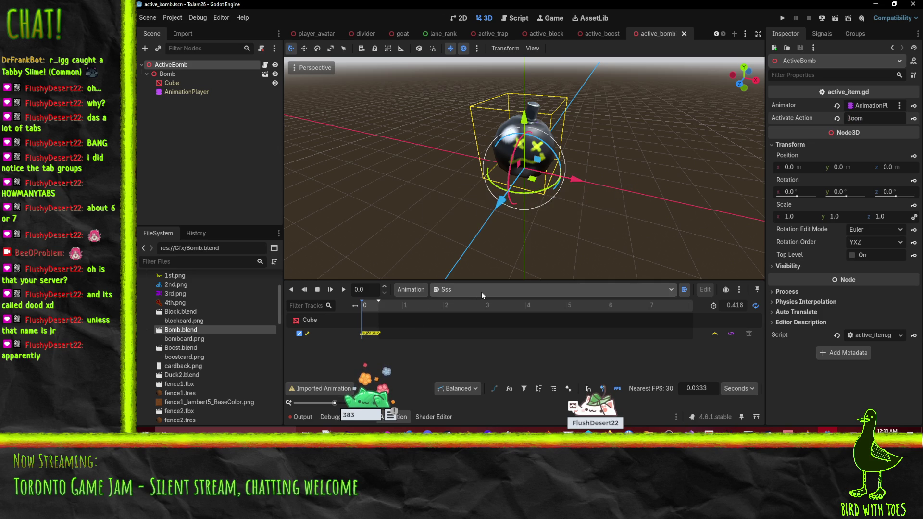
- Add the Boost.blend model to active_boost and delete the placeholder MeshInstance3D
{"action": "left_click", "coordinate": [617, 33]}
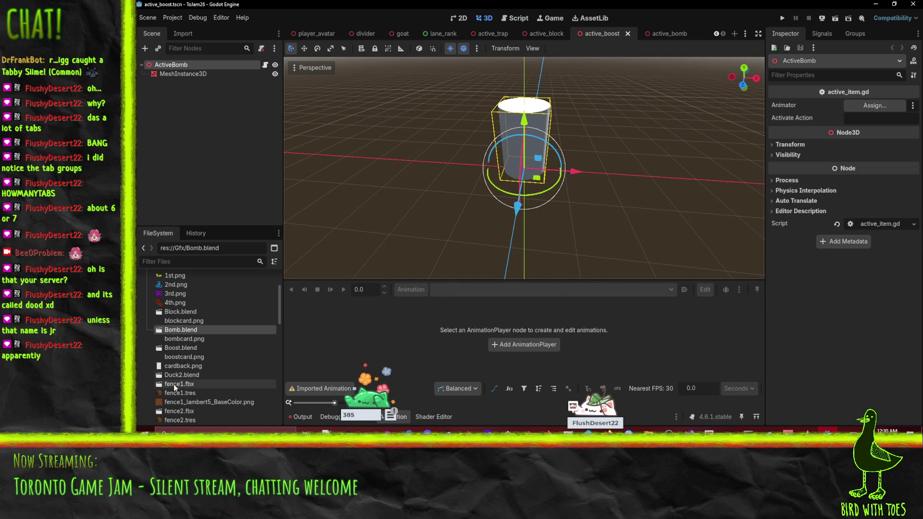
{"action": "left_click_drag", "start_coordinate": [182, 347], "coordinate": [208, 77]}
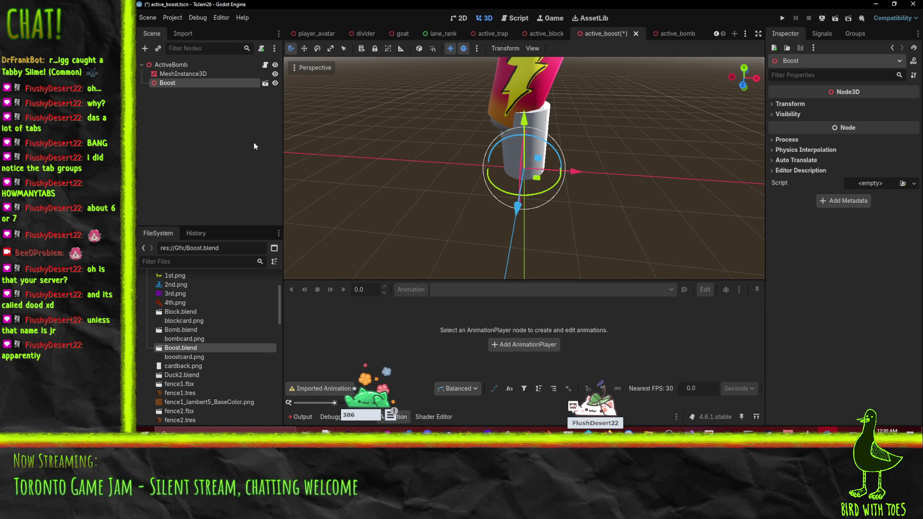
{"action": "scroll", "coordinate": [420, 126], "scroll_direction": "down", "scroll_amount": 3}
{"action": "scroll", "coordinate": [420, 126], "scroll_direction": "up", "scroll_amount": 3}
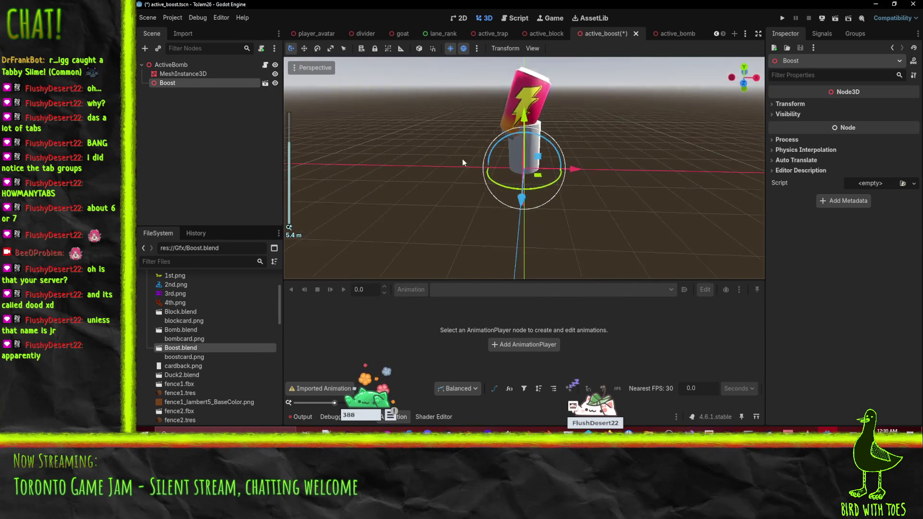
{"action": "left_click", "coordinate": [185, 74]}
{"action": "key", "text": "Delete"}
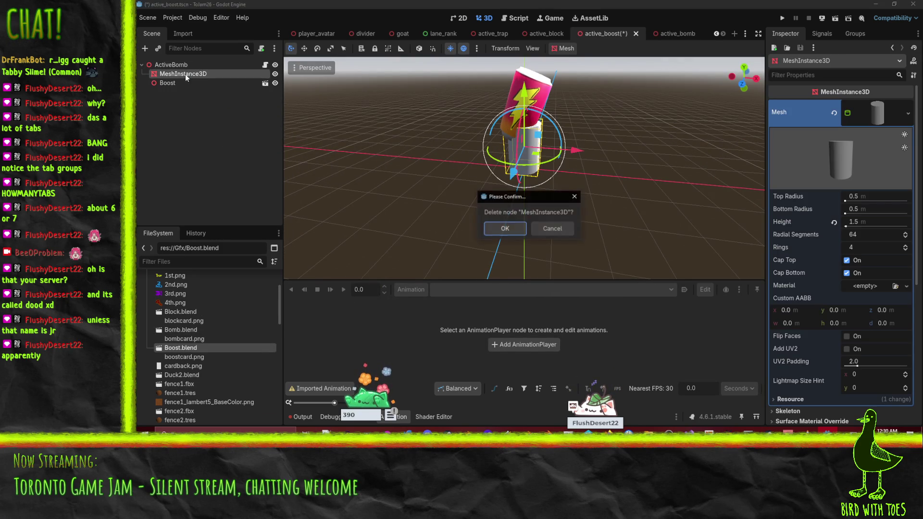
{"action": "key", "text": "Return"}
{"action": "left_click", "coordinate": [186, 74]}
{"action": "left_click", "coordinate": [180, 64]}
{"action": "left_click", "coordinate": [149, 73]}
- Reimport Boost.blend with the Camera skipped and the Speen animation looping linearly
{"action": "double_click", "coordinate": [182, 348]}
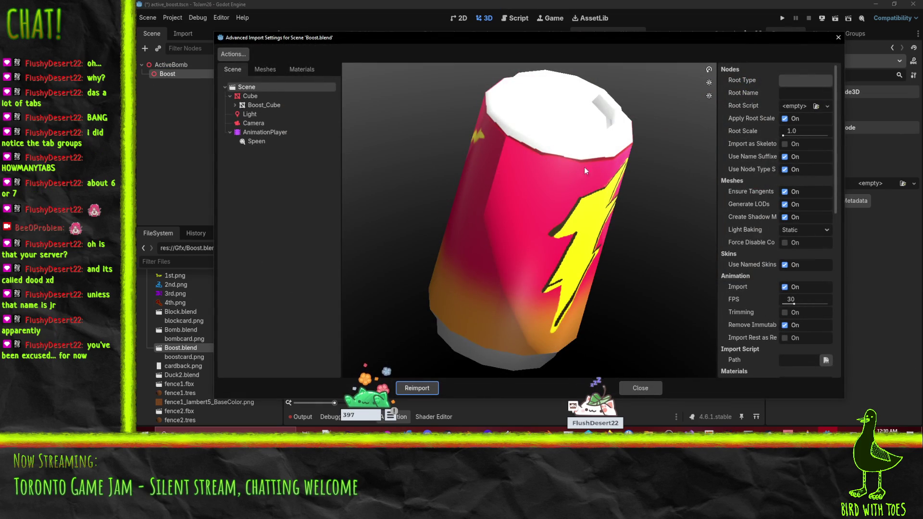
{"action": "left_click", "coordinate": [252, 115]}
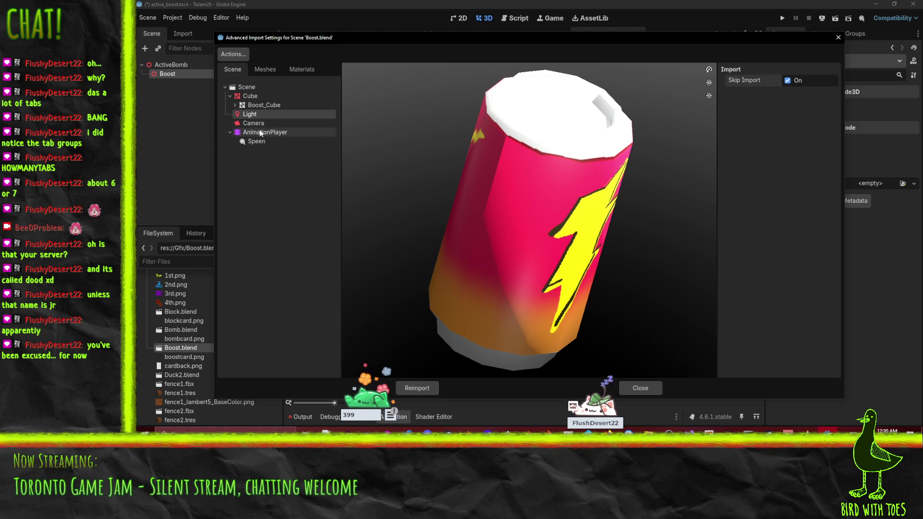
{"action": "left_click", "coordinate": [335, 125]}
{"action": "left_click", "coordinate": [792, 114]}
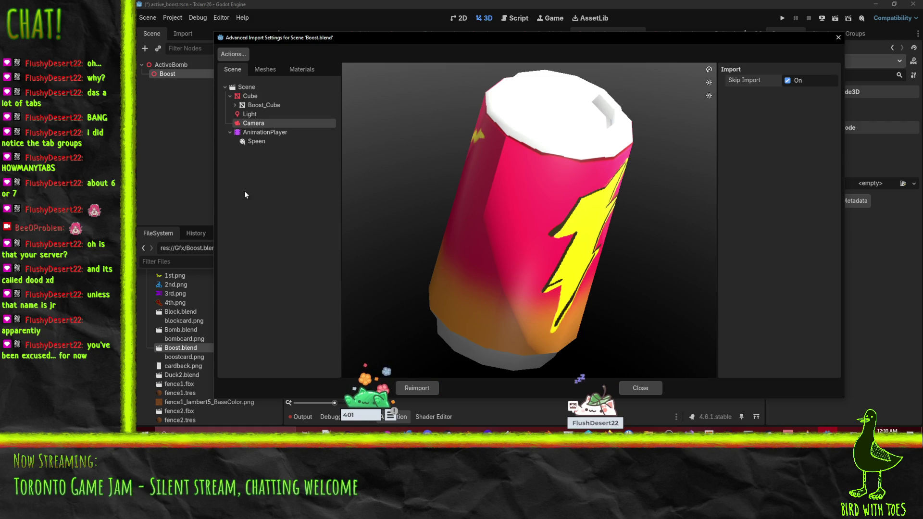
{"action": "mouse_move", "coordinate": [588, 206]}
{"action": "left_mouse_down"}
{"action": "mouse_move", "coordinate": [424, 175]}
{"action": "mouse_move", "coordinate": [135, 168]}
{"action": "left_mouse_up"}
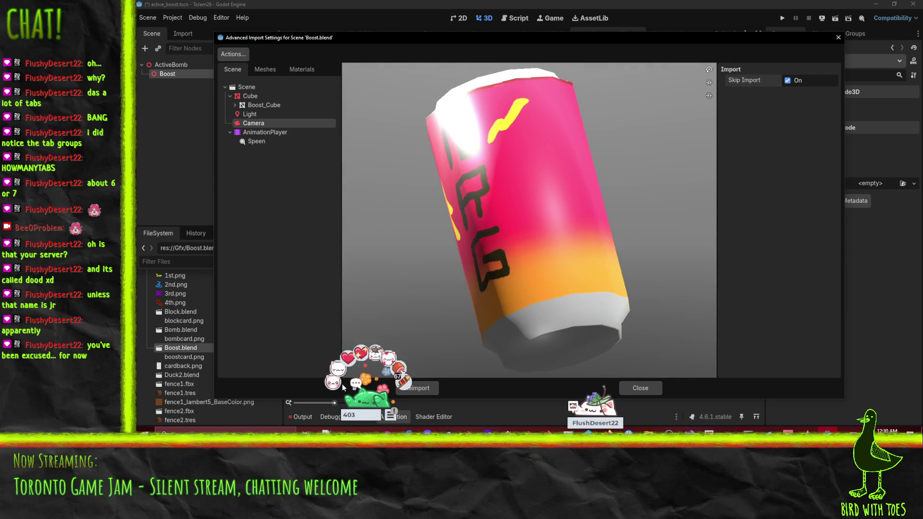
{"action": "left_click", "coordinate": [258, 133]}
{"action": "left_click", "coordinate": [257, 141]}
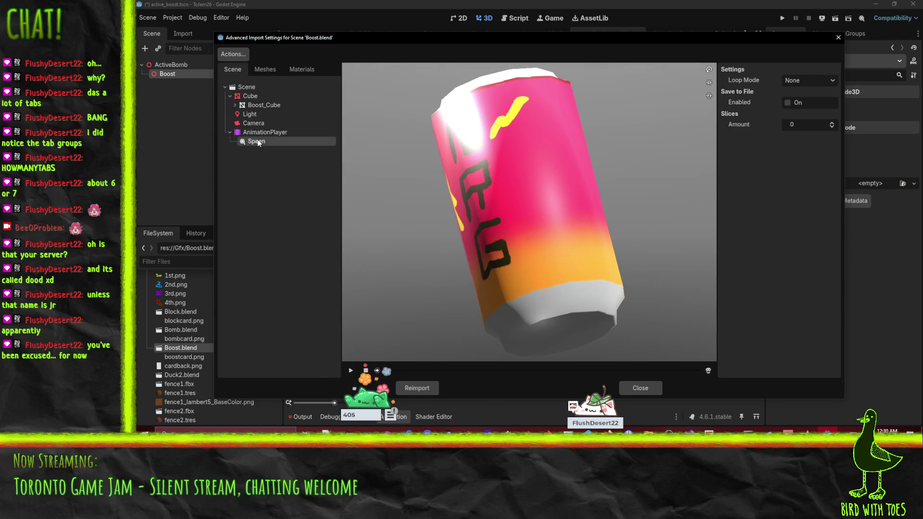
{"action": "left_click", "coordinate": [800, 81]}
{"action": "left_click", "coordinate": [798, 107]}
{"action": "left_click", "coordinate": [434, 391]}
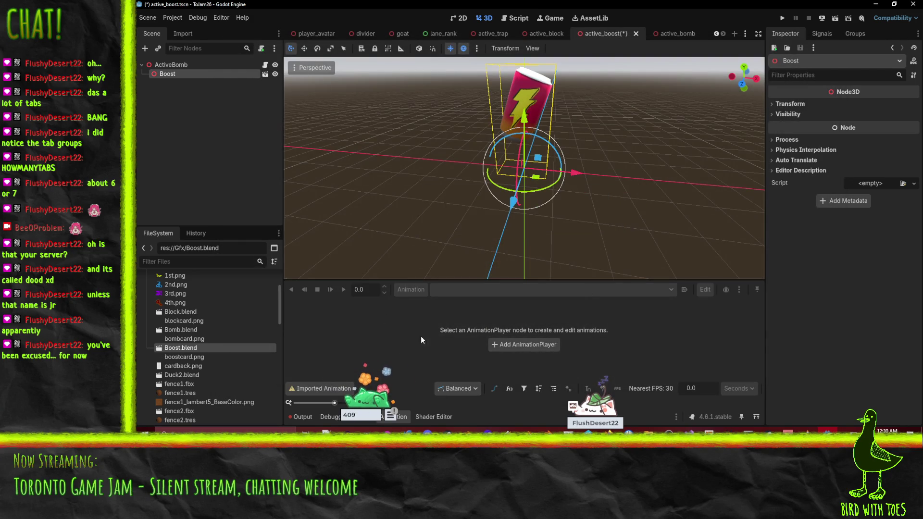
- Make the Boost model's children editable, autoplay Speen on load, and save active_boost
{"action": "right_click", "coordinate": [161, 73]}
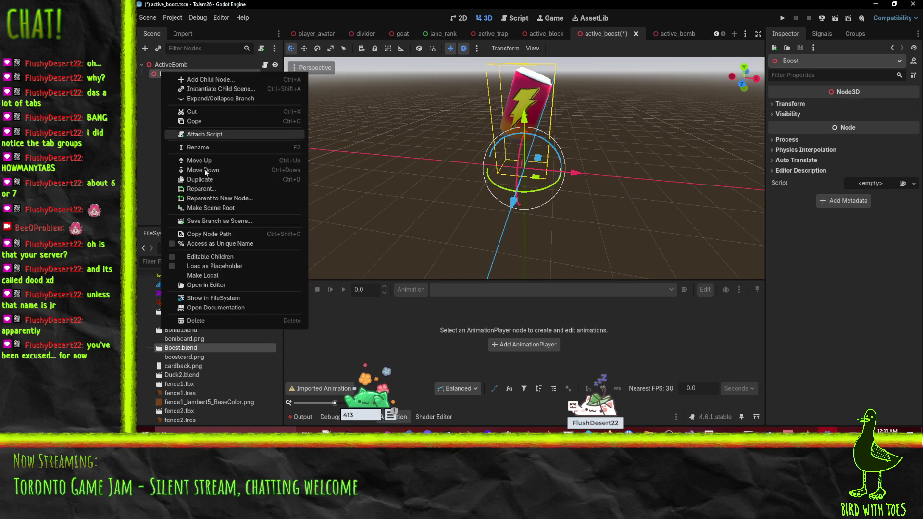
{"action": "left_click", "coordinate": [210, 257]}
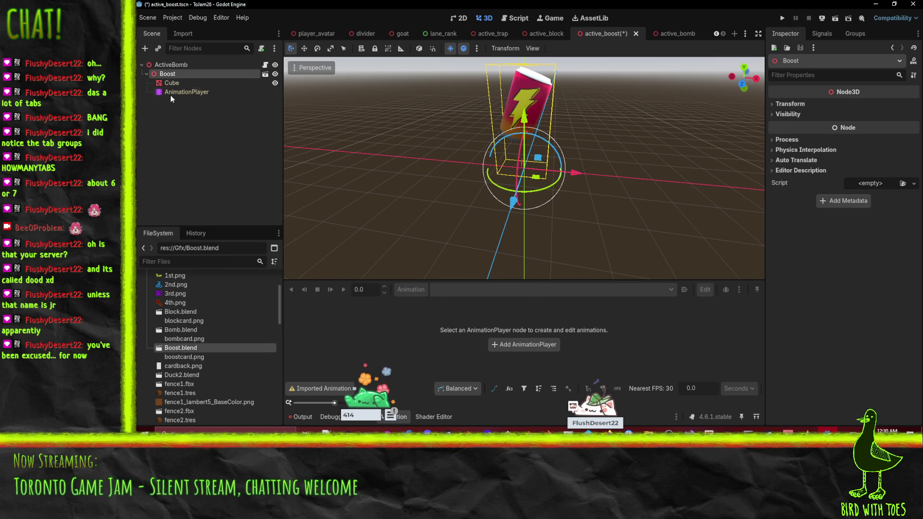
{"action": "left_click", "coordinate": [170, 92]}
{"action": "left_click", "coordinate": [684, 290]}
{"action": "key", "text": "ctrl+s"}
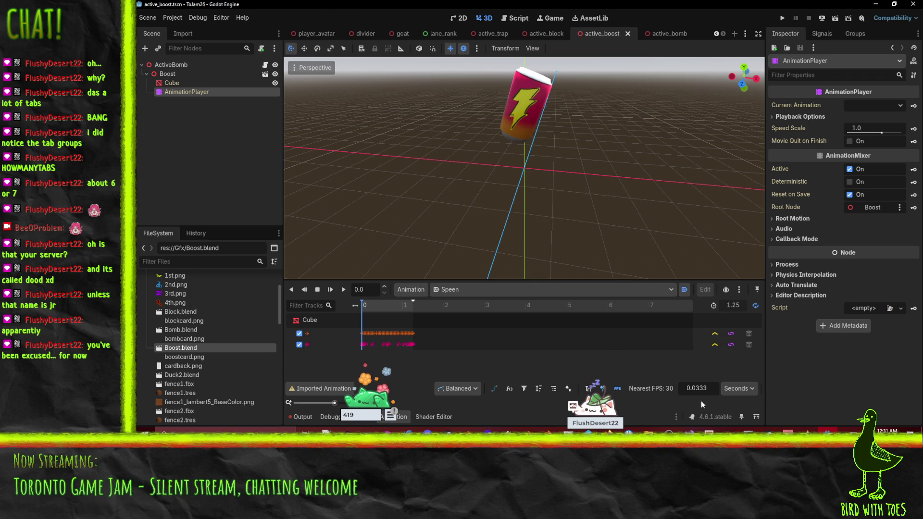
{"action": "left_click", "coordinate": [516, 21]}
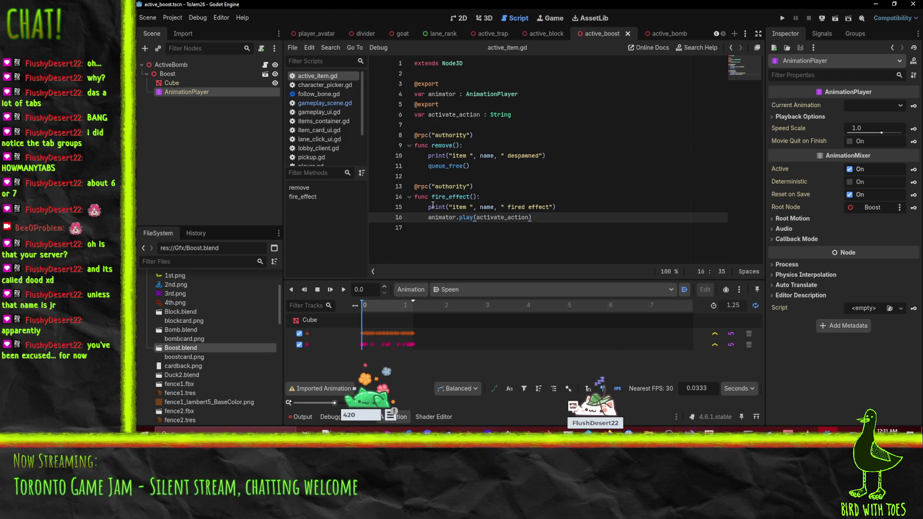
{"action": "left_click", "coordinate": [429, 219]}
{"action": "type", "text": "if a"}
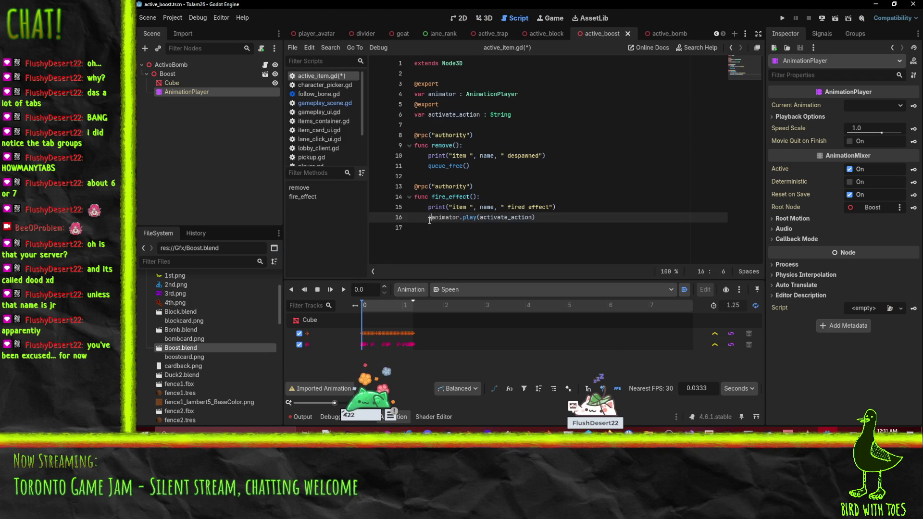
{"action": "type", "text": "nimator != nu"}
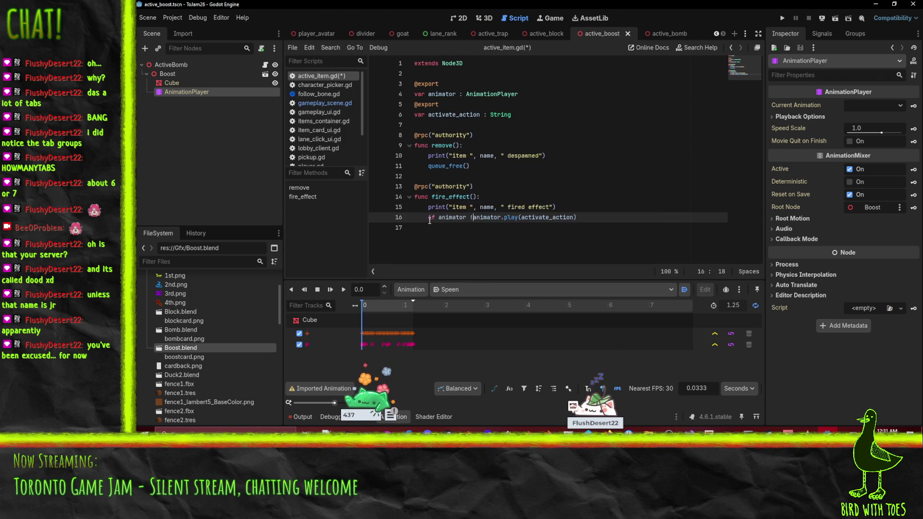
{"action": "key", "text": "Return"}
{"action": "key", "text": "ctrl+s"}
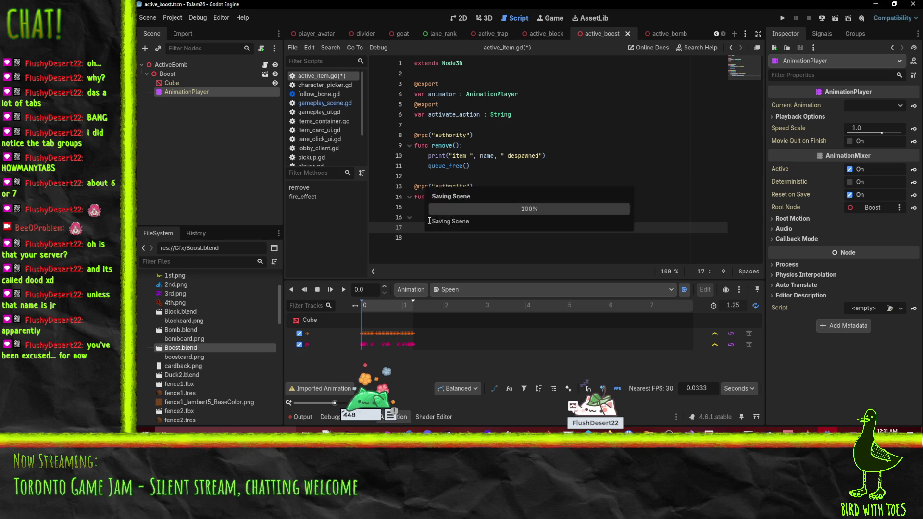
{"action": "left_click", "coordinate": [875, 5]}
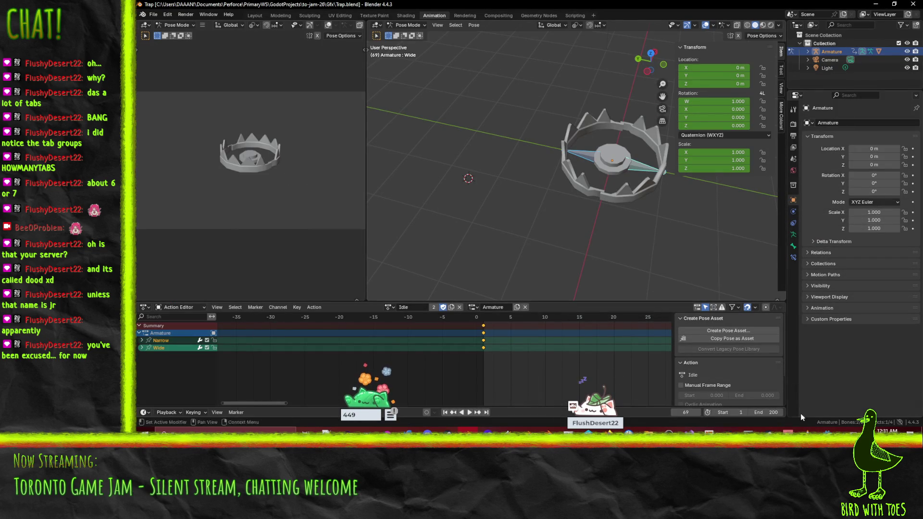
{"action": "key", "text": "alt+Tab"}
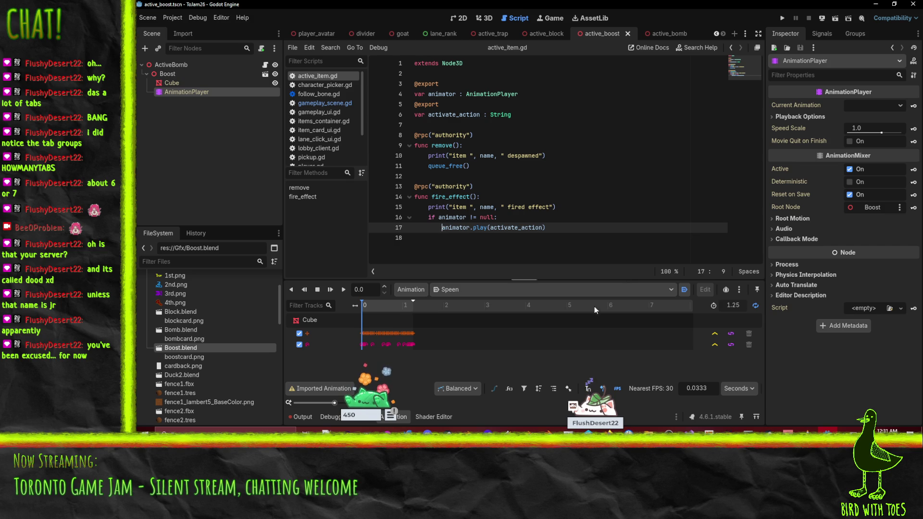
- Return to the 3D view, switch to active_block, and add the Block.blend model
{"action": "left_click", "coordinate": [456, 18]}
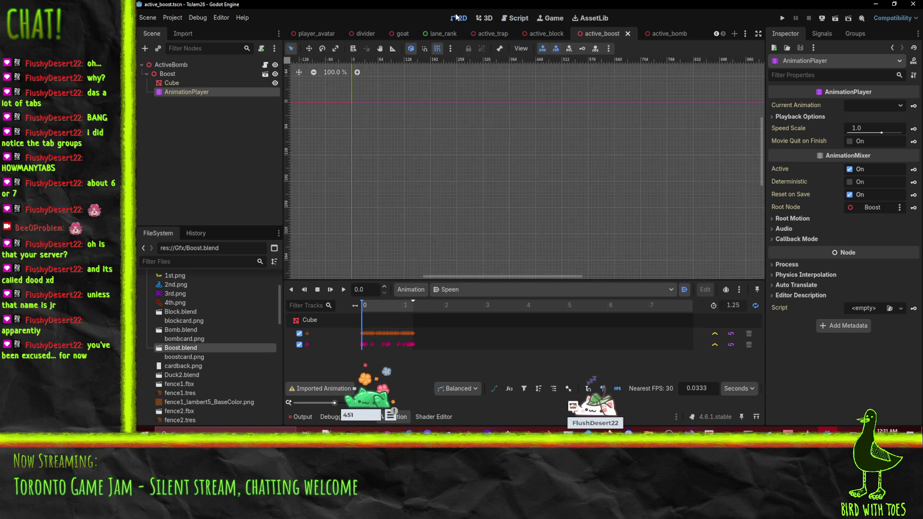
{"action": "left_click", "coordinate": [482, 20]}
{"action": "left_click_drag", "start_coordinate": [490, 188], "coordinate": [568, 163]}
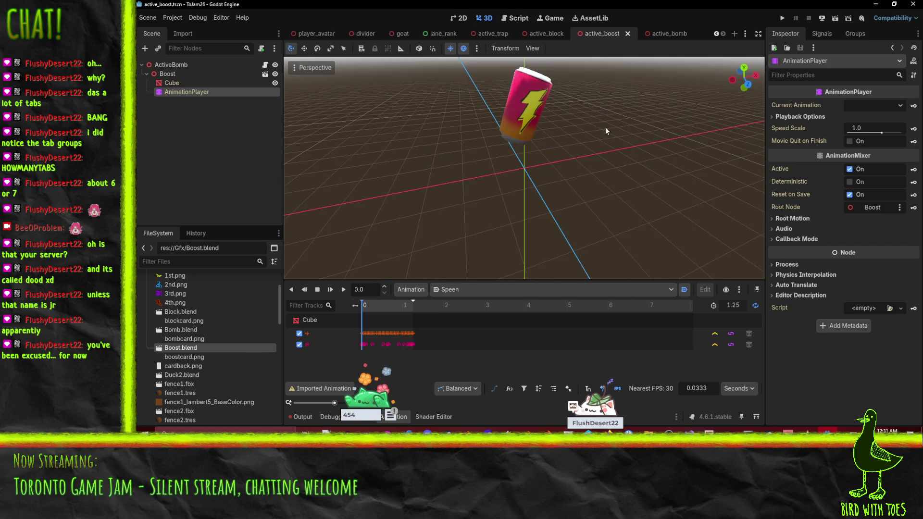
{"action": "left_click", "coordinate": [541, 33]}
{"action": "mouse_move", "coordinate": [604, 255]}
{"action": "left_mouse_down"}
{"action": "mouse_move", "coordinate": [560, 210]}
{"action": "mouse_move", "coordinate": [263, 311]}
{"action": "left_mouse_up"}
{"action": "mouse_move", "coordinate": [172, 313]}
{"action": "left_mouse_down"}
{"action": "mouse_move", "coordinate": [146, 59]}
{"action": "mouse_move", "coordinate": [200, 136]}
{"action": "left_mouse_up"}
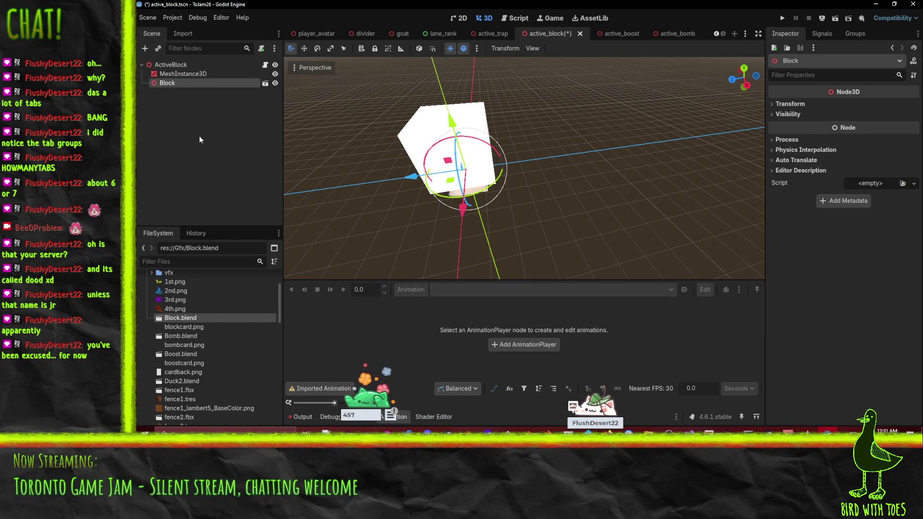
{"action": "mouse_move", "coordinate": [301, 209]}
{"action": "left_mouse_down"}
{"action": "mouse_move", "coordinate": [443, 203]}
{"action": "mouse_move", "coordinate": [443, 192]}
{"action": "mouse_move", "coordinate": [369, 210]}
{"action": "mouse_move", "coordinate": [342, 192]}
{"action": "left_mouse_up"}
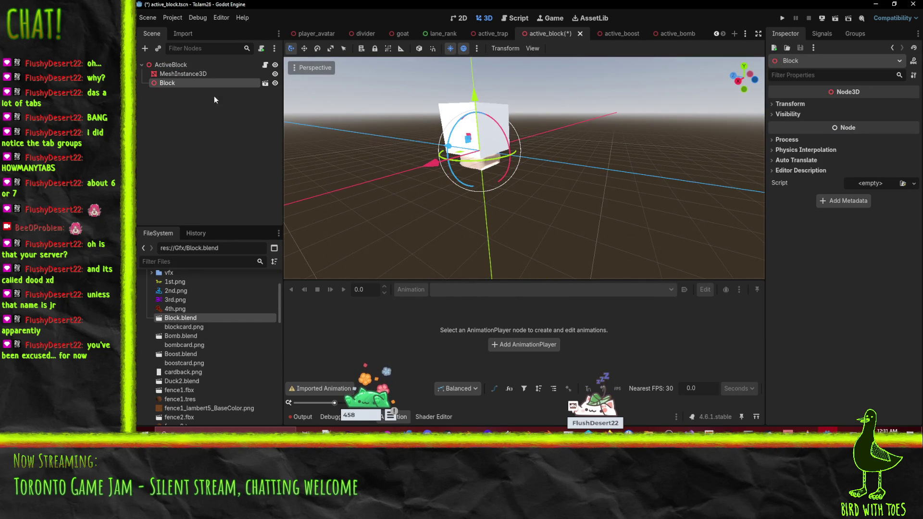
- Make the Block model's children editable and delete the placeholder MeshInstance3D
{"action": "right_click", "coordinate": [165, 85]}
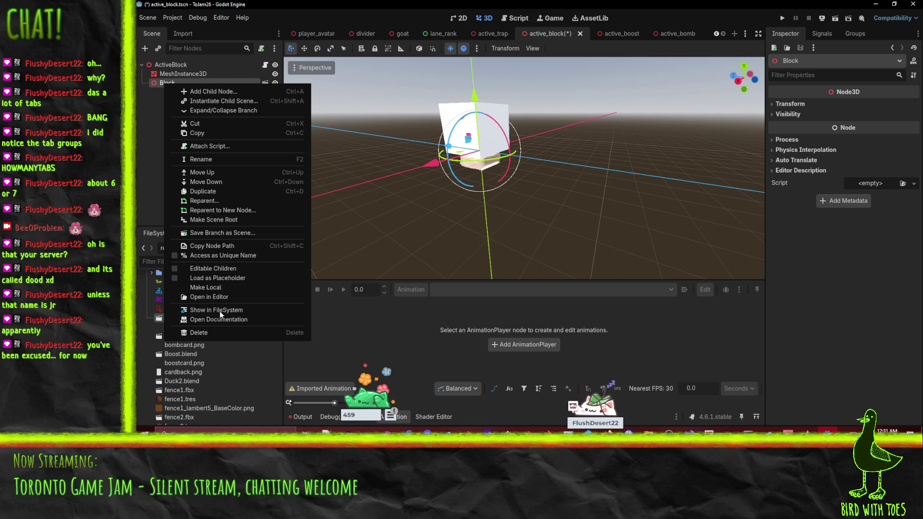
{"action": "left_click", "coordinate": [219, 268]}
{"action": "left_click_drag", "start_coordinate": [317, 216], "coordinate": [408, 123]}
{"action": "left_click", "coordinate": [408, 123]}
{"action": "left_click", "coordinate": [455, 123]}
{"action": "key", "text": "Delete"}
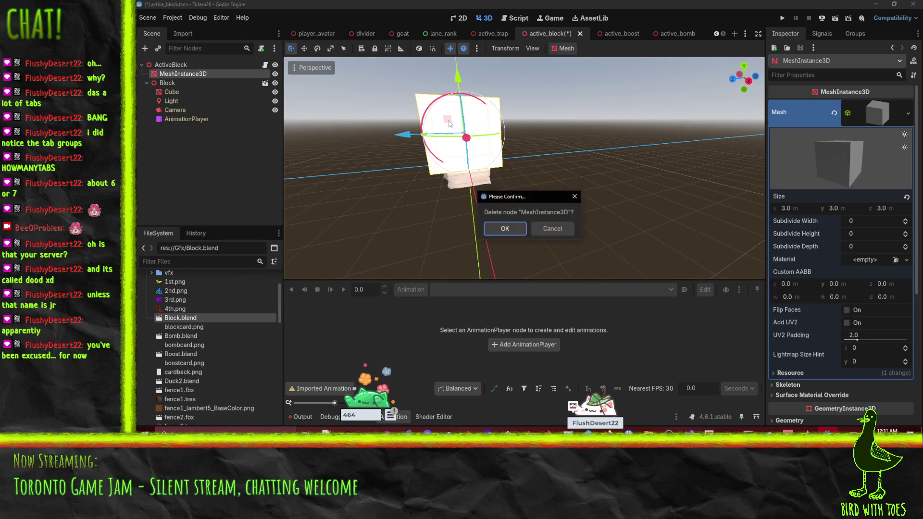
{"action": "left_click", "coordinate": [504, 228]}
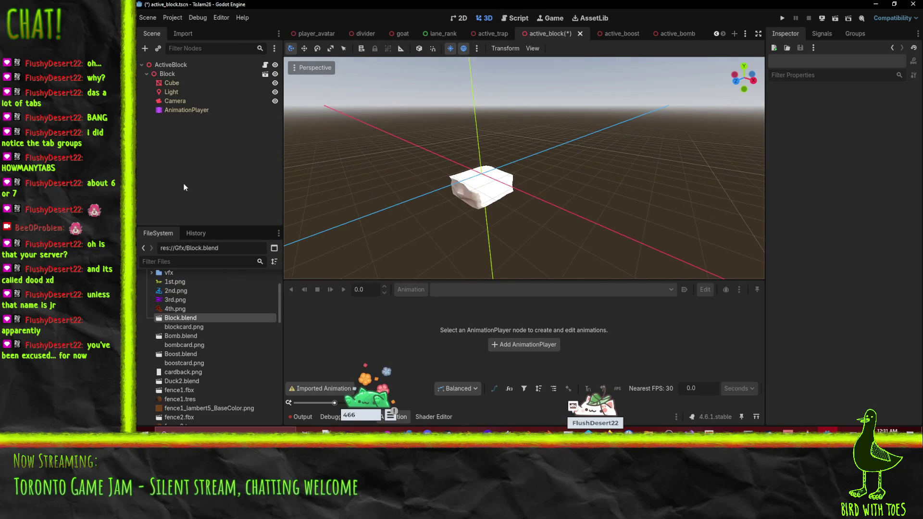
- In Block.blend's import settings, skip the Light and Camera, check the Appear animation, and reimport
{"action": "double_click", "coordinate": [195, 318]}
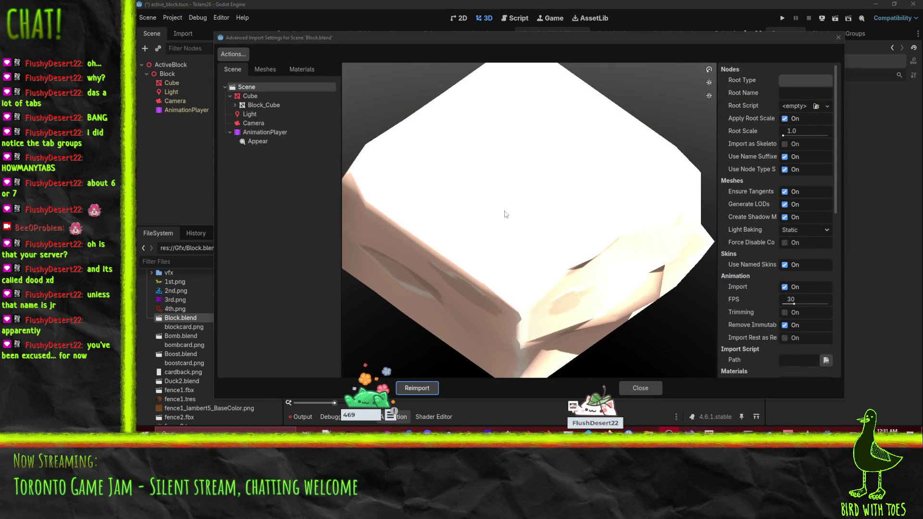
{"action": "scroll", "coordinate": [607, 233], "scroll_direction": "down", "scroll_amount": 5}
{"action": "left_click", "coordinate": [252, 116]}
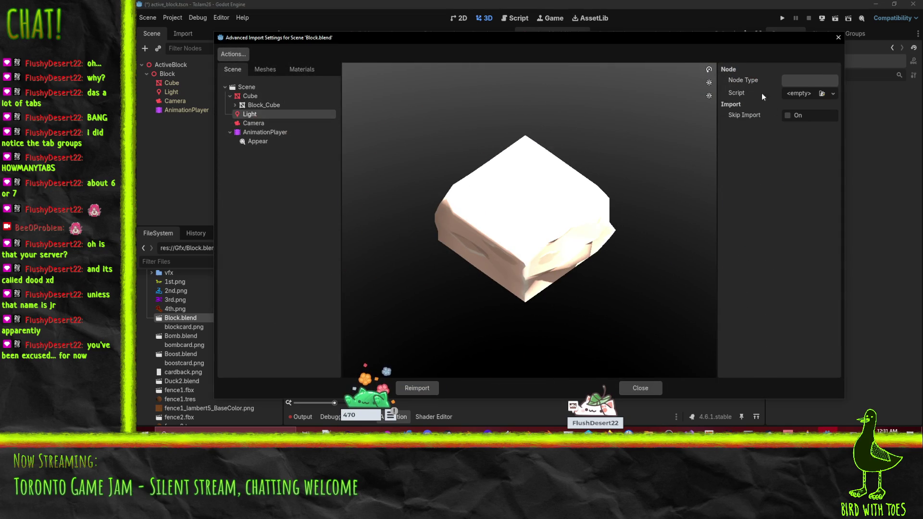
{"action": "left_click", "coordinate": [245, 130]}
{"action": "left_click", "coordinate": [250, 123]}
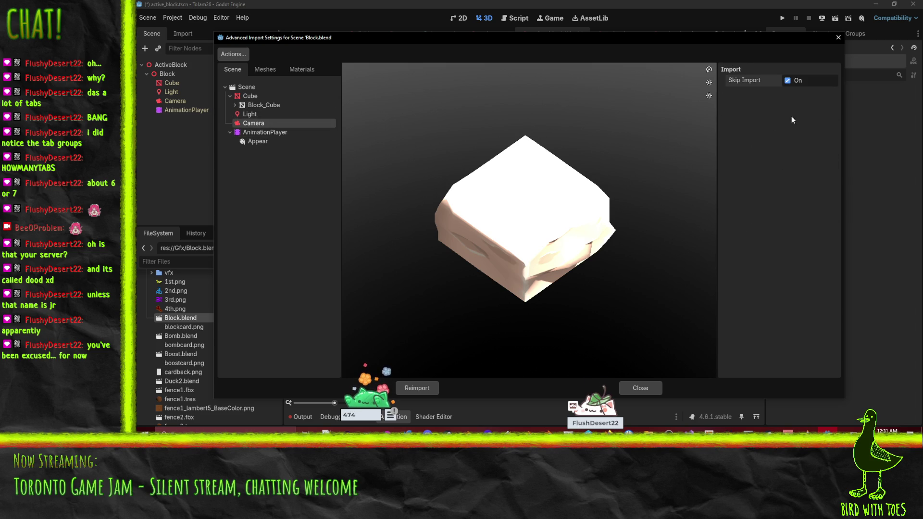
{"action": "left_click", "coordinate": [262, 143]}
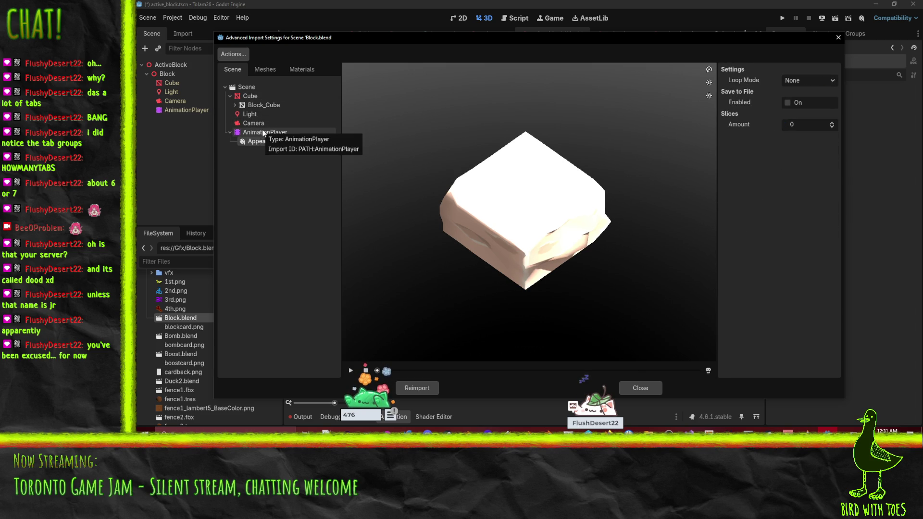
{"action": "left_click", "coordinate": [245, 87]}
{"action": "left_click", "coordinate": [432, 390]}
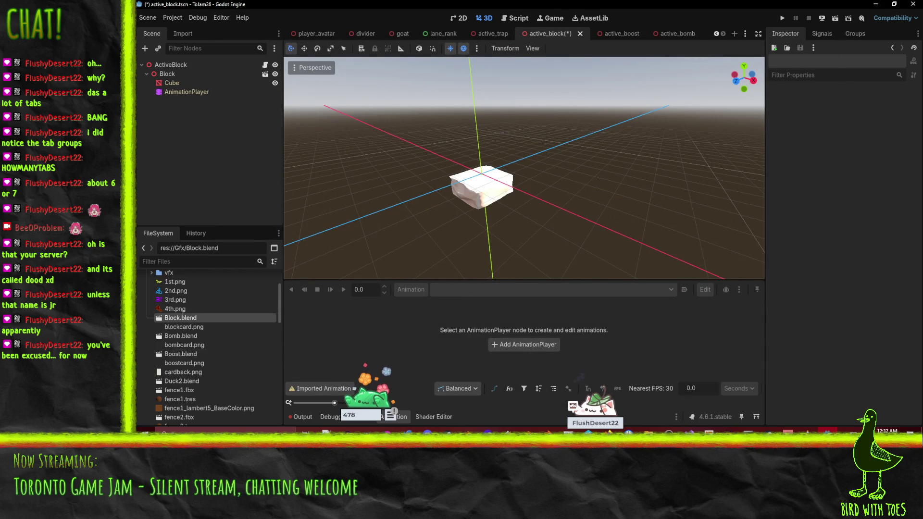
- Link ActiveBlock's Animator to its AnimationPlayer, use Appear as Activate Action with autoplay, and save
{"action": "left_click", "coordinate": [187, 92]}
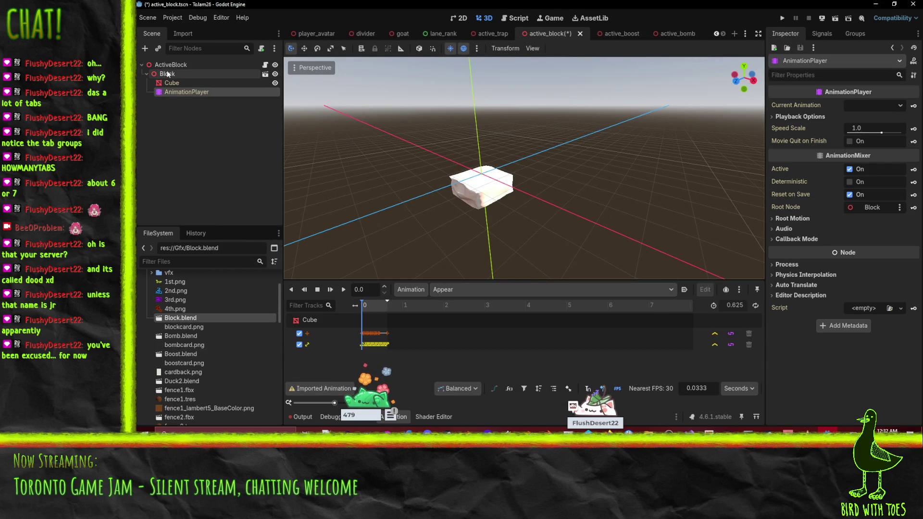
{"action": "left_click_drag", "start_coordinate": [547, 185], "coordinate": [241, 134]}
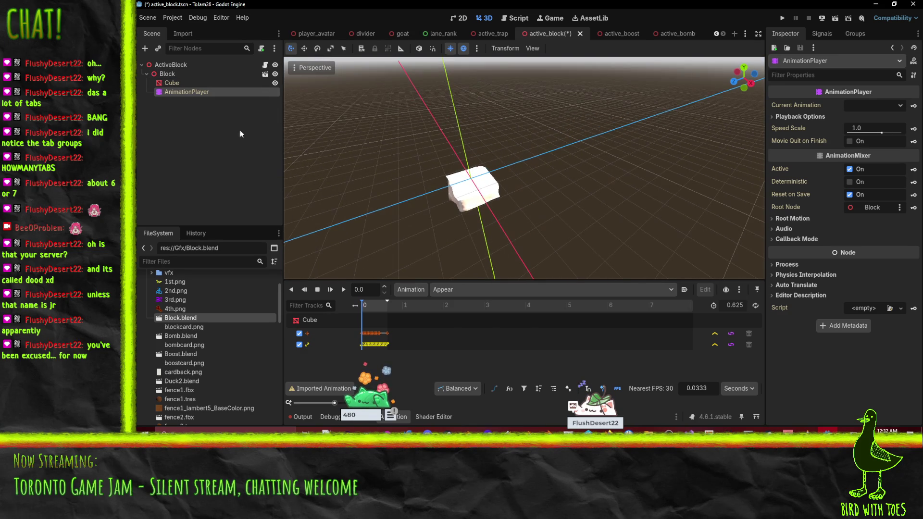
{"action": "left_click", "coordinate": [181, 73]}
{"action": "left_click", "coordinate": [178, 64]}
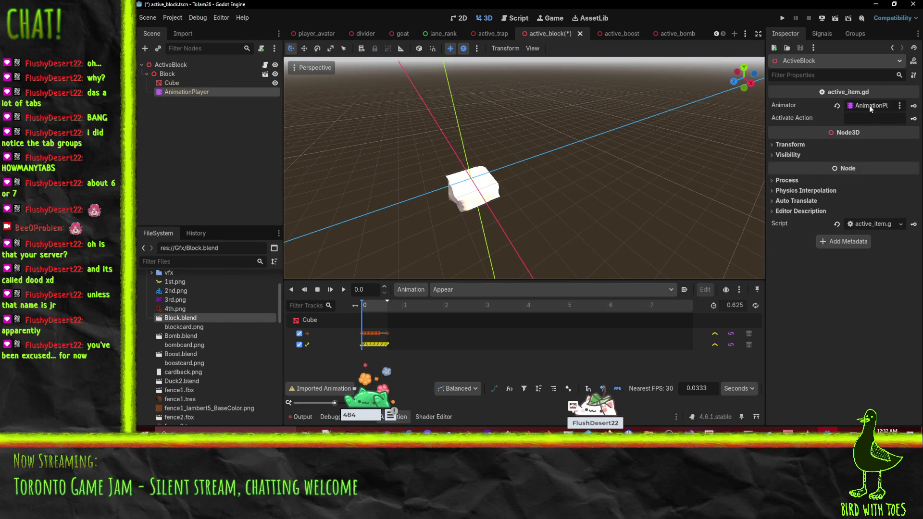
{"action": "key", "text": "ctrl+s"}
{"action": "scroll", "coordinate": [560, 166], "scroll_direction": "down", "scroll_amount": 1}
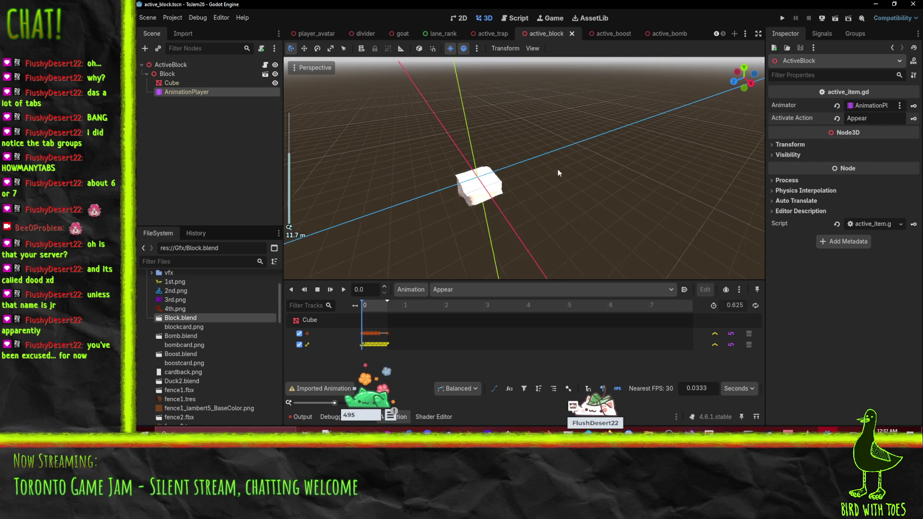
{"action": "left_click", "coordinate": [684, 289]}
{"action": "key", "text": "ctrl+s"}
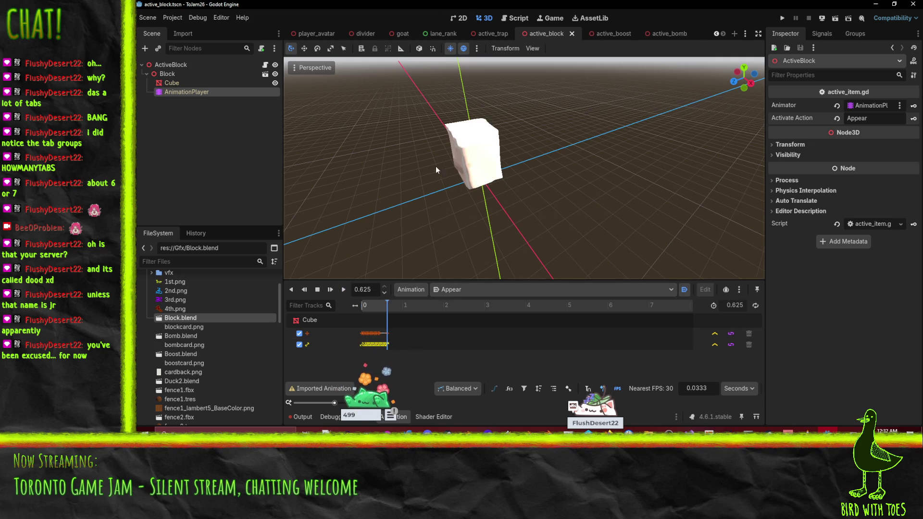
{"action": "scroll", "coordinate": [509, 145], "scroll_direction": "down", "scroll_amount": 3}
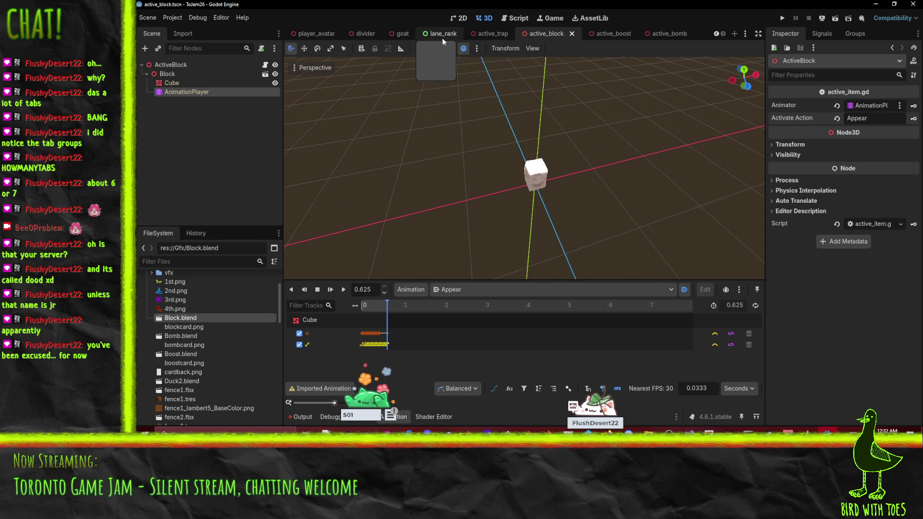
- Close the player_avatar scene and move ActiveBomb to the right across the gameplay lanes
{"action": "left_click", "coordinate": [331, 34]}
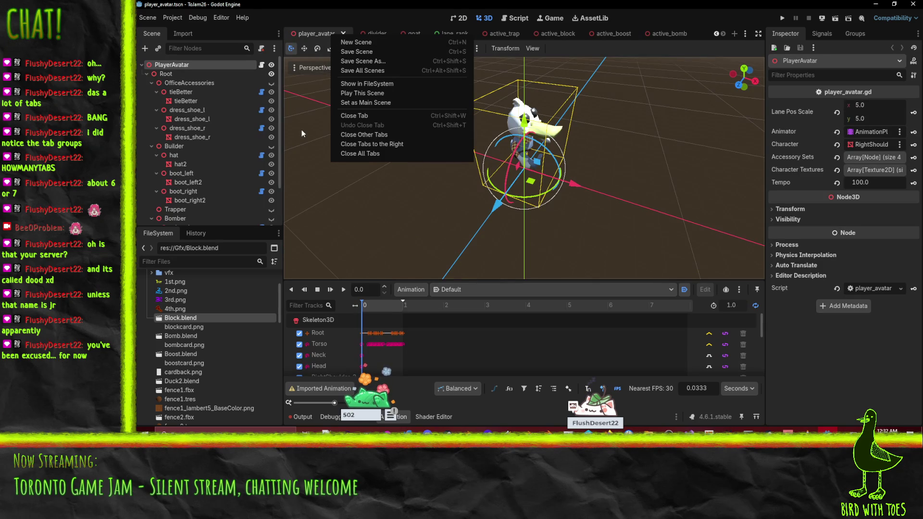
{"action": "left_click", "coordinate": [350, 31]}
{"action": "left_click", "coordinate": [344, 33]}
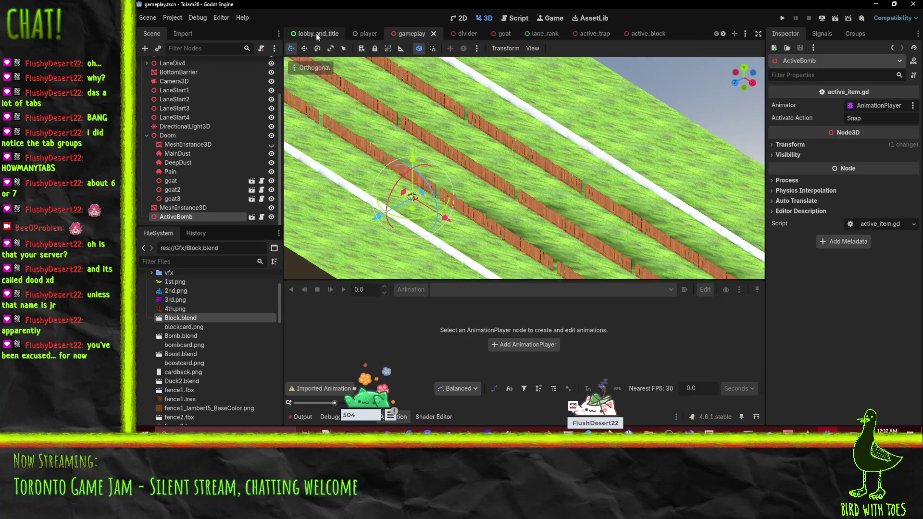
{"action": "mouse_move", "coordinate": [471, 210]}
{"action": "left_mouse_down"}
{"action": "mouse_move", "coordinate": [523, 223]}
{"action": "mouse_move", "coordinate": [504, 190]}
{"action": "mouse_move", "coordinate": [530, 174]}
{"action": "mouse_move", "coordinate": [503, 199]}
{"action": "mouse_move", "coordinate": [556, 187]}
{"action": "left_mouse_up"}
{"action": "scroll", "coordinate": [504, 199], "scroll_direction": "down", "scroll_amount": 2}
{"action": "mouse_move", "coordinate": [353, 200]}
{"action": "left_mouse_down"}
{"action": "mouse_move", "coordinate": [485, 169]}
{"action": "mouse_move", "coordinate": [371, 135]}
{"action": "mouse_move", "coordinate": [326, 155]}
{"action": "mouse_move", "coordinate": [671, 163]}
{"action": "mouse_move", "coordinate": [494, 165]}
{"action": "left_mouse_up"}
- Preview through Camera3D and add an active_boost.tscn instance from the Items folder to gameplay
{"action": "left_click", "coordinate": [494, 165]}
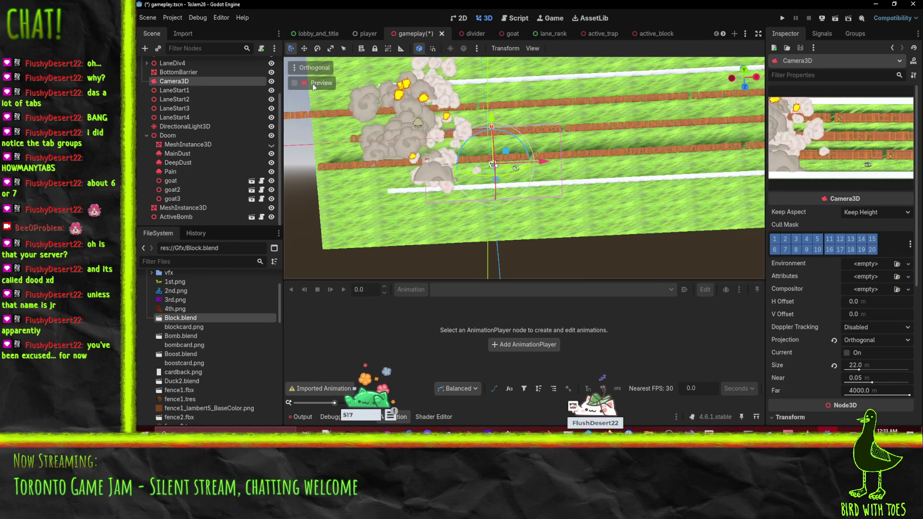
{"action": "left_click", "coordinate": [294, 82]}
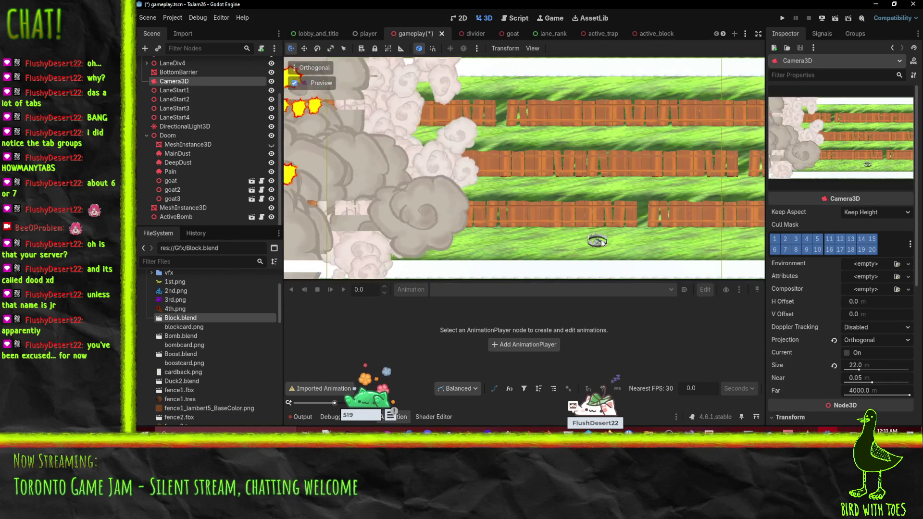
{"action": "scroll", "coordinate": [180, 331], "scroll_direction": "up", "scroll_amount": 3}
{"action": "left_click", "coordinate": [146, 296]}
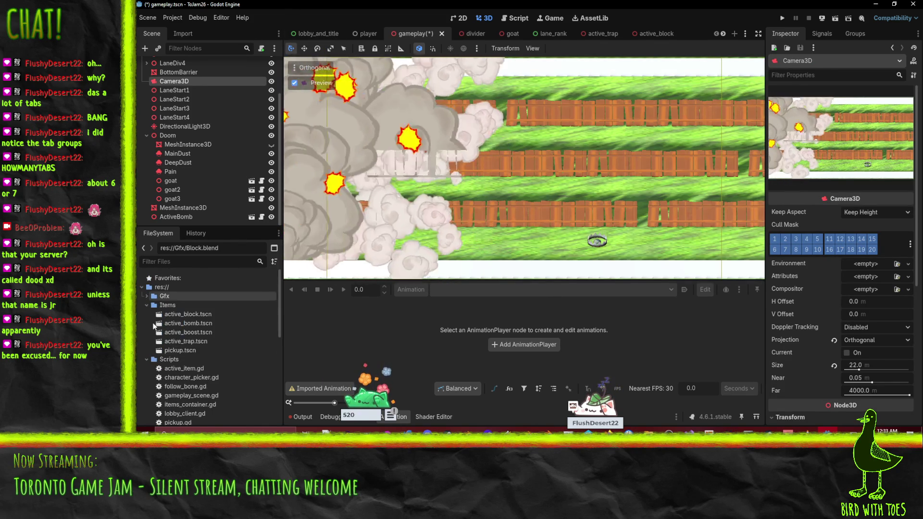
{"action": "left_click", "coordinate": [146, 304]}
{"action": "left_click", "coordinate": [191, 332]}
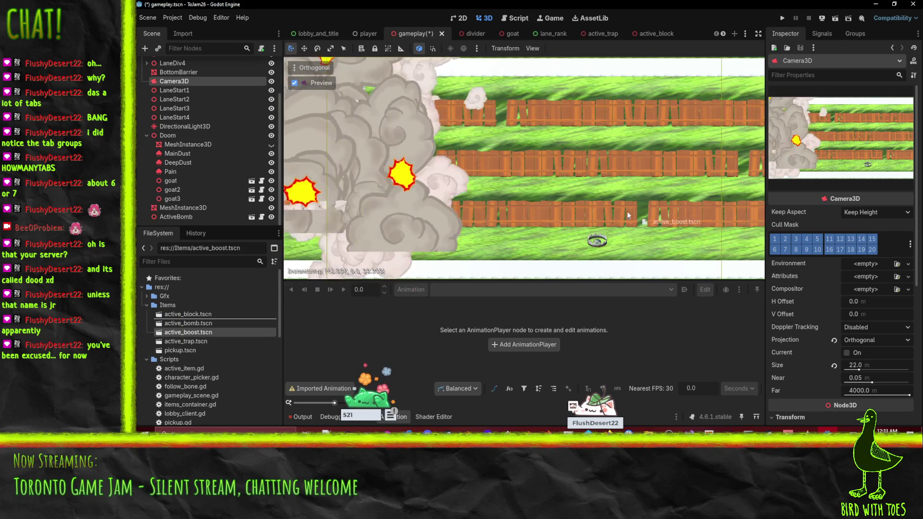
{"action": "left_click_drag", "start_coordinate": [192, 334], "coordinate": [346, 145]}
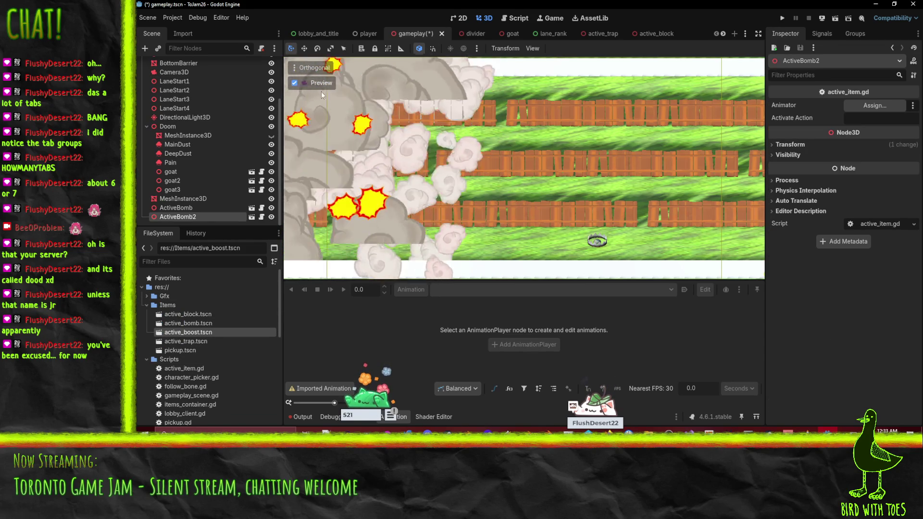
- Reposition the boost item, add active_bomb and active_block instances to gameplay, then switch to Blender
{"action": "left_click", "coordinate": [311, 84]}
{"action": "mouse_move", "coordinate": [636, 198]}
{"action": "left_mouse_down"}
{"action": "mouse_move", "coordinate": [627, 160]}
{"action": "mouse_move", "coordinate": [554, 154]}
{"action": "mouse_move", "coordinate": [519, 168]}
{"action": "mouse_move", "coordinate": [506, 187]}
{"action": "left_mouse_up"}
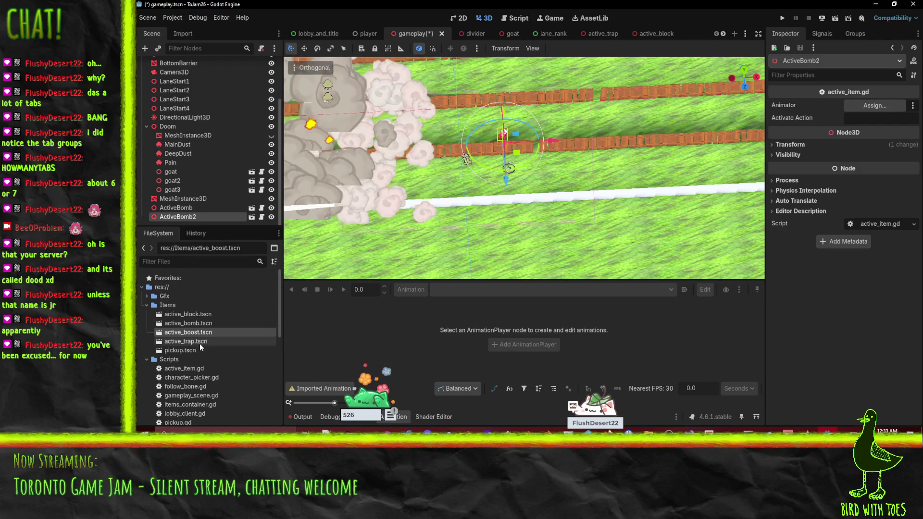
{"action": "left_click", "coordinate": [194, 323]}
{"action": "mouse_move", "coordinate": [194, 322]}
{"action": "left_mouse_down"}
{"action": "mouse_move", "coordinate": [543, 139]}
{"action": "mouse_move", "coordinate": [523, 80]}
{"action": "left_mouse_up"}
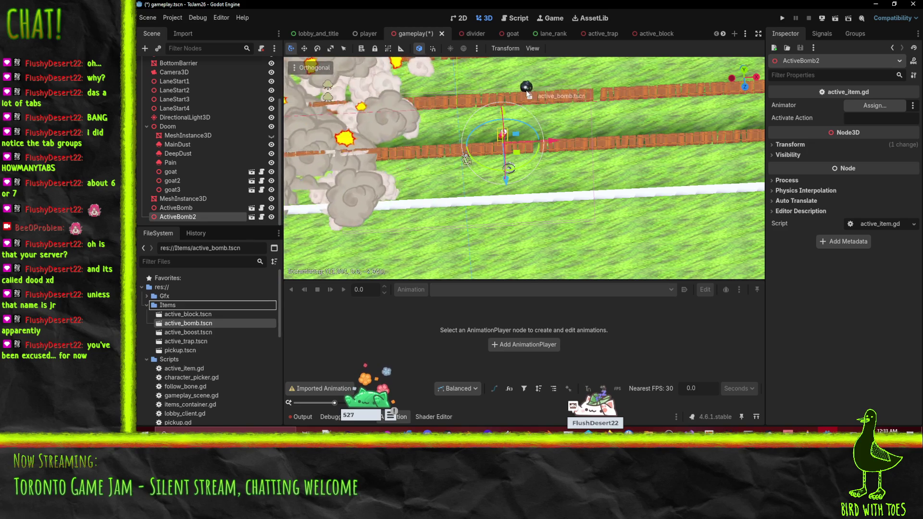
{"action": "mouse_move", "coordinate": [188, 314]}
{"action": "left_mouse_down"}
{"action": "mouse_move", "coordinate": [269, 202]}
{"action": "mouse_move", "coordinate": [480, 77]}
{"action": "mouse_move", "coordinate": [519, 97]}
{"action": "mouse_move", "coordinate": [430, 57]}
{"action": "mouse_move", "coordinate": [365, 81]}
{"action": "mouse_move", "coordinate": [384, 113]}
{"action": "mouse_move", "coordinate": [348, 113]}
{"action": "mouse_move", "coordinate": [439, 110]}
{"action": "mouse_move", "coordinate": [540, 73]}
{"action": "mouse_move", "coordinate": [523, 84]}
{"action": "mouse_move", "coordinate": [532, 95]}
{"action": "left_mouse_up"}
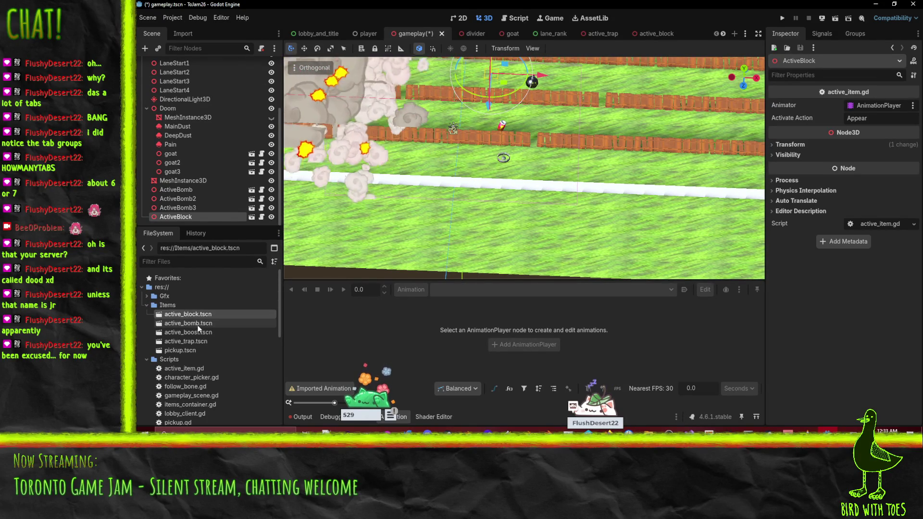
{"action": "scroll", "coordinate": [194, 346], "scroll_direction": "down", "scroll_amount": 5}
{"action": "scroll", "coordinate": [198, 366], "scroll_direction": "up", "scroll_amount": 3}
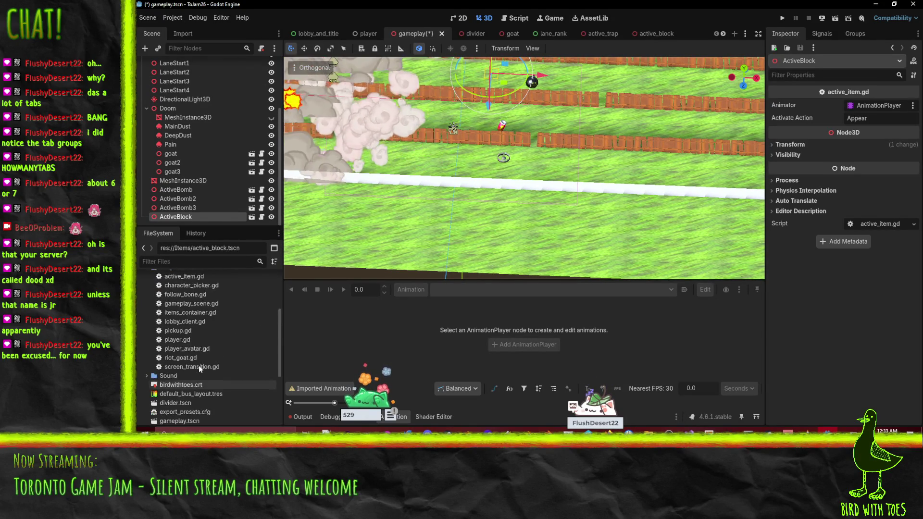
{"action": "scroll", "coordinate": [197, 298], "scroll_direction": "up", "scroll_amount": 4}
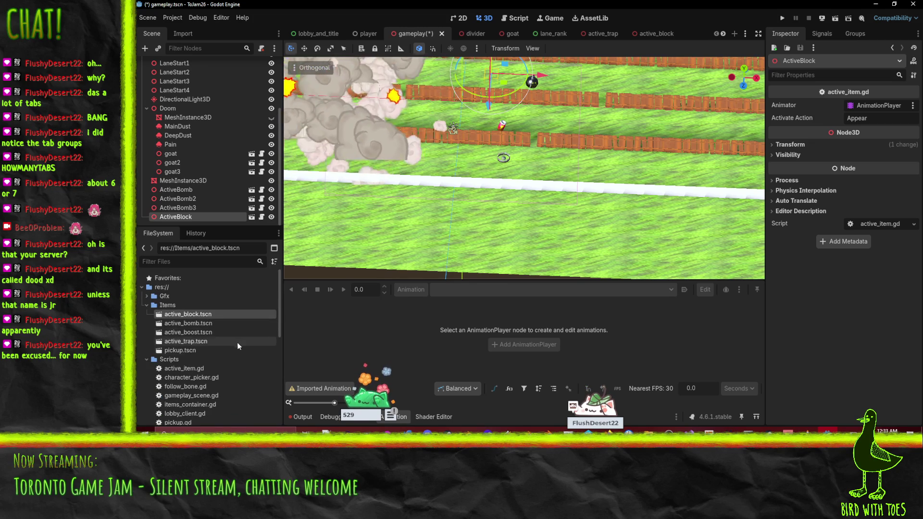
{"action": "scroll", "coordinate": [230, 347], "scroll_direction": "down", "scroll_amount": 5}
{"action": "scroll", "coordinate": [234, 351], "scroll_direction": "up", "scroll_amount": 1}
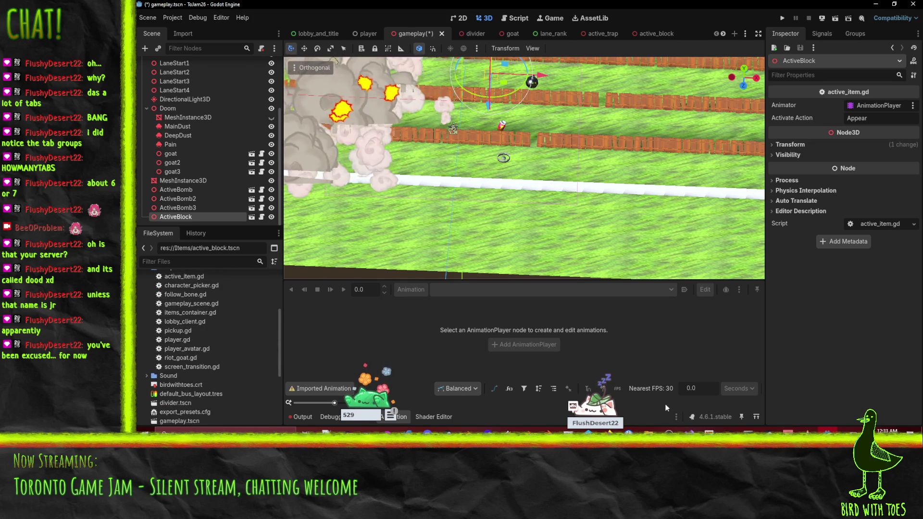
{"action": "key", "text": "alt+Tab"}
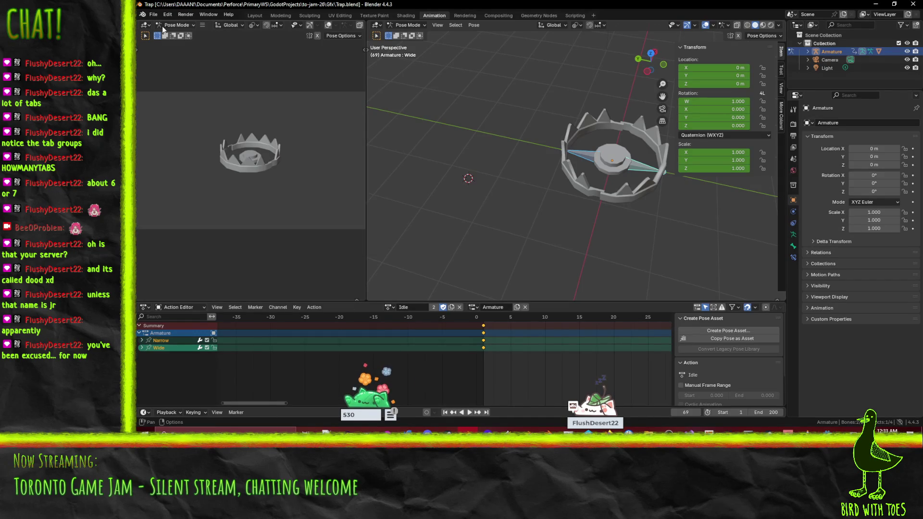
- Open Block.blend from recent files, scale its cube mesh about 1.2× horizontally, and return to Godot
{"action": "left_click", "coordinate": [153, 15]}
{"action": "mouse_move", "coordinate": [167, 42]}
{"action": "left_click", "coordinate": [285, 64]}
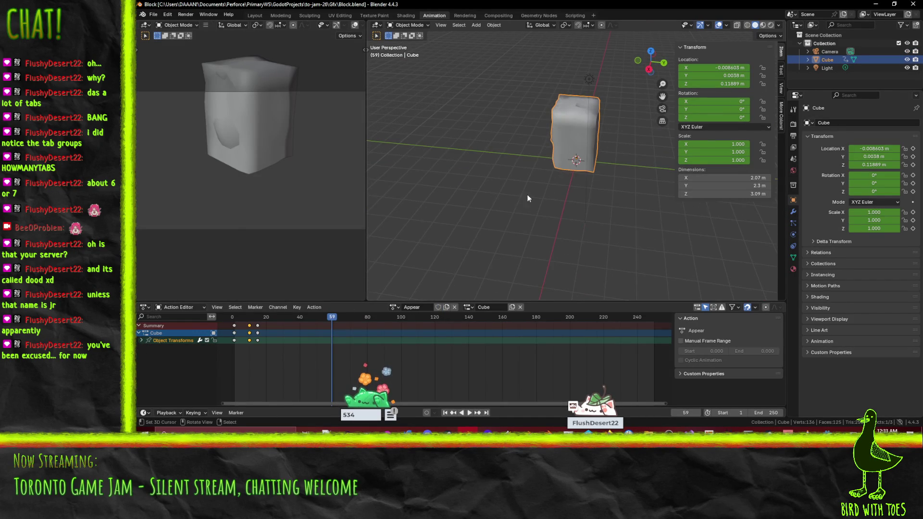
{"action": "key", "text": "Tab"}
{"action": "left_click_drag", "start_coordinate": [619, 187], "coordinate": [625, 178]}
{"action": "key", "text": "s"}
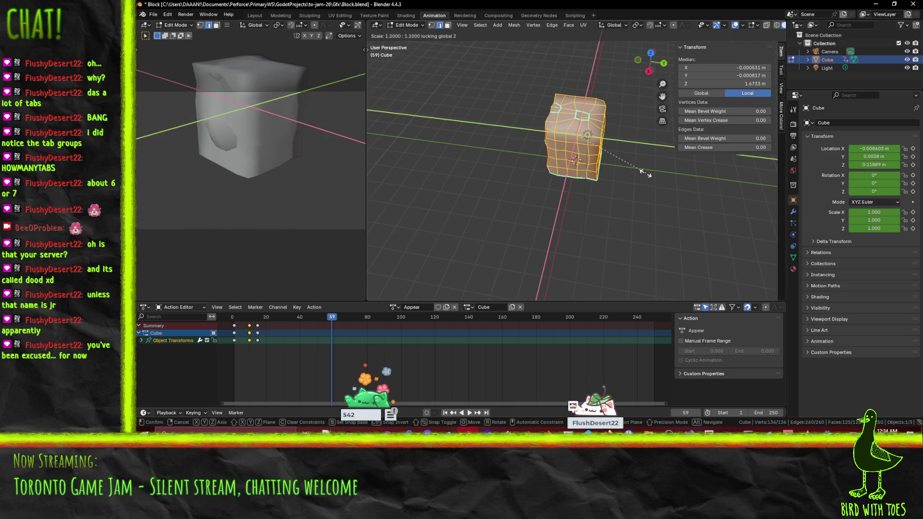
{"action": "left_click", "coordinate": [678, 186]}
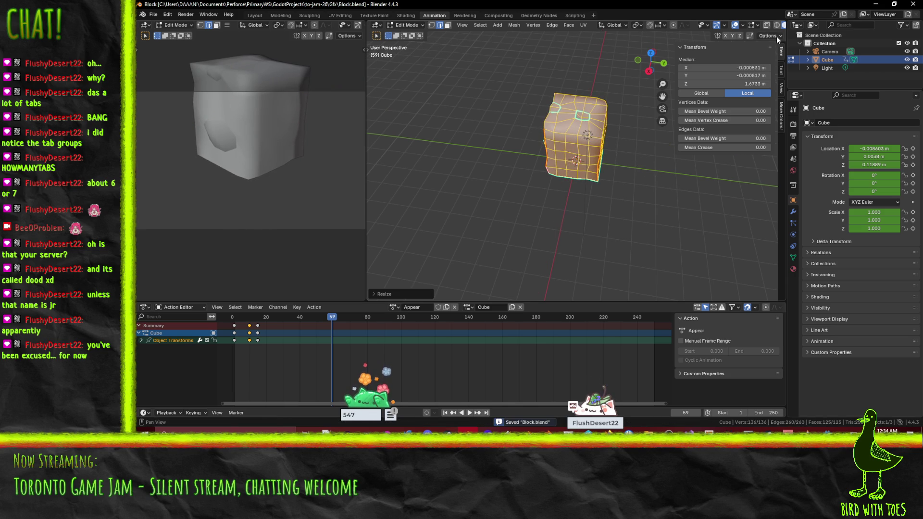
{"action": "left_click", "coordinate": [874, 5]}
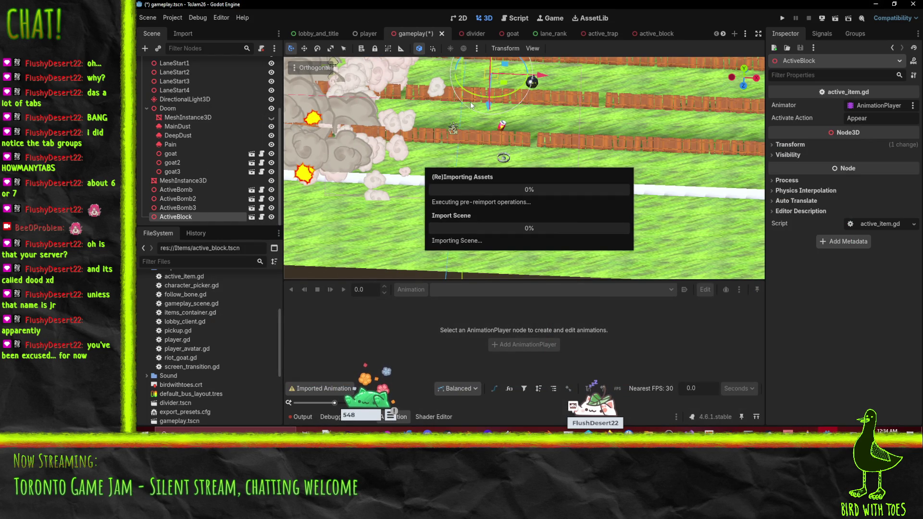
- Make the ActiveBlock node's instanced children editable in the gameplay scene
{"action": "scroll", "coordinate": [473, 101], "scroll_direction": "up", "scroll_amount": 2}
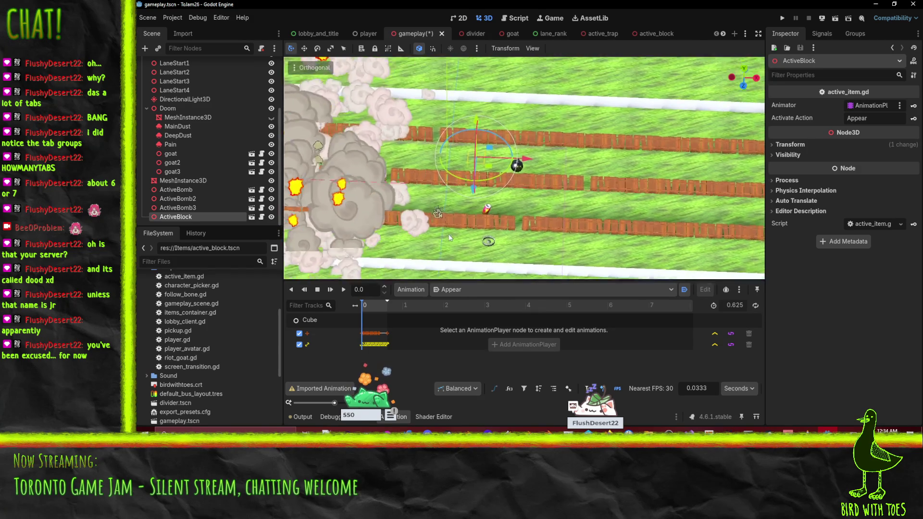
{"action": "scroll", "coordinate": [526, 203], "scroll_direction": "up", "scroll_amount": 1}
{"action": "mouse_move", "coordinate": [584, 175]}
{"action": "left_mouse_down"}
{"action": "mouse_move", "coordinate": [452, 199]}
{"action": "mouse_move", "coordinate": [599, 157]}
{"action": "mouse_move", "coordinate": [553, 192]}
{"action": "left_mouse_up"}
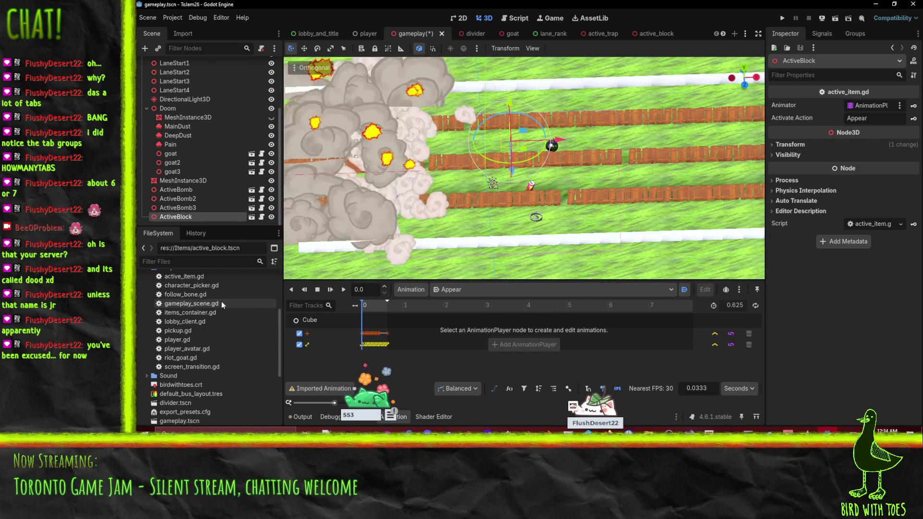
{"action": "right_click", "coordinate": [216, 217]}
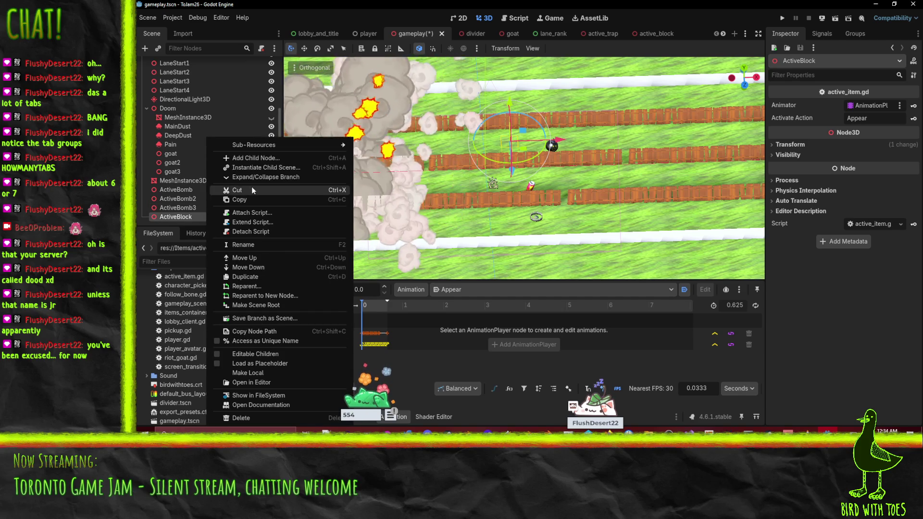
{"action": "left_click", "coordinate": [255, 353]}
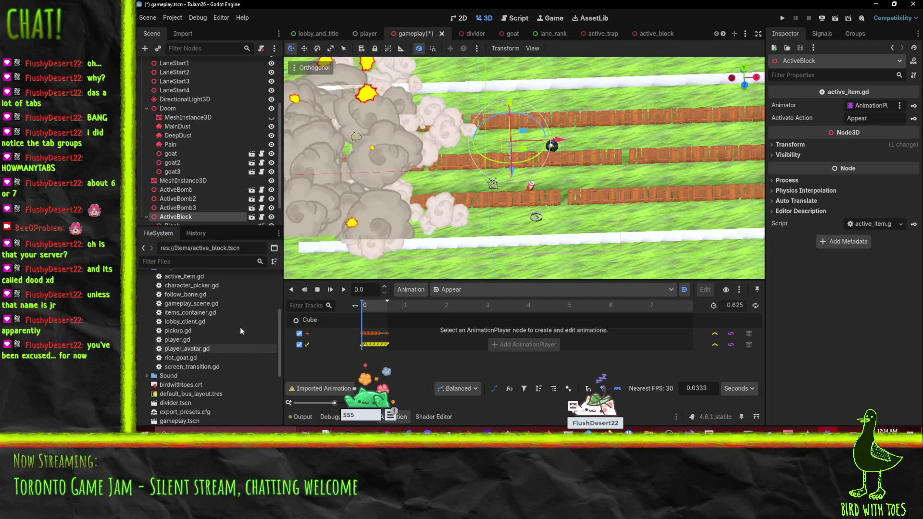
- Play the AnimationPlayer's Appear animation, inspect the enlarged block, and select the Block node
{"action": "left_click", "coordinate": [180, 217]}
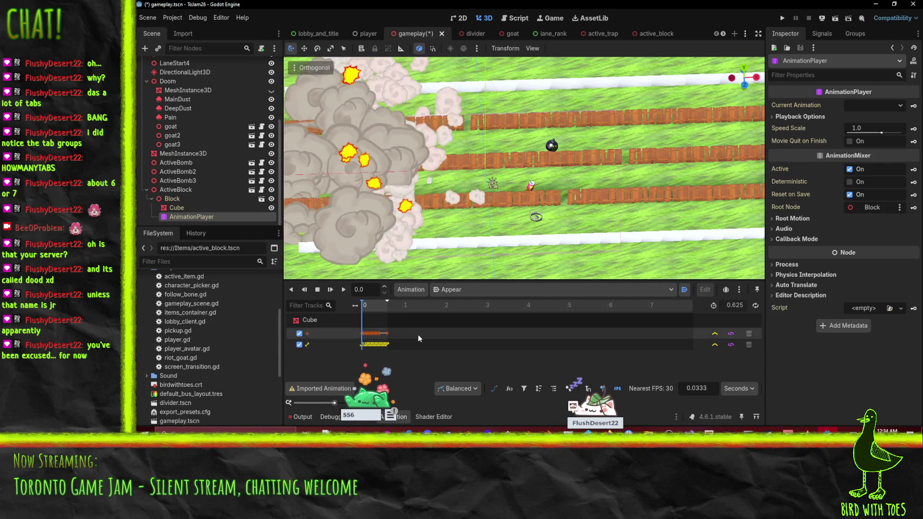
{"action": "left_click", "coordinate": [344, 289]}
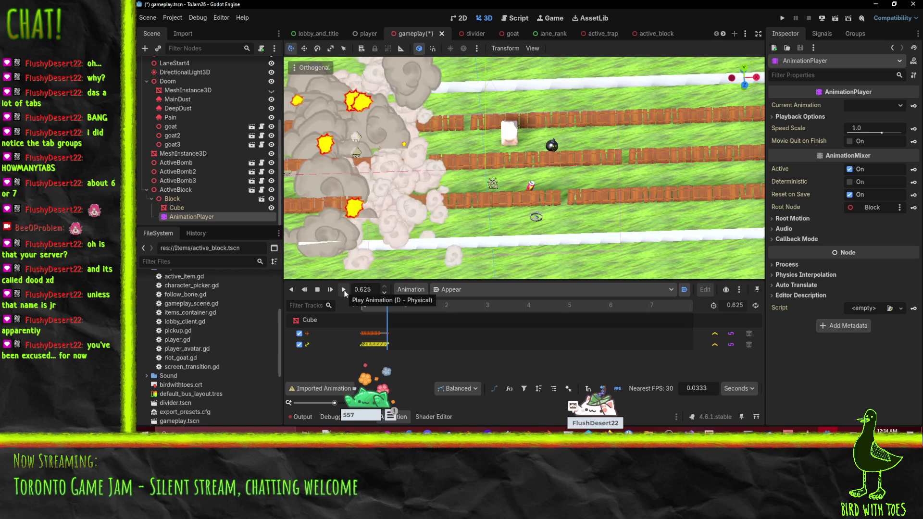
{"action": "mouse_move", "coordinate": [455, 193]}
{"action": "left_mouse_down"}
{"action": "mouse_move", "coordinate": [557, 175]}
{"action": "mouse_move", "coordinate": [442, 192]}
{"action": "left_mouse_up"}
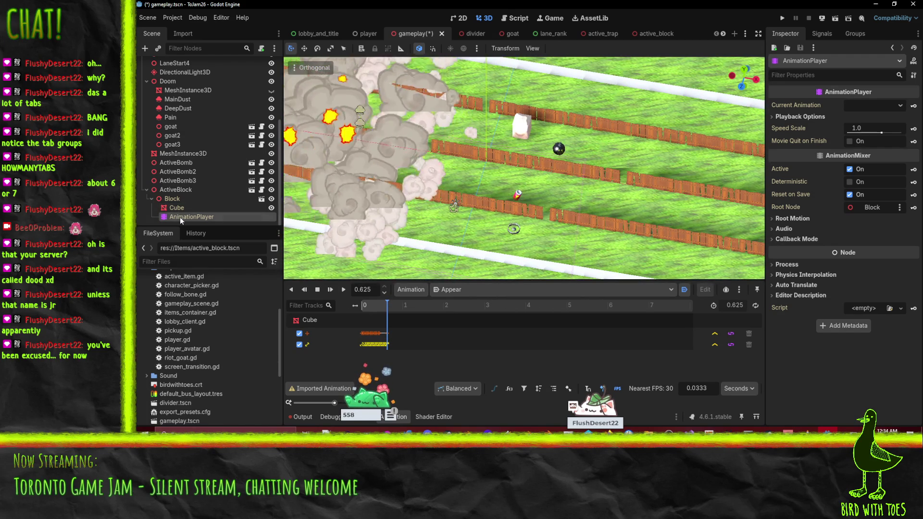
{"action": "mouse_move", "coordinate": [472, 223]}
{"action": "left_mouse_down"}
{"action": "mouse_move", "coordinate": [423, 148]}
{"action": "mouse_move", "coordinate": [586, 145]}
{"action": "mouse_move", "coordinate": [509, 141]}
{"action": "mouse_move", "coordinate": [493, 198]}
{"action": "mouse_move", "coordinate": [497, 248]}
{"action": "left_mouse_up"}
{"action": "scroll", "coordinate": [585, 142], "scroll_direction": "up", "scroll_amount": 5}
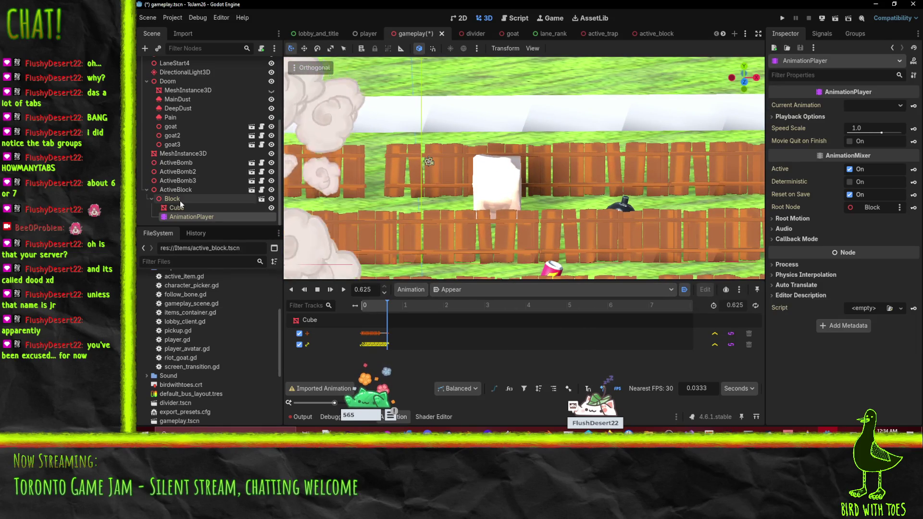
{"action": "left_click", "coordinate": [231, 199]}
{"action": "scroll", "coordinate": [204, 368], "scroll_direction": "down", "scroll_amount": 5}
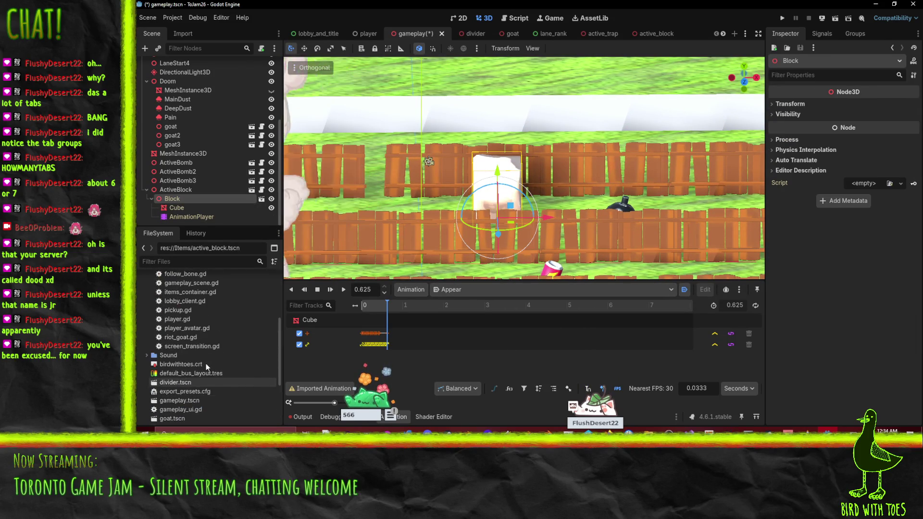
{"action": "scroll", "coordinate": [169, 322], "scroll_direction": "up", "scroll_amount": 10}
{"action": "scroll", "coordinate": [174, 308], "scroll_direction": "down", "scroll_amount": 8}
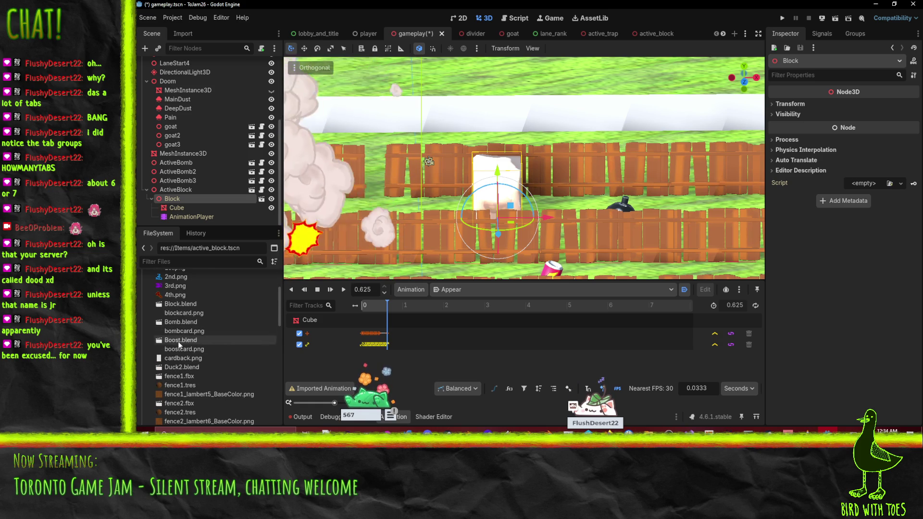
- Uncheck Blender Punctual Lights and Cameras in Block.blend's scene import options and reimport
{"action": "double_click", "coordinate": [180, 304]}
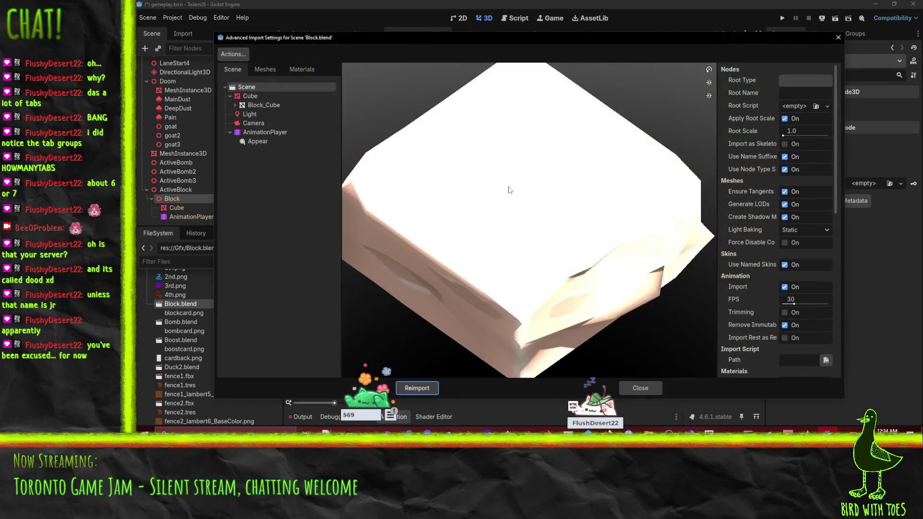
{"action": "left_click", "coordinate": [249, 115]}
{"action": "left_click", "coordinate": [226, 117]}
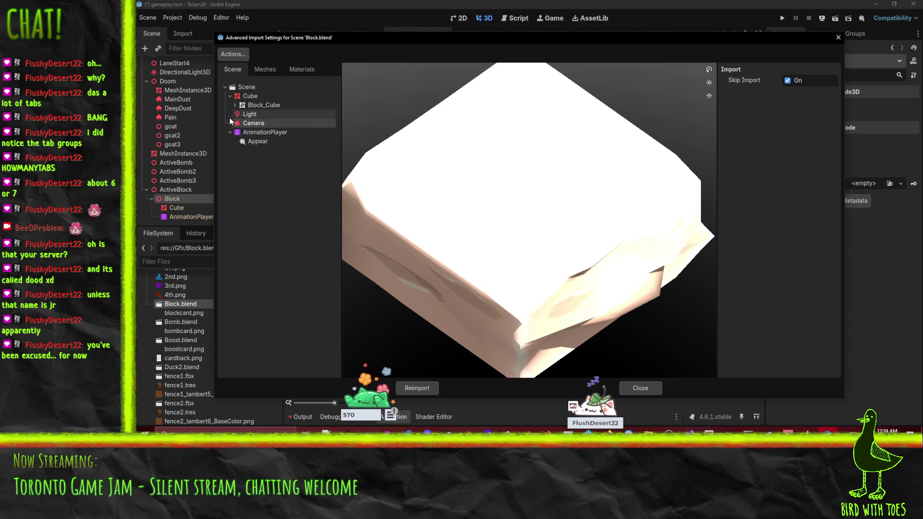
{"action": "left_click", "coordinate": [245, 87]}
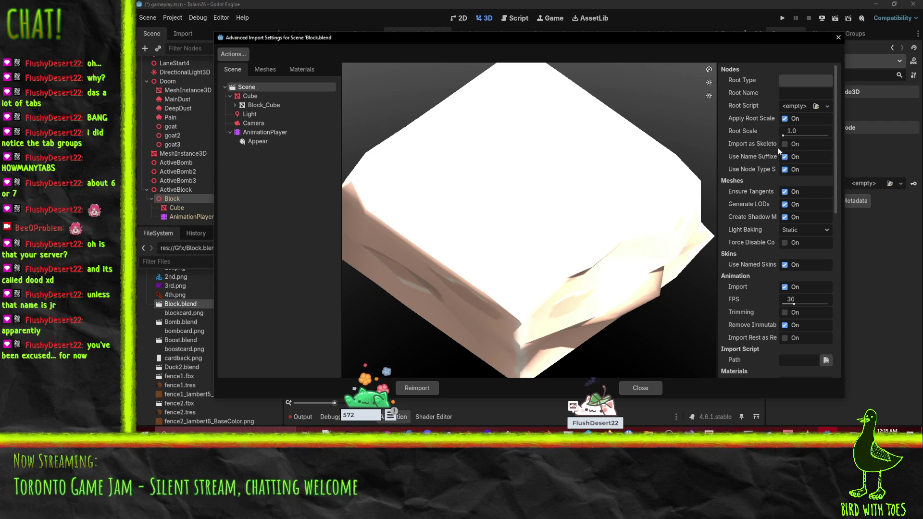
{"action": "scroll", "coordinate": [778, 150], "scroll_direction": "down", "scroll_amount": 10}
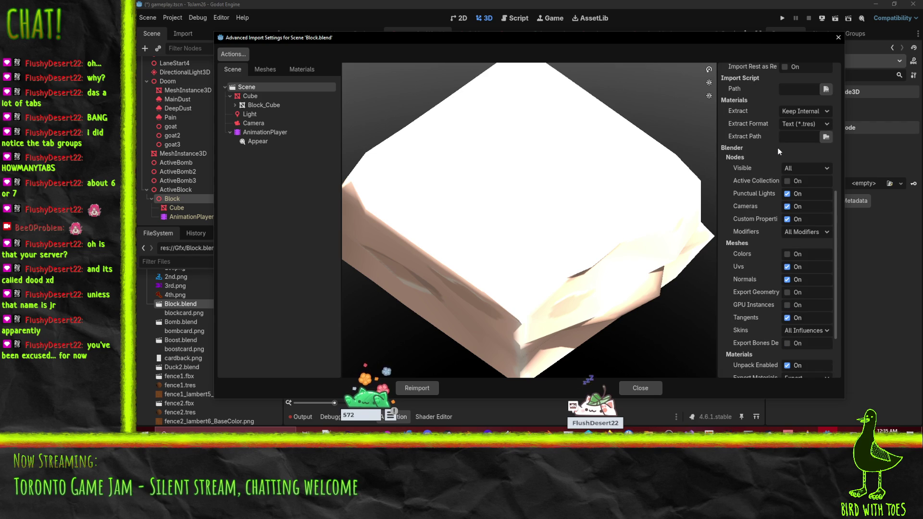
{"action": "left_click", "coordinate": [775, 194]}
{"action": "left_click", "coordinate": [775, 206]}
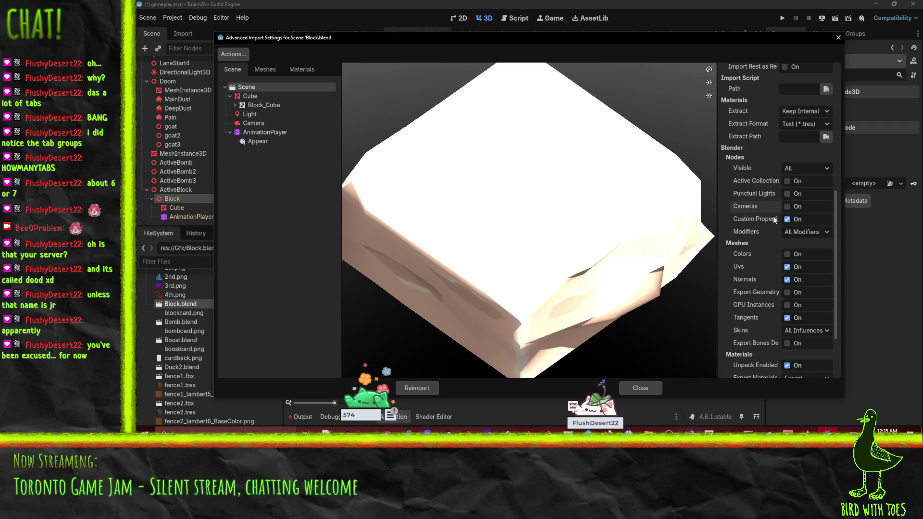
{"action": "left_click", "coordinate": [428, 388]}
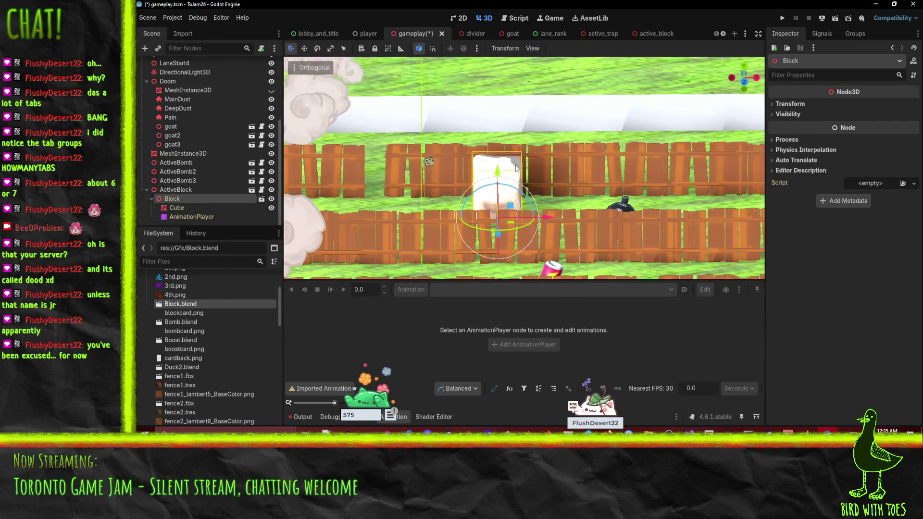
{"action": "mouse_move", "coordinate": [556, 167]}
{"action": "left_mouse_down"}
{"action": "mouse_move", "coordinate": [607, 172]}
{"action": "mouse_move", "coordinate": [492, 203]}
{"action": "left_mouse_up"}
{"action": "scroll", "coordinate": [216, 160], "scroll_direction": "up", "scroll_amount": 4}
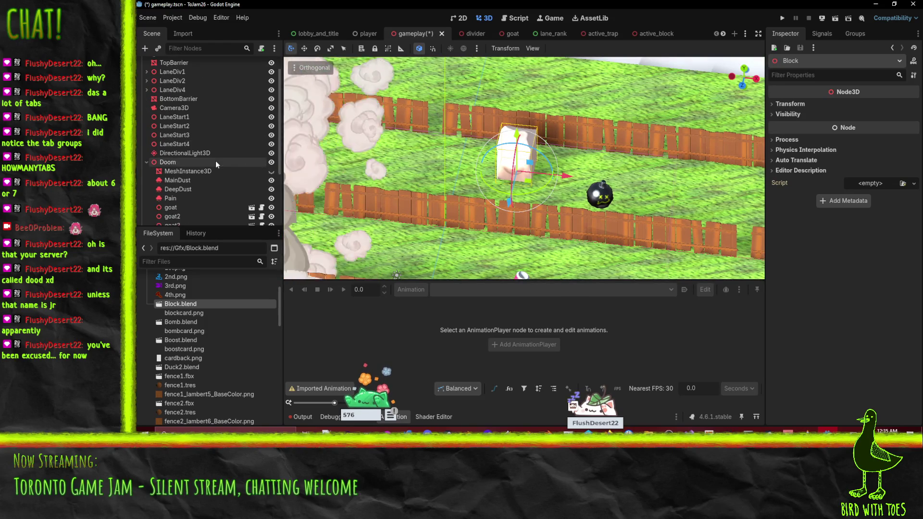
{"action": "left_click", "coordinate": [271, 153]}
{"action": "left_click", "coordinate": [272, 153]}
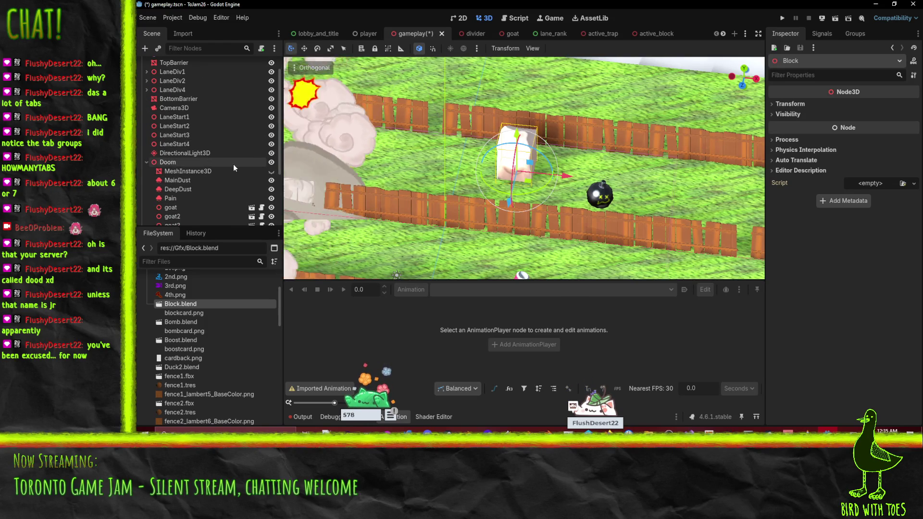
{"action": "scroll", "coordinate": [232, 164], "scroll_direction": "up", "scroll_amount": 1}
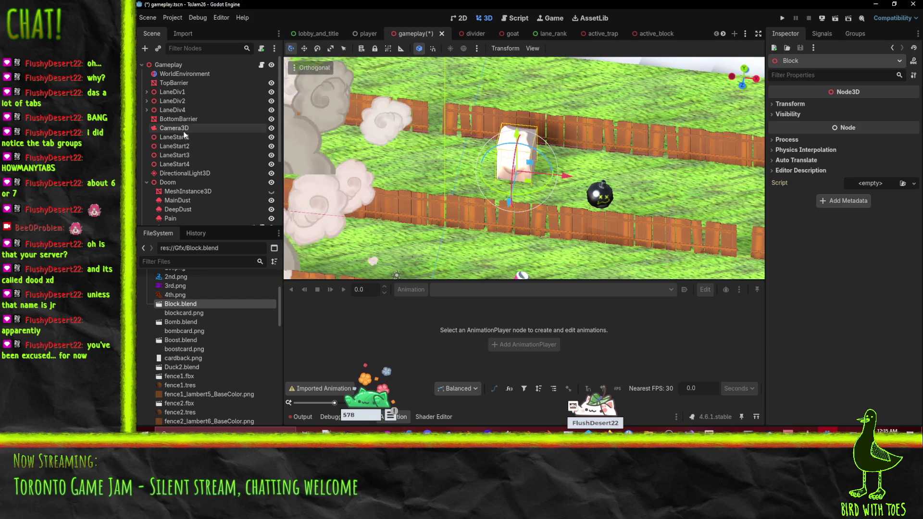
{"action": "scroll", "coordinate": [207, 142], "scroll_direction": "down", "scroll_amount": 3}
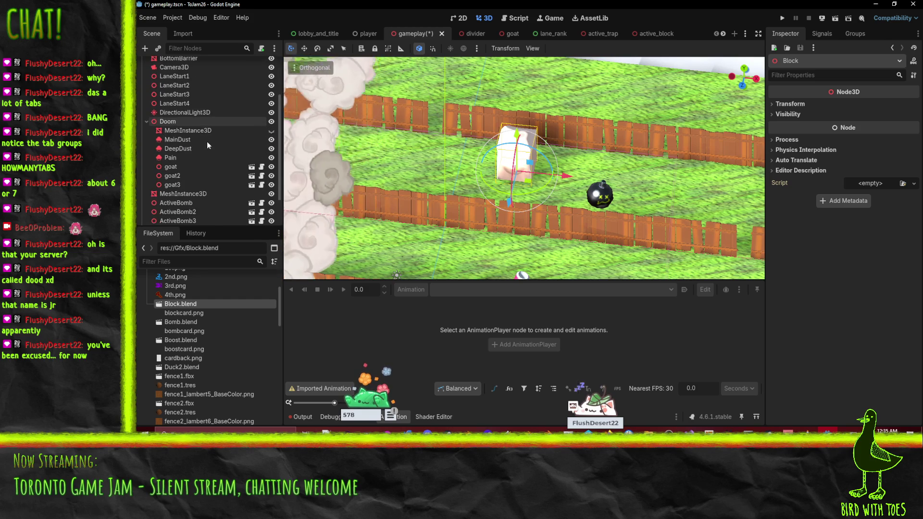
{"action": "scroll", "coordinate": [207, 141], "scroll_direction": "up", "scroll_amount": 3}
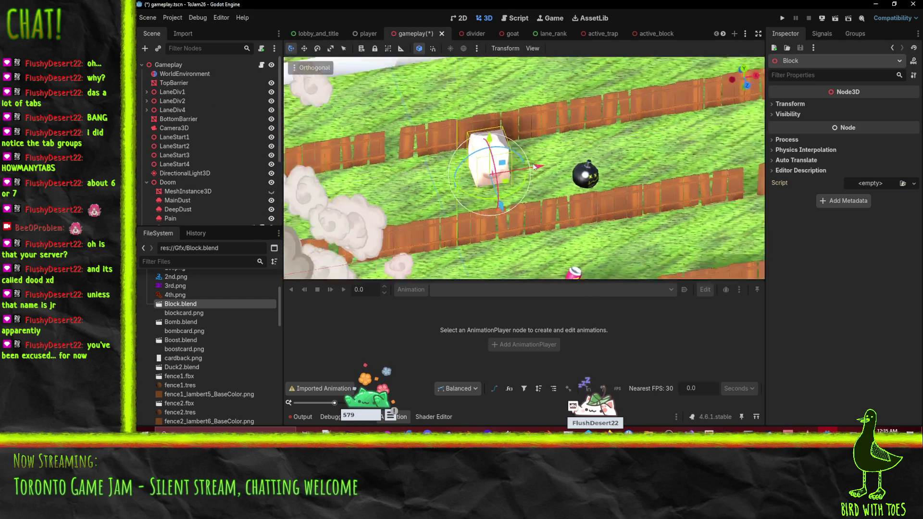
{"action": "left_click_drag", "start_coordinate": [570, 156], "coordinate": [457, 168]}
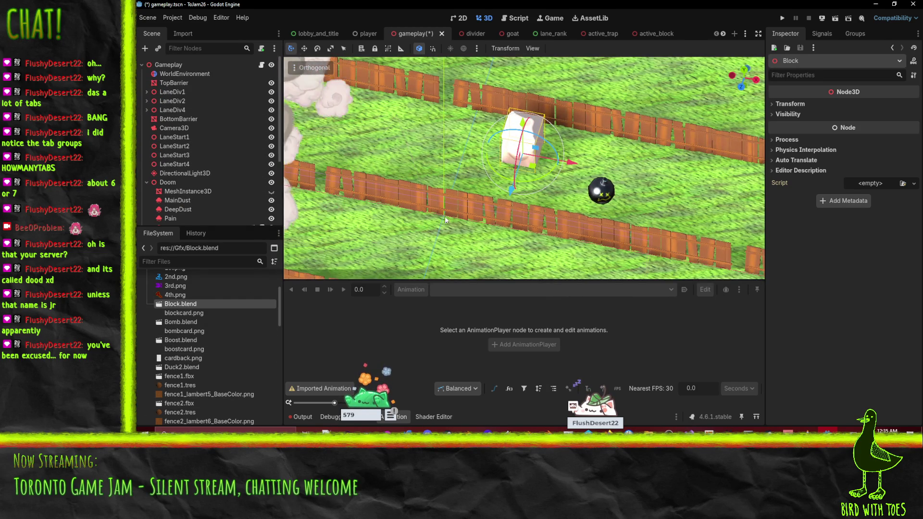
{"action": "scroll", "coordinate": [216, 183], "scroll_direction": "down", "scroll_amount": 4}
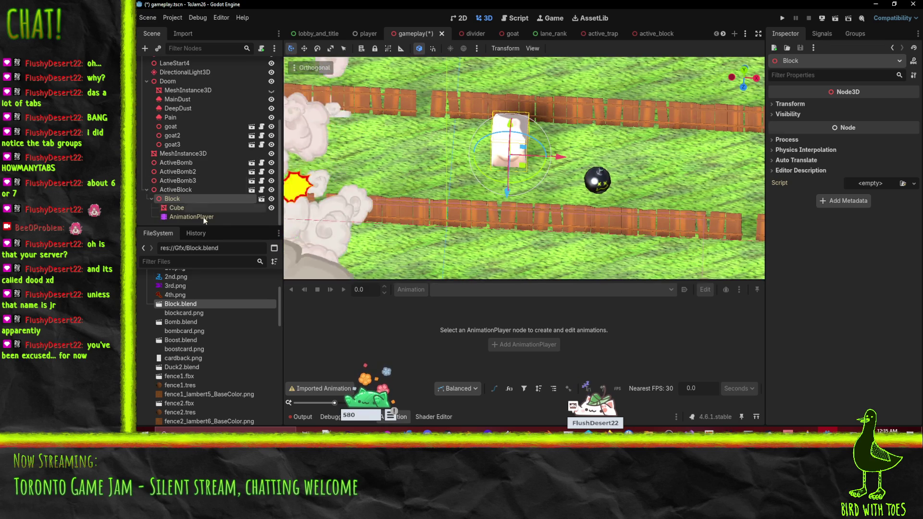
{"action": "double_click", "coordinate": [186, 304]}
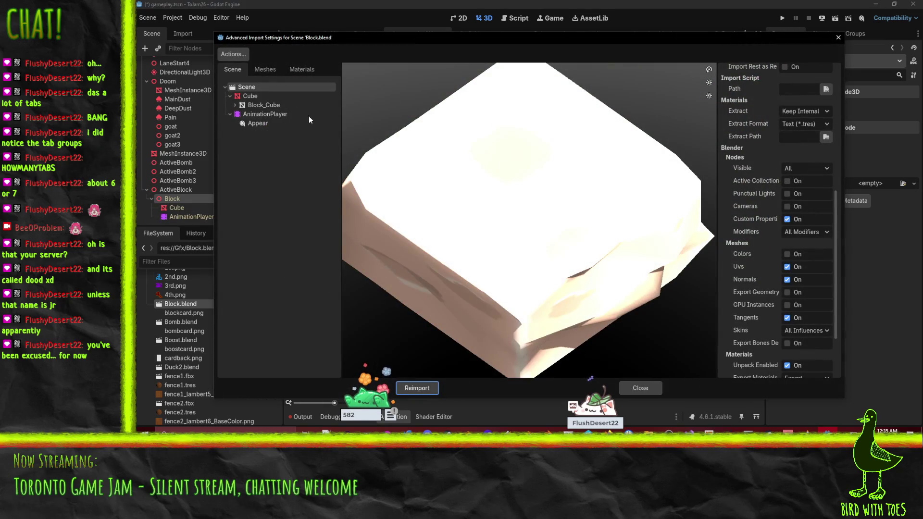
- Select and preview the Block material among Block.blend's imported materials
{"action": "left_click", "coordinate": [301, 69]}
{"action": "left_click", "coordinate": [246, 88]}
{"action": "mouse_move", "coordinate": [480, 216]}
{"action": "left_mouse_down"}
{"action": "mouse_move", "coordinate": [576, 214]}
{"action": "mouse_move", "coordinate": [538, 216]}
{"action": "mouse_move", "coordinate": [564, 220]}
{"action": "mouse_move", "coordinate": [541, 237]}
{"action": "left_mouse_up"}
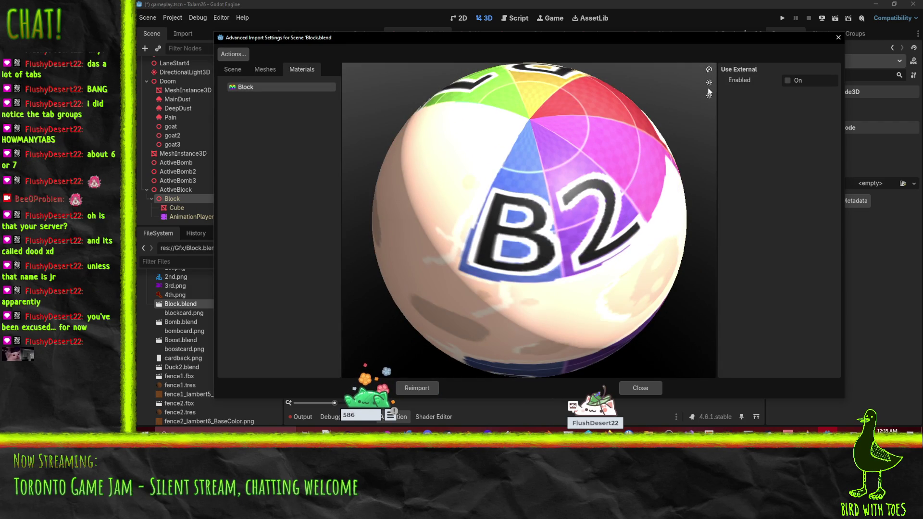
- Make the Block material use external file res://Gfx/BlockMat.tres and reimport Block.blend
{"action": "left_click", "coordinate": [788, 81]}
{"action": "left_click", "coordinate": [832, 92]}
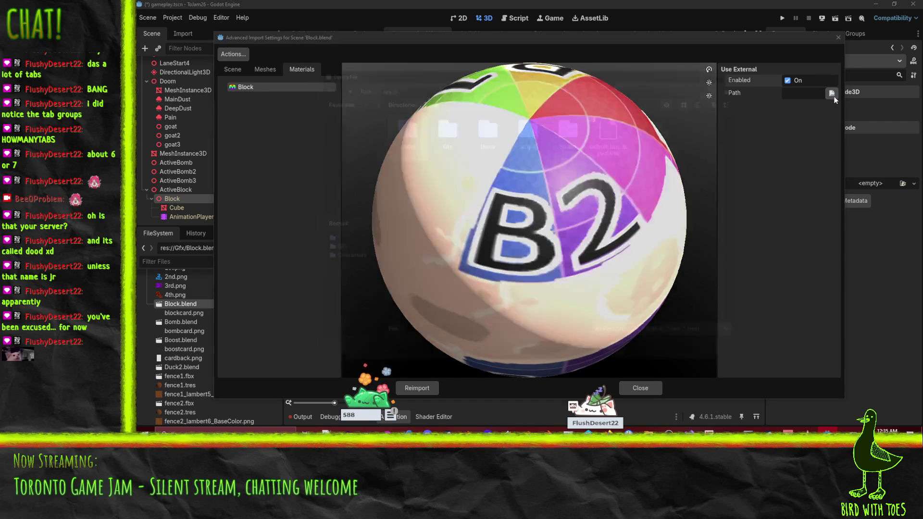
{"action": "double_click", "coordinate": [451, 135]}
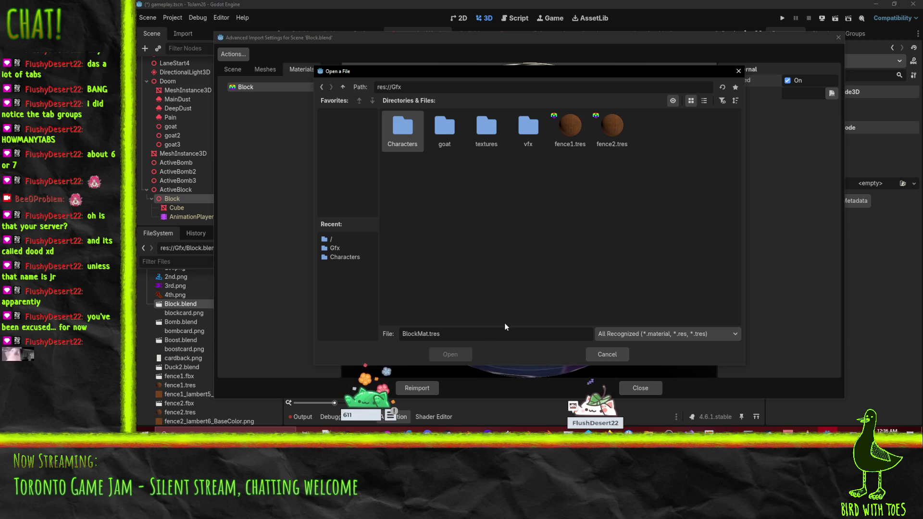
{"action": "left_click", "coordinate": [501, 329]}
{"action": "left_click_drag", "start_coordinate": [485, 334], "coordinate": [317, 336]}
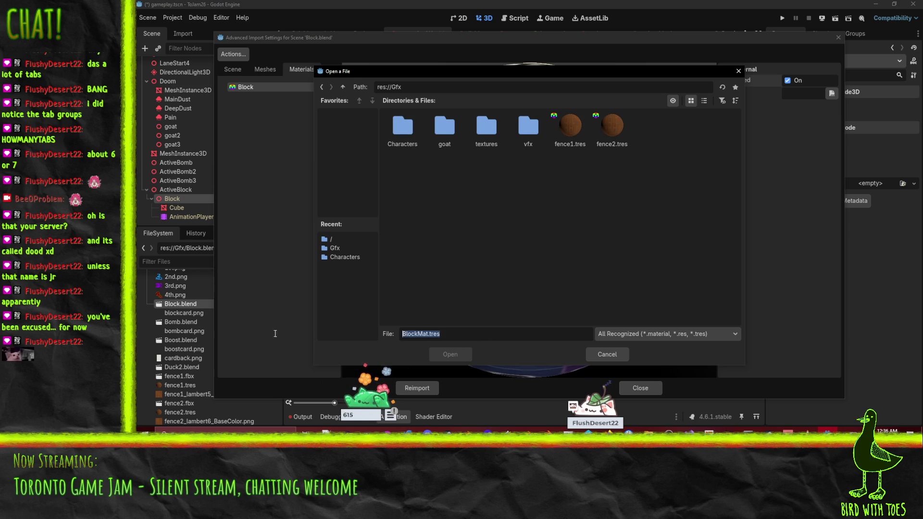
{"action": "left_click", "coordinate": [502, 338]}
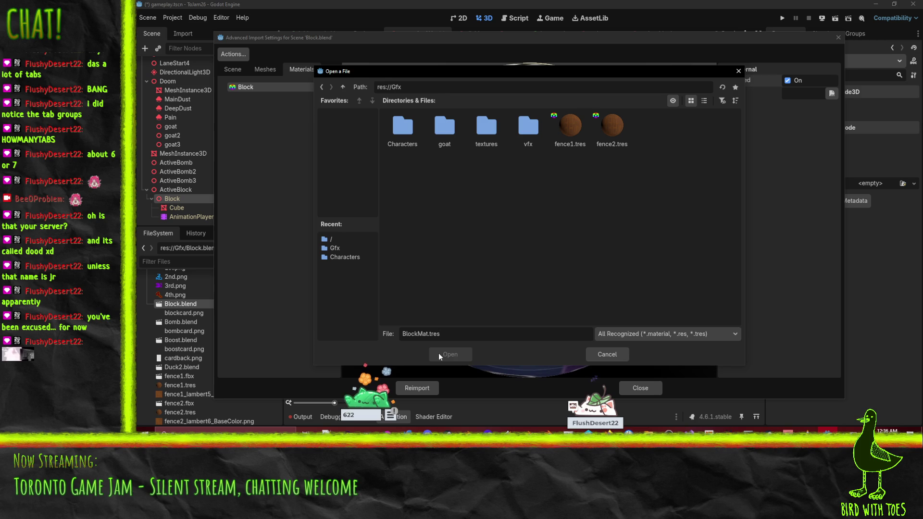
{"action": "left_click", "coordinate": [588, 357]}
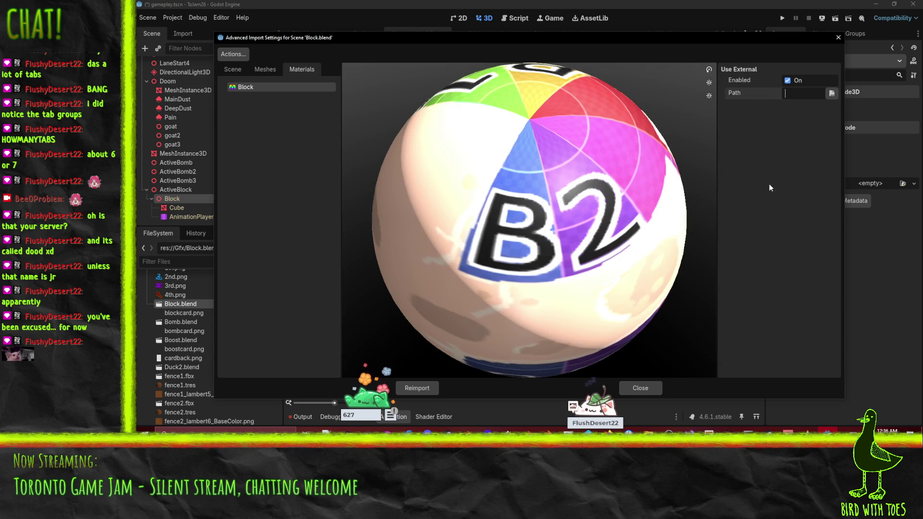
{"action": "type", "text": "res://Gf"}
{"action": "type", "text": "x/Blo"}
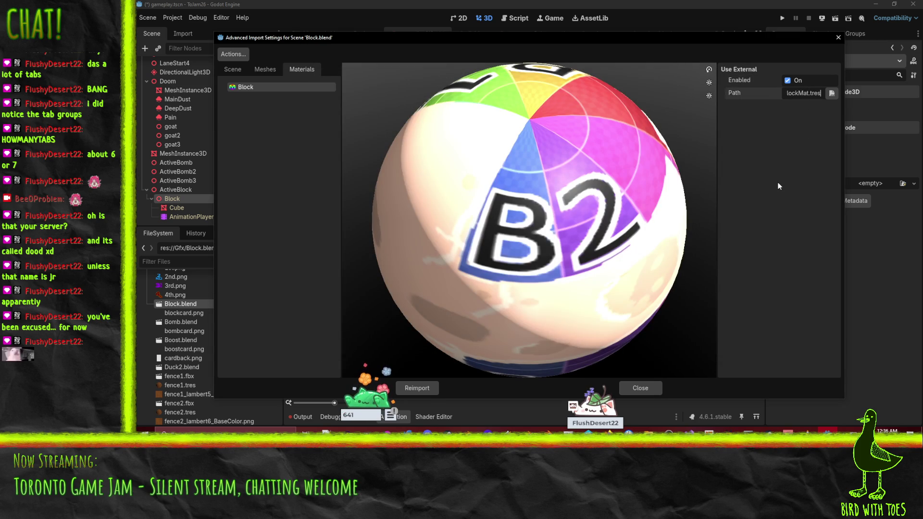
{"action": "left_click", "coordinate": [428, 386]}
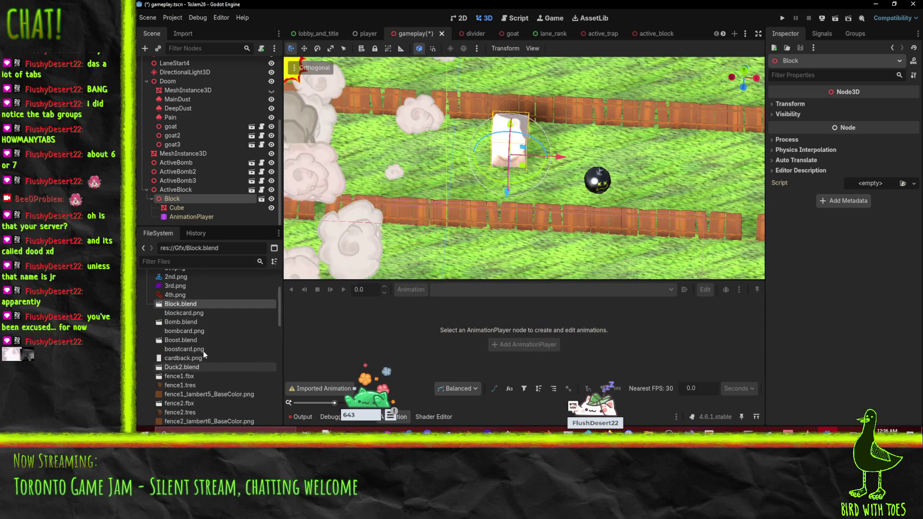
- Reopen Block.blend's import settings to check the Block material's external path, then close them
{"action": "scroll", "coordinate": [203, 350], "scroll_direction": "up", "scroll_amount": 3}
{"action": "scroll", "coordinate": [206, 350], "scroll_direction": "up", "scroll_amount": 1}
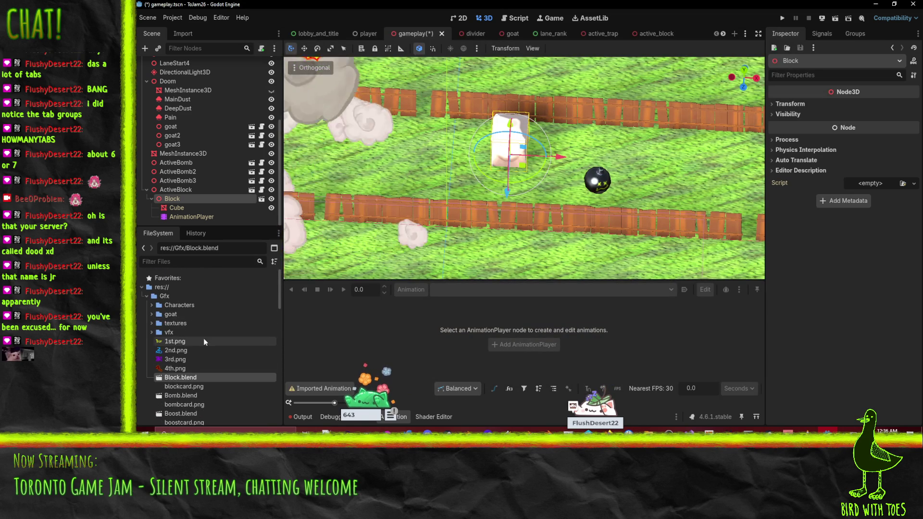
{"action": "left_click", "coordinate": [214, 398]}
{"action": "scroll", "coordinate": [202, 365], "scroll_direction": "down", "scroll_amount": 2}
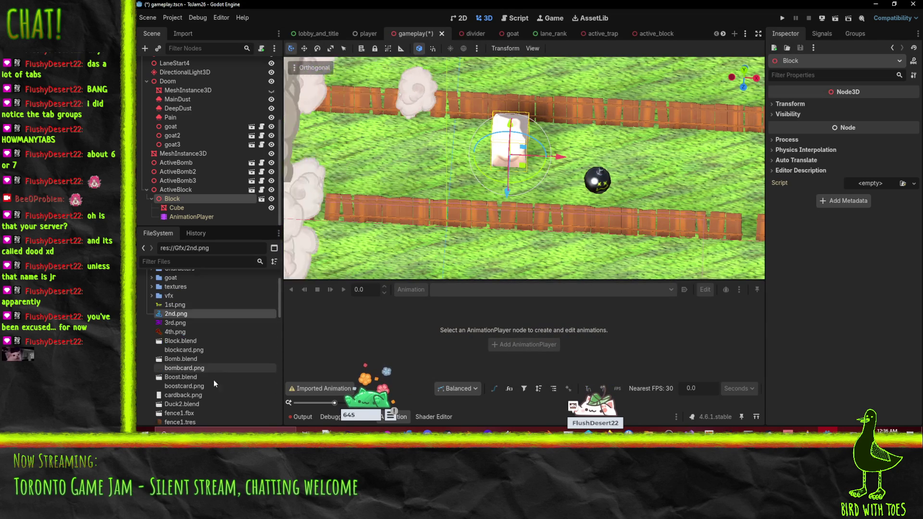
{"action": "double_click", "coordinate": [192, 341]}
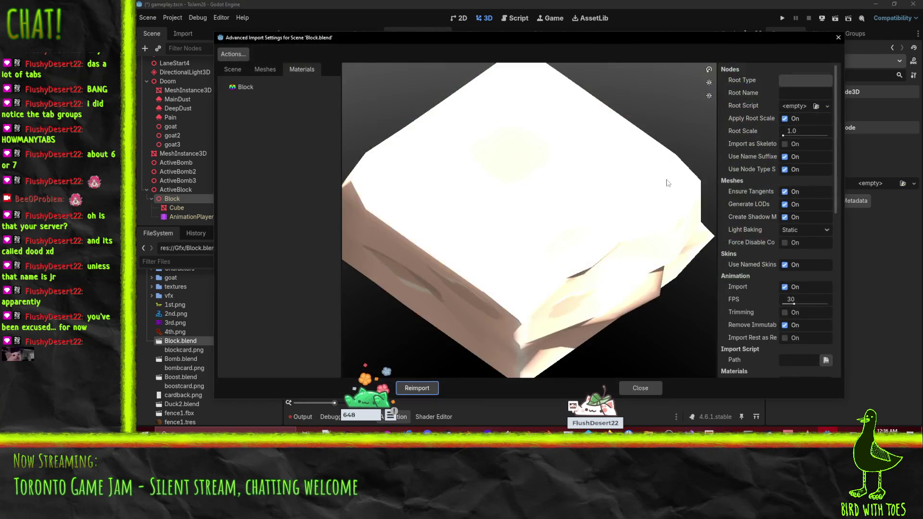
{"action": "left_click", "coordinate": [257, 86]}
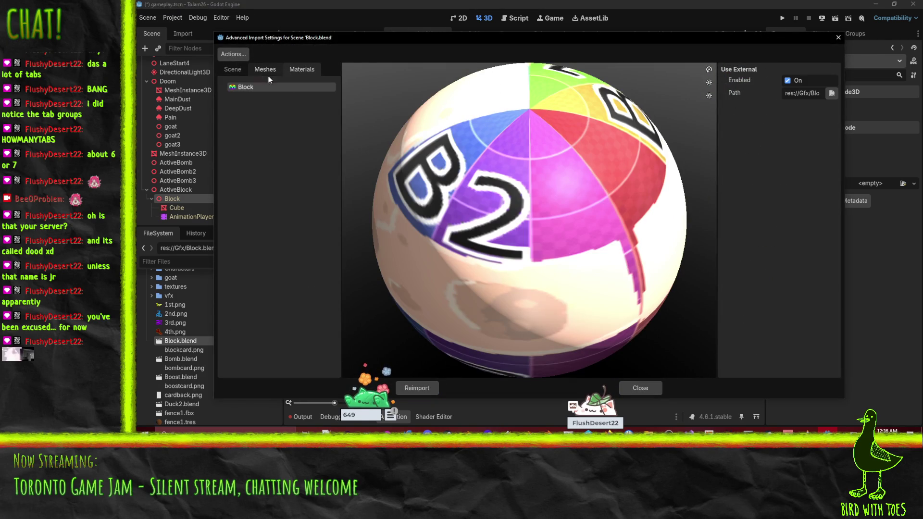
{"action": "left_click", "coordinate": [809, 93]}
{"action": "key", "text": "End"}
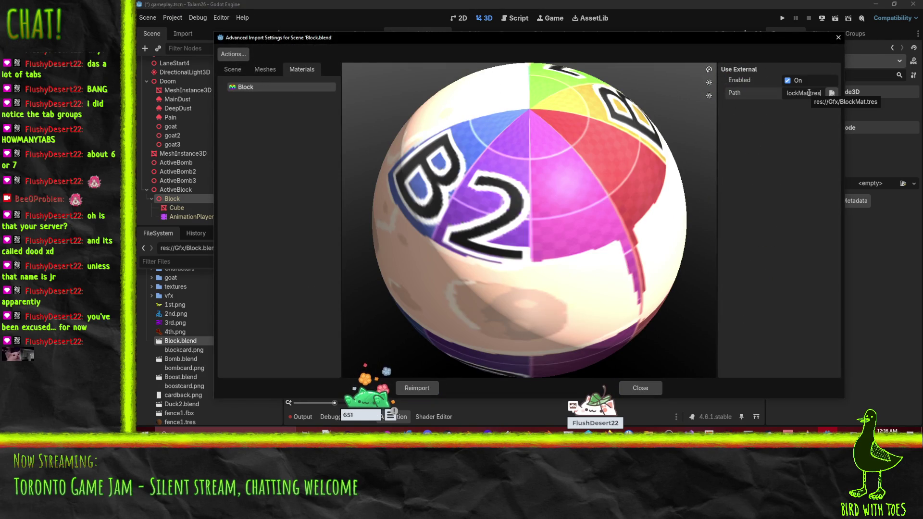
{"action": "left_click", "coordinate": [646, 390]}
- Save and run the game with F5 to test it
{"action": "scroll", "coordinate": [227, 362], "scroll_direction": "down", "scroll_amount": 5}
{"action": "left_click", "coordinate": [203, 337]}
{"action": "scroll", "coordinate": [200, 342], "scroll_direction": "up", "scroll_amount": 4}
{"action": "key", "text": "F5"}
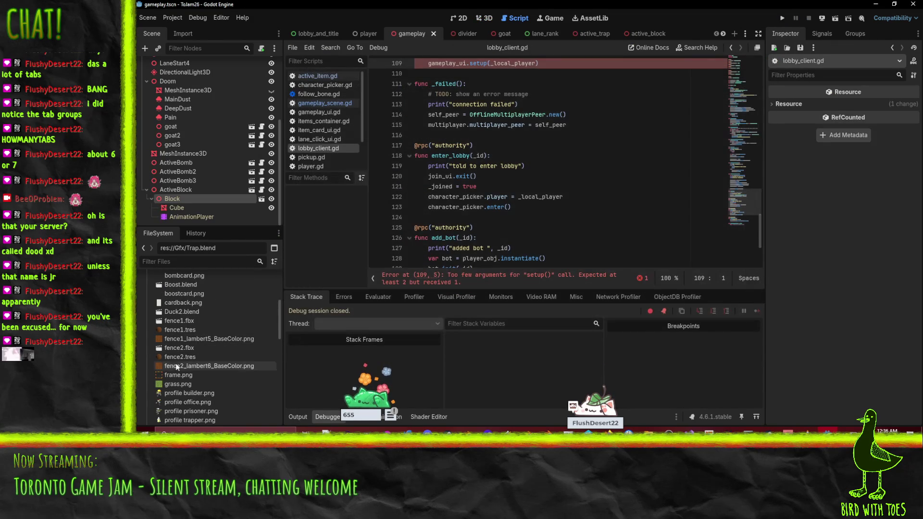
- Filter the FileSystem panel to files matching 'block'
{"action": "scroll", "coordinate": [188, 345], "scroll_direction": "up", "scroll_amount": 4}
{"action": "left_click", "coordinate": [196, 331]}
{"action": "left_click", "coordinate": [203, 322]}
{"action": "left_click", "coordinate": [192, 262]}
{"action": "type", "text": "block"}
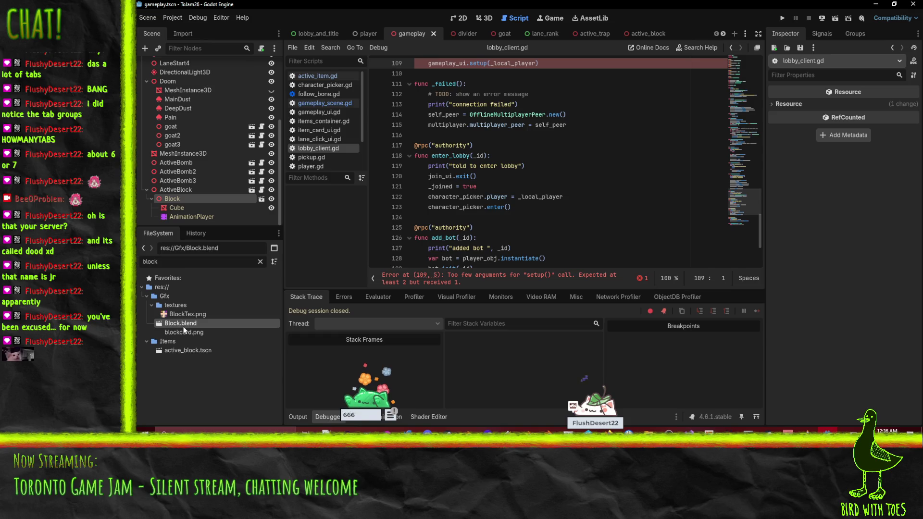
- Turn off Use External for Block.blend's Block material and close the import settings
{"action": "double_click", "coordinate": [182, 325]}
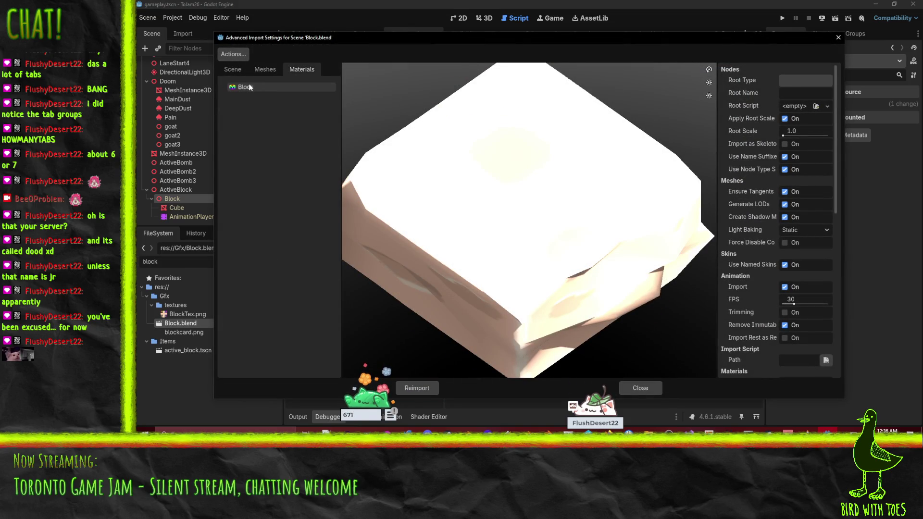
{"action": "left_click", "coordinate": [251, 86]}
{"action": "left_click", "coordinate": [831, 94]}
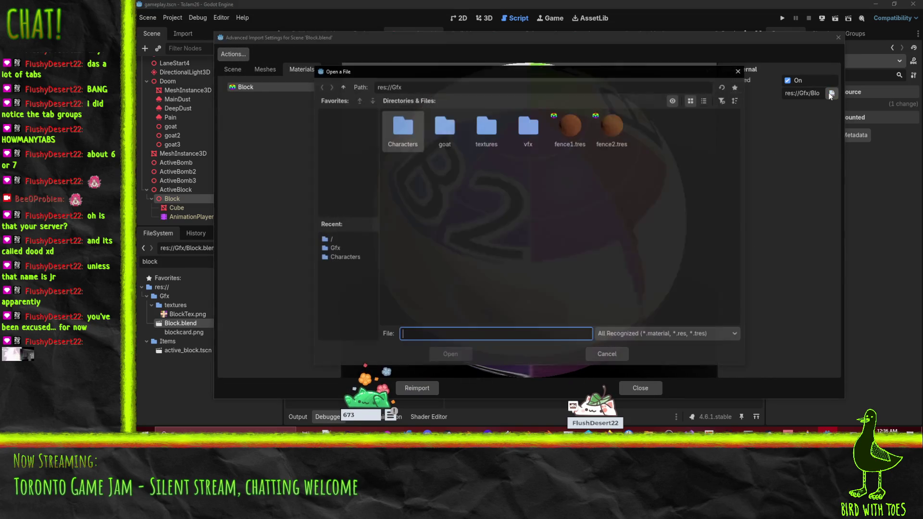
{"action": "left_click", "coordinate": [607, 354]}
{"action": "left_click", "coordinate": [788, 81]}
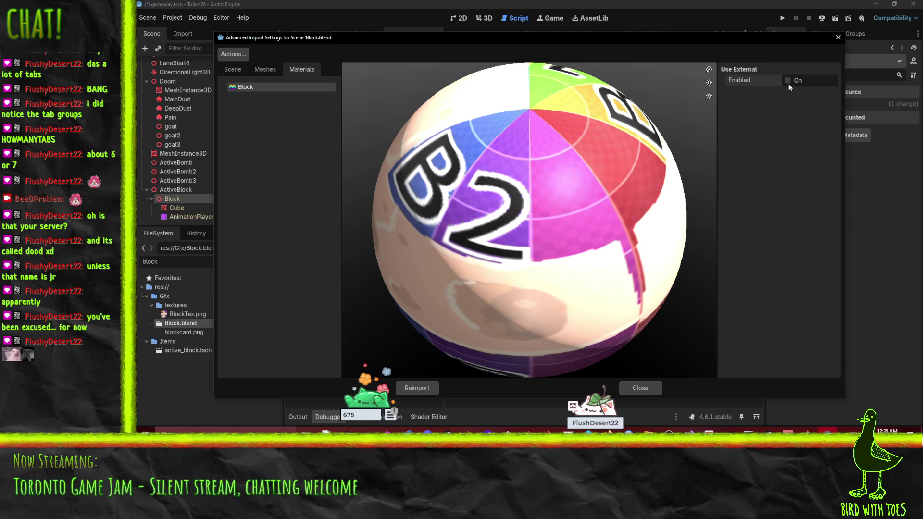
{"action": "left_click", "coordinate": [634, 389]}
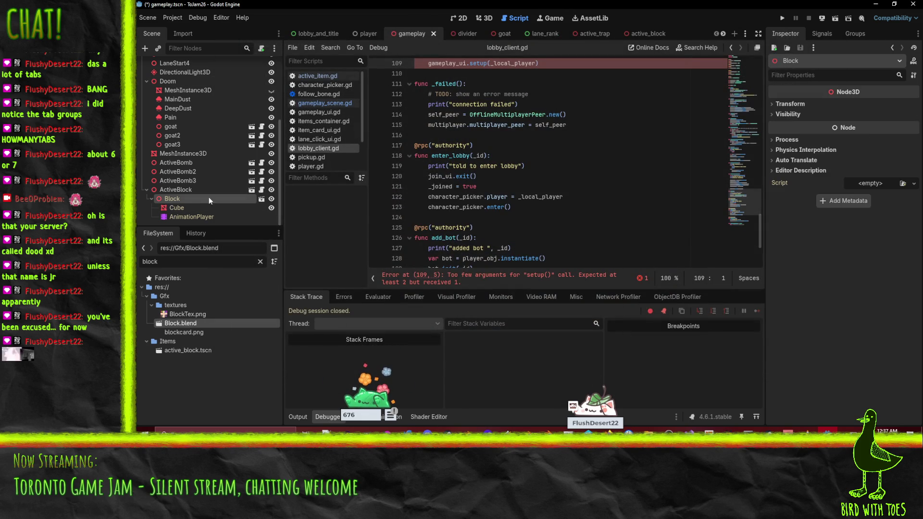
{"action": "left_click", "coordinate": [258, 199]}
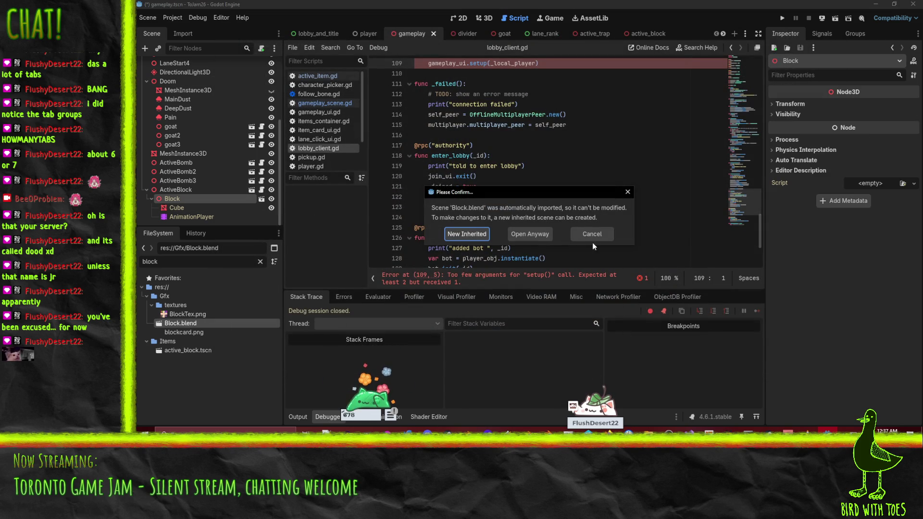
- Dismiss the import confirmation, open active_block.tscn, and change an option on its Block node
{"action": "key", "text": "Escape"}
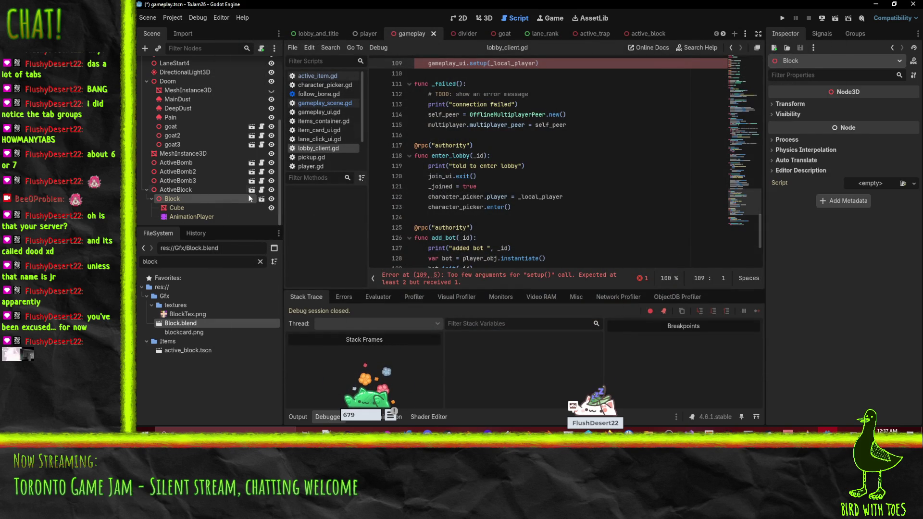
{"action": "left_click", "coordinate": [252, 190]}
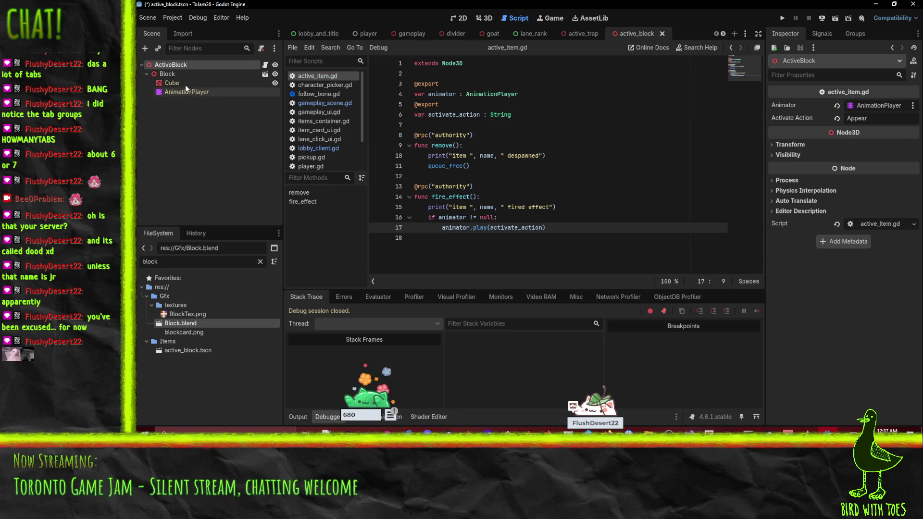
{"action": "left_click", "coordinate": [169, 74]}
{"action": "right_click", "coordinate": [171, 77]}
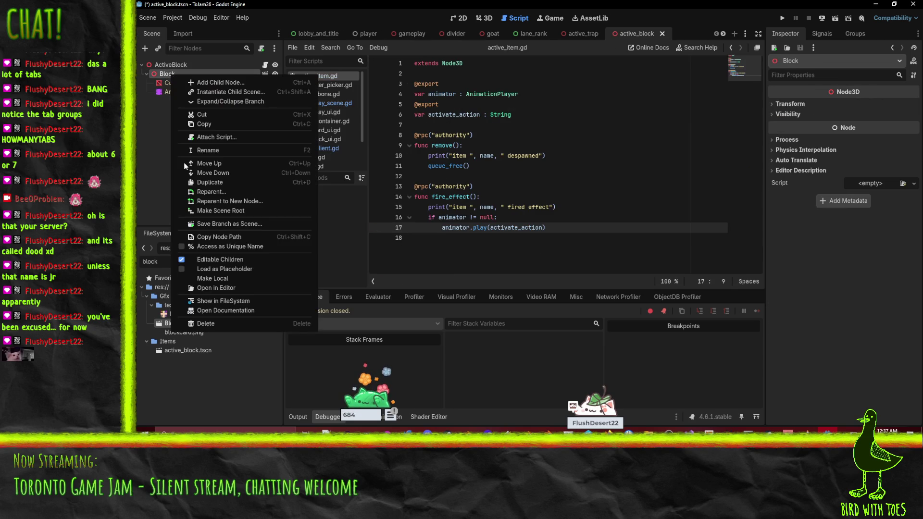
{"action": "left_click", "coordinate": [224, 268]}
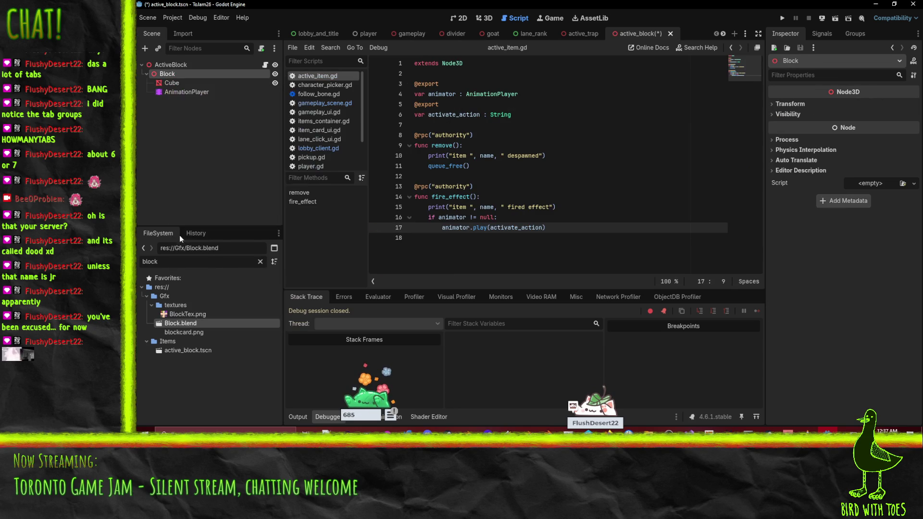
- Select the Cube and expand its Surface Material Override and Mesh resource in the Inspector
{"action": "left_click", "coordinate": [173, 83]}
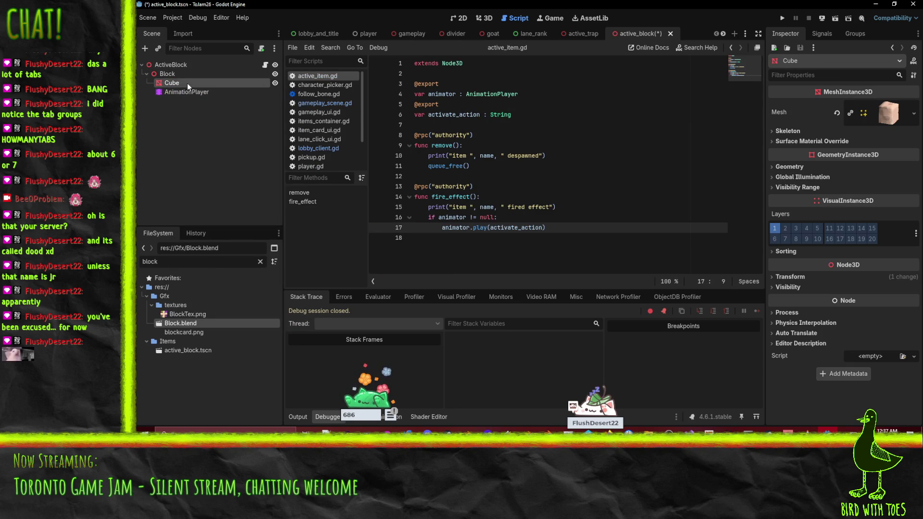
{"action": "left_click", "coordinate": [807, 141]}
{"action": "left_click", "coordinate": [913, 114]}
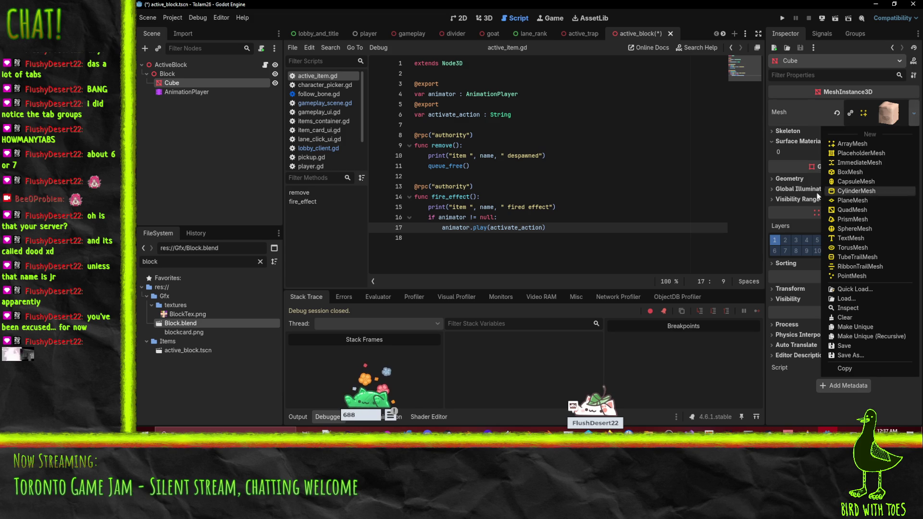
{"action": "left_click", "coordinate": [798, 116]}
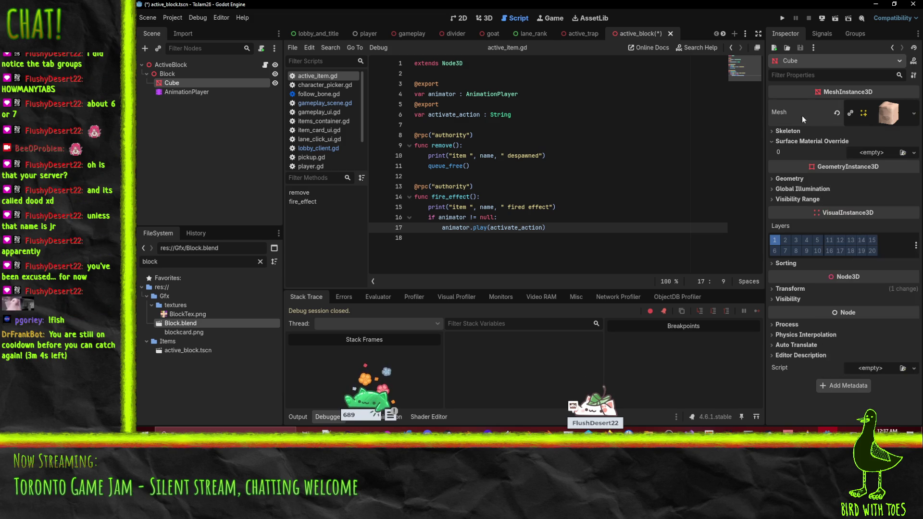
{"action": "left_click", "coordinate": [889, 113]}
{"action": "scroll", "coordinate": [844, 164], "scroll_direction": "down", "scroll_amount": 4}
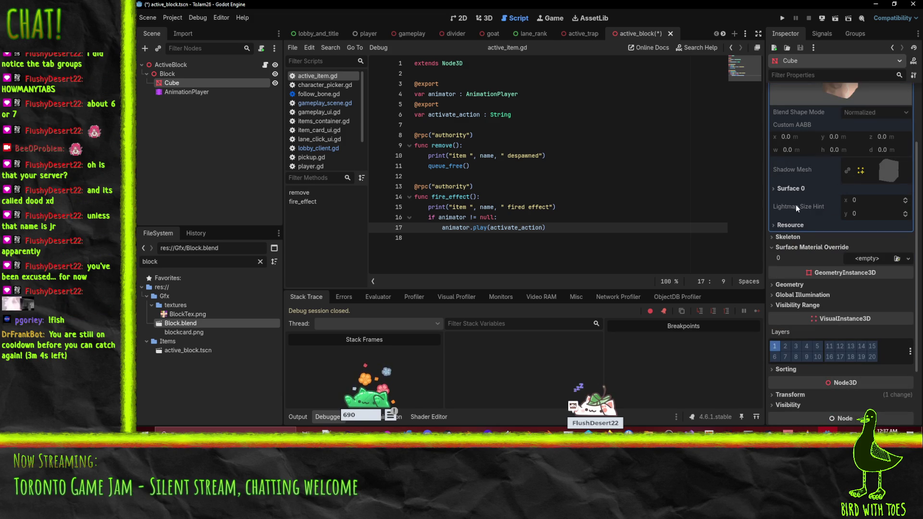
{"action": "scroll", "coordinate": [794, 240], "scroll_direction": "up", "scroll_amount": 4}
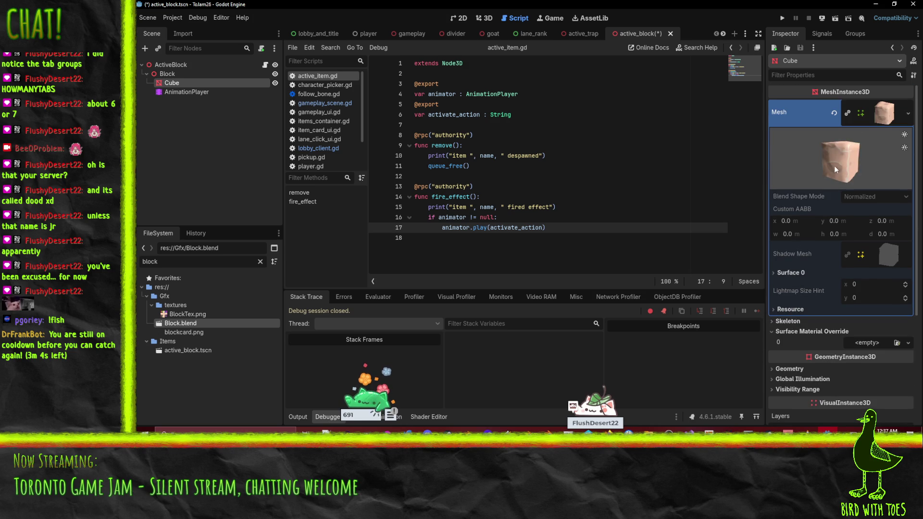
{"action": "left_click", "coordinate": [907, 114]}
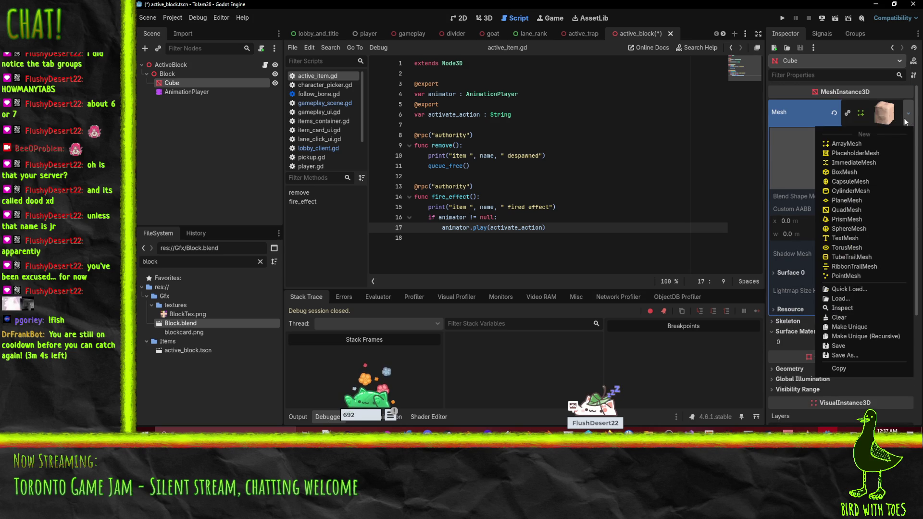
- Make the Cube's mesh unique and expand its Surface 0 material settings
{"action": "left_click", "coordinate": [847, 327]}
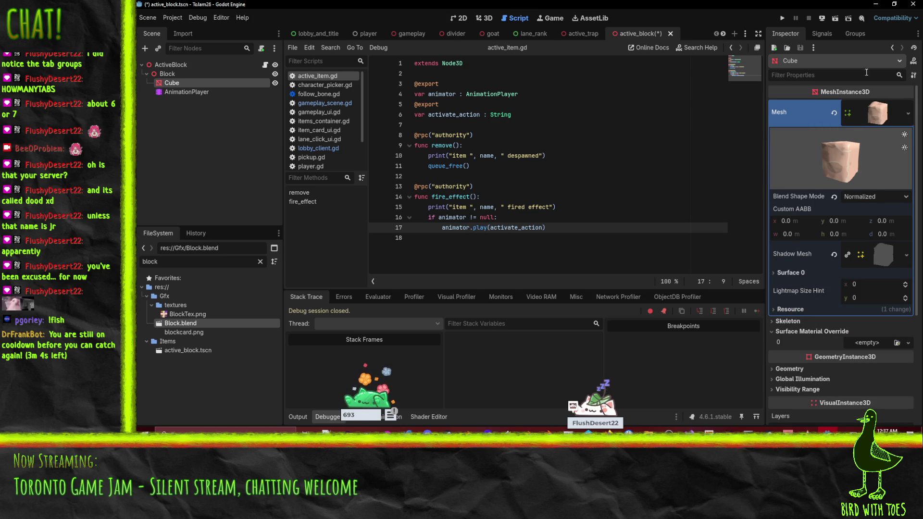
{"action": "left_click", "coordinate": [790, 272]}
{"action": "scroll", "coordinate": [798, 279], "scroll_direction": "down", "scroll_amount": 4}
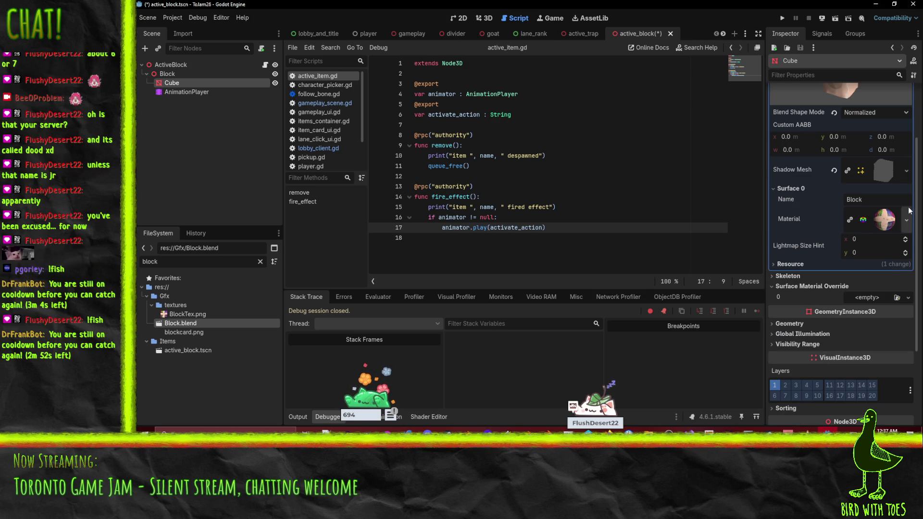
{"action": "left_click", "coordinate": [907, 222]}
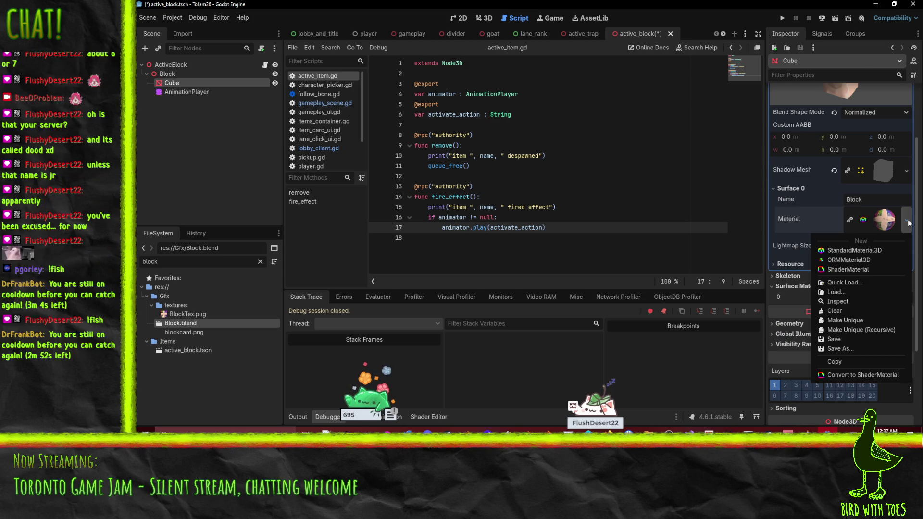
{"action": "left_click", "coordinate": [823, 221]}
{"action": "left_click", "coordinate": [823, 221]}
{"action": "left_click", "coordinate": [823, 221]}
{"action": "left_click", "coordinate": [823, 221]}
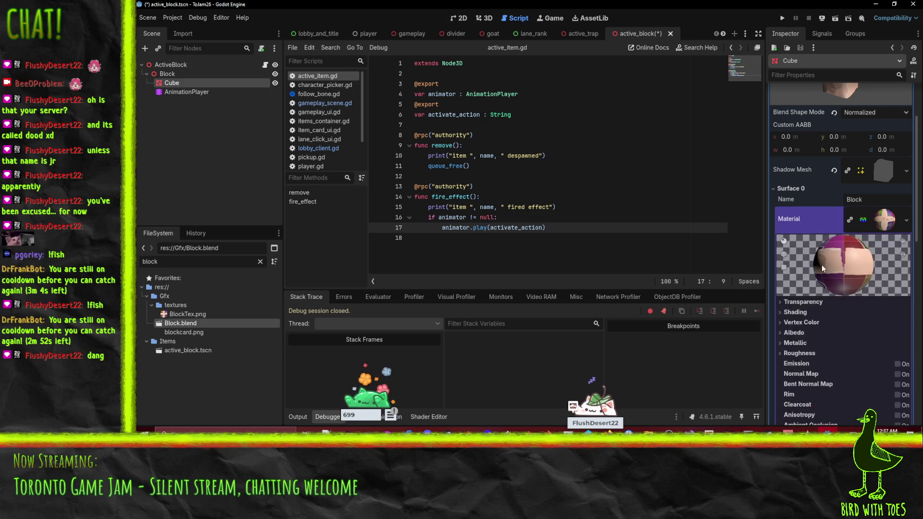
{"action": "scroll", "coordinate": [817, 245], "scroll_direction": "down", "scroll_amount": 5}
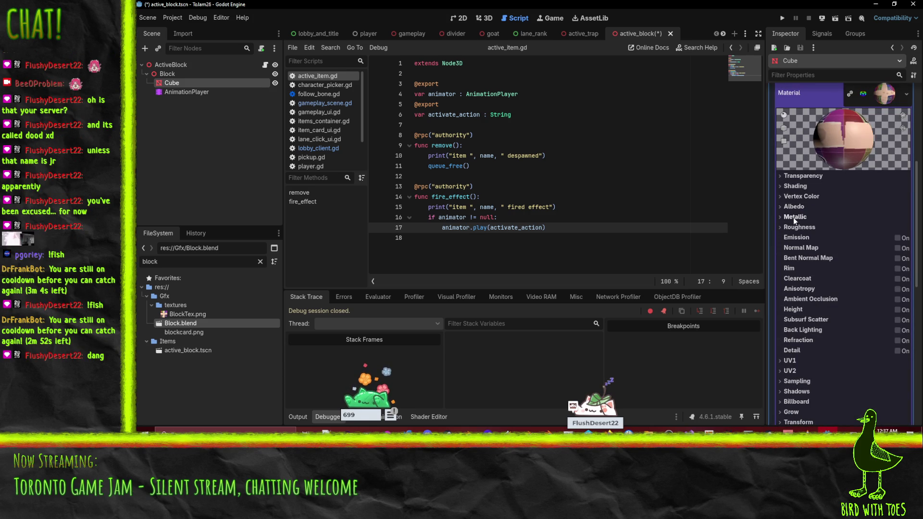
{"action": "left_click", "coordinate": [794, 218]}
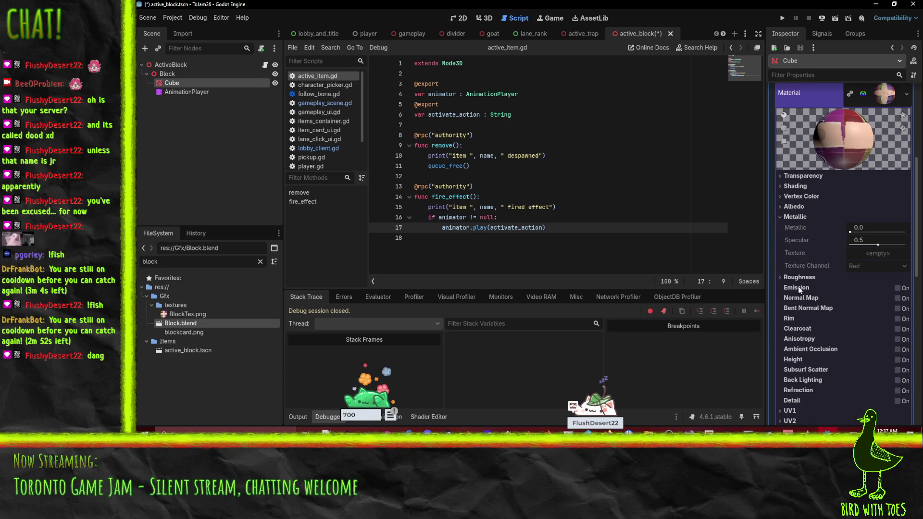
{"action": "scroll", "coordinate": [872, 195], "scroll_direction": "up", "scroll_amount": 3}
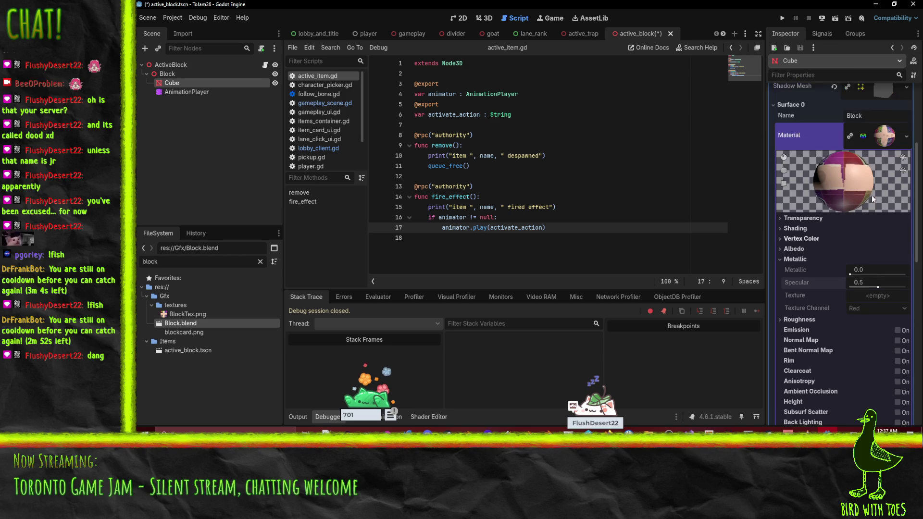
- Make the Cube's surface material unique and expand its shading, albedo and metallic sections
{"action": "left_click", "coordinate": [906, 178]}
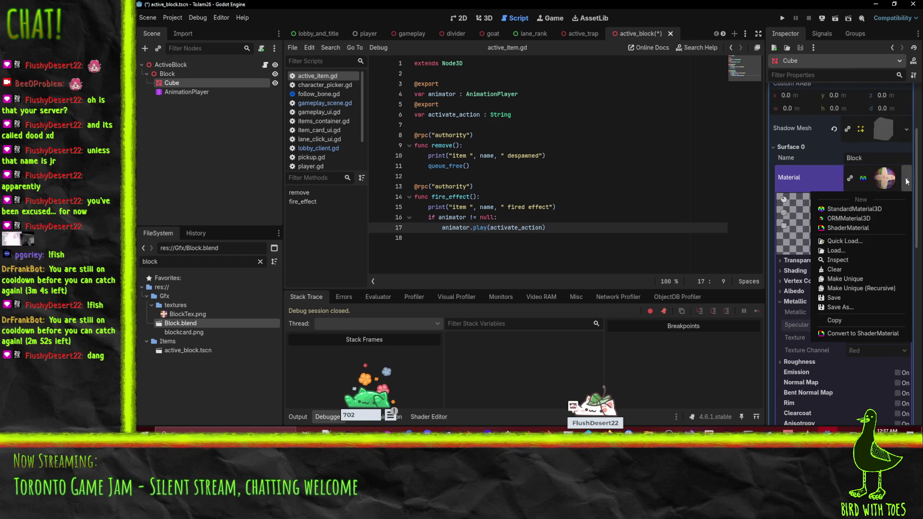
{"action": "left_click", "coordinate": [861, 279]}
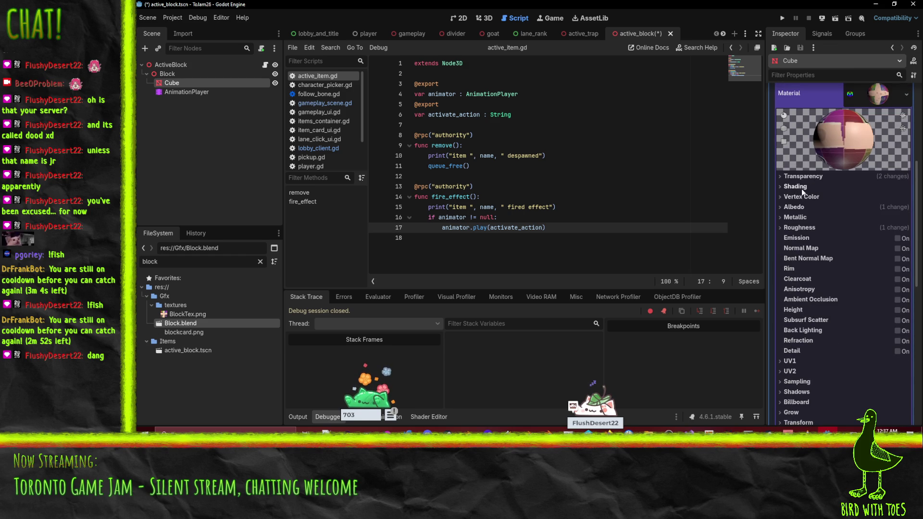
{"action": "left_click", "coordinate": [801, 187]}
{"action": "left_click", "coordinate": [802, 282]}
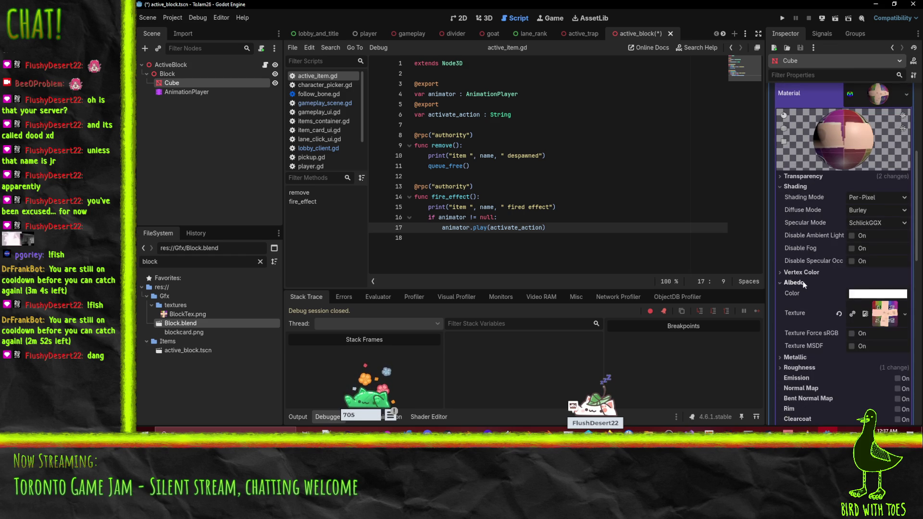
{"action": "scroll", "coordinate": [804, 284], "scroll_direction": "down", "scroll_amount": 2}
{"action": "left_click", "coordinate": [802, 315]}
{"action": "scroll", "coordinate": [802, 309], "scroll_direction": "down", "scroll_amount": 4}
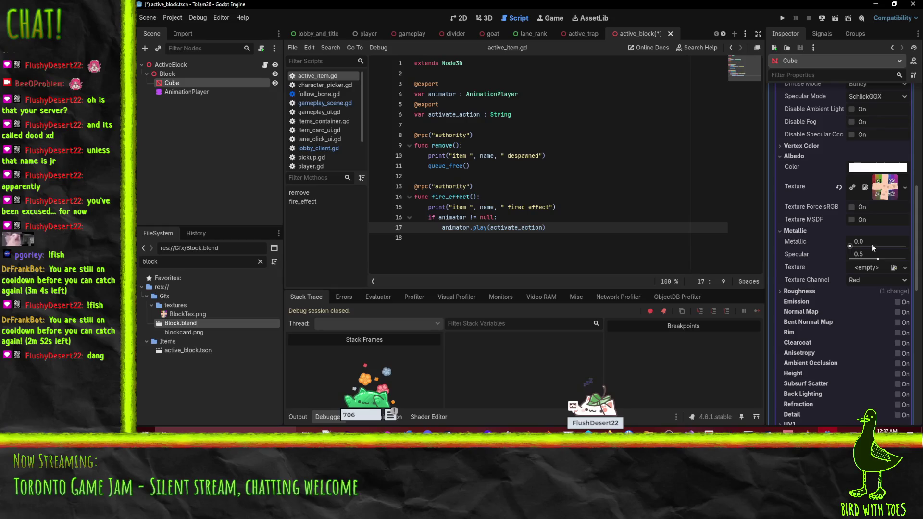
- Set the material's Specular to 0.1, save, and switch to the lobby_and_title scene
{"action": "left_click_drag", "start_coordinate": [859, 260], "coordinate": [873, 263]}
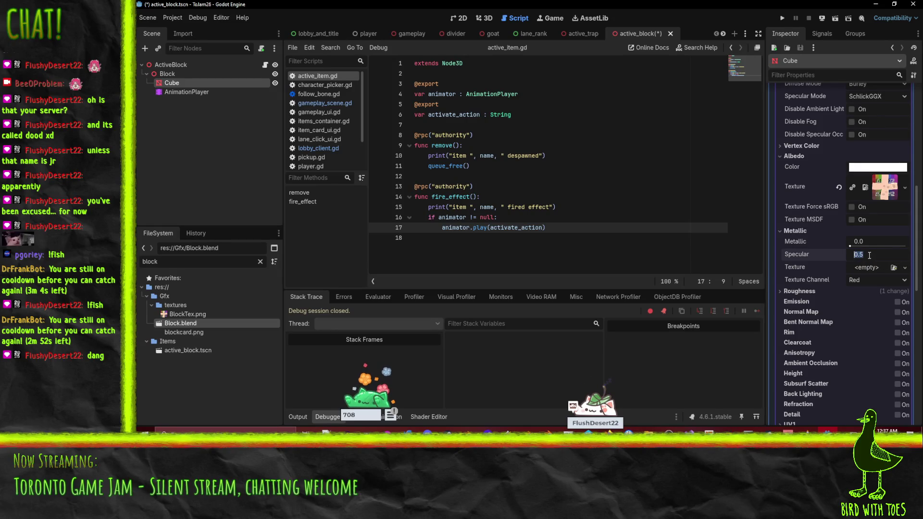
{"action": "type", "text": "0.1"}
{"action": "key", "text": "Return"}
{"action": "key", "text": "ctrl+s"}
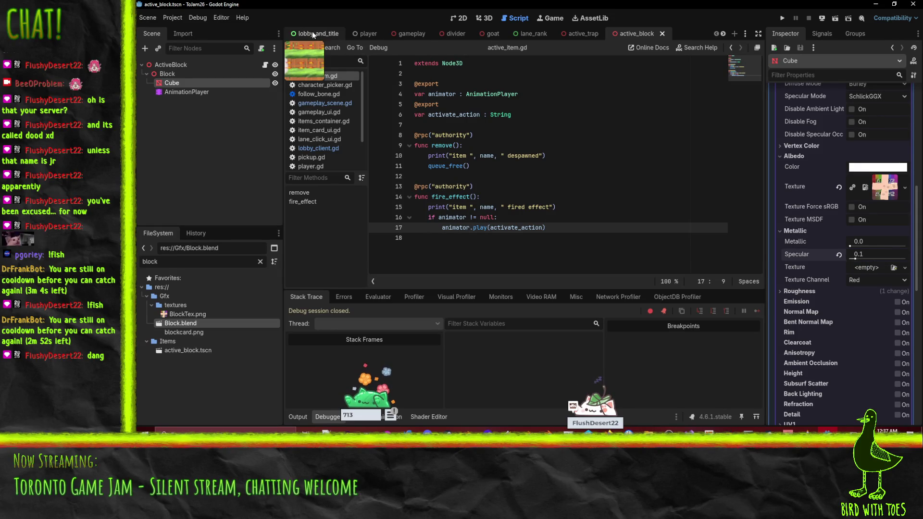
{"action": "left_click", "coordinate": [316, 32]}
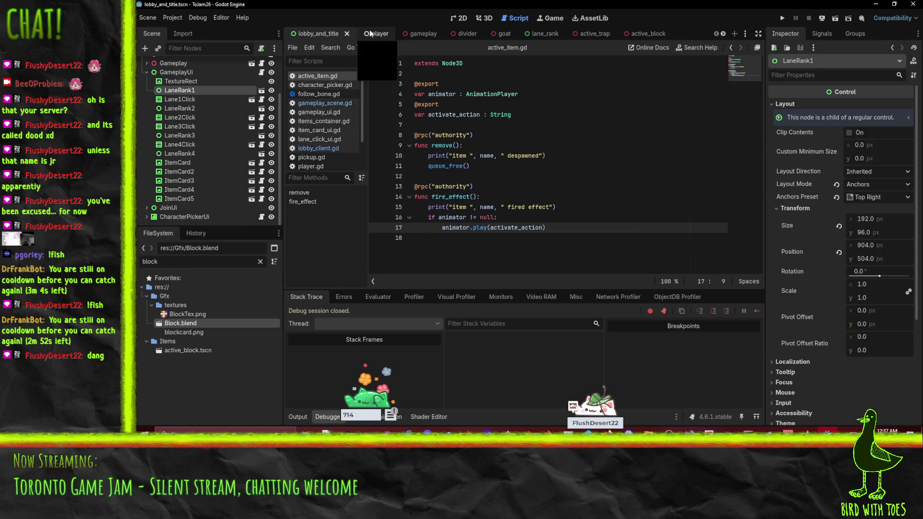
- View the block and bomb in the gameplay scene's 3D viewport
{"action": "left_click", "coordinate": [414, 33]}
{"action": "left_click", "coordinate": [483, 18]}
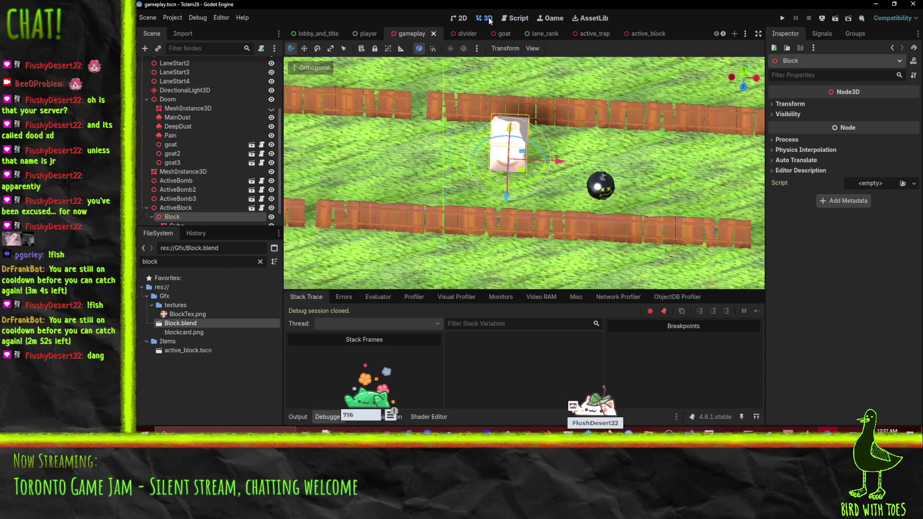
{"action": "mouse_move", "coordinate": [457, 160]}
{"action": "left_mouse_down"}
{"action": "mouse_move", "coordinate": [451, 150]}
{"action": "mouse_move", "coordinate": [496, 130]}
{"action": "mouse_move", "coordinate": [459, 142]}
{"action": "left_mouse_up"}
{"action": "scroll", "coordinate": [264, 190], "scroll_direction": "down", "scroll_amount": 2}
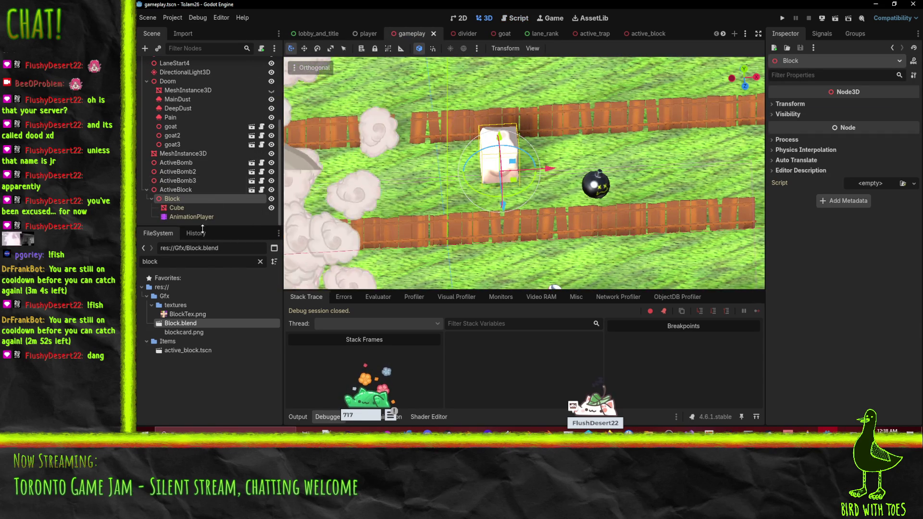
- Close the divider and goat scenes and return to the active_block scene
{"action": "left_click", "coordinate": [462, 32]}
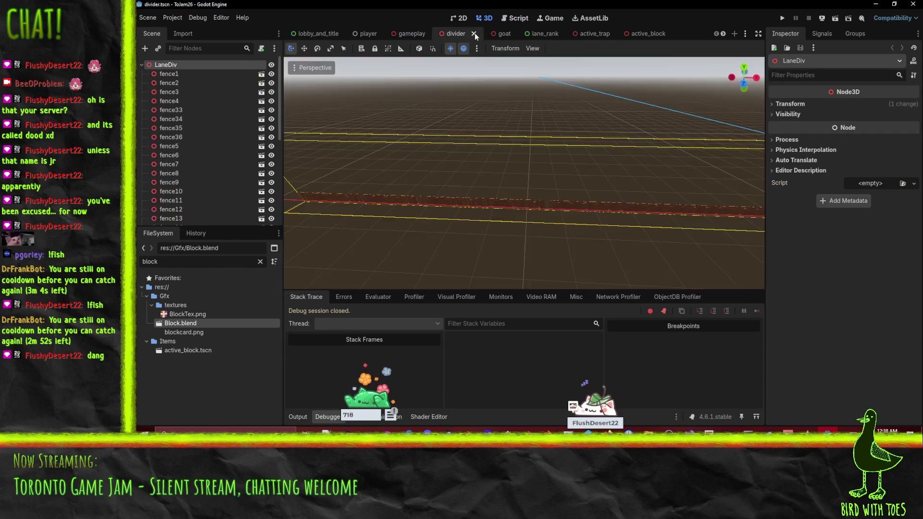
{"action": "left_click", "coordinate": [477, 33]}
{"action": "left_click", "coordinate": [466, 33]}
{"action": "left_click", "coordinate": [475, 34]}
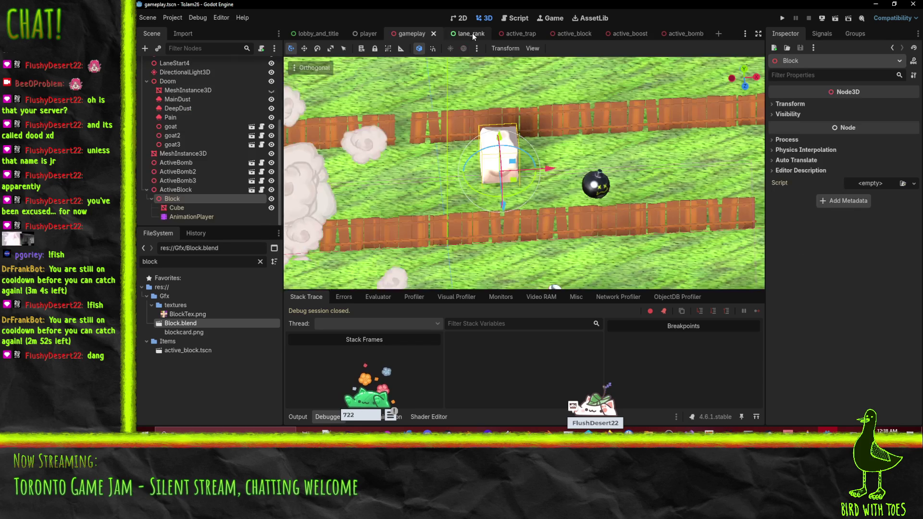
{"action": "left_click", "coordinate": [574, 33]}
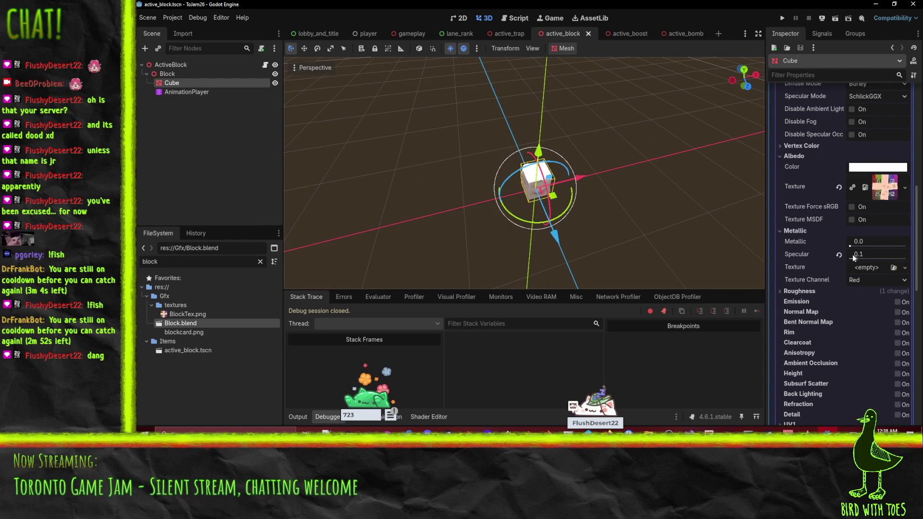
- Set the block material's Roughness to 0.7 and Specular to 0.0, leaving the metallic channel on Red
{"action": "left_click", "coordinate": [795, 293]}
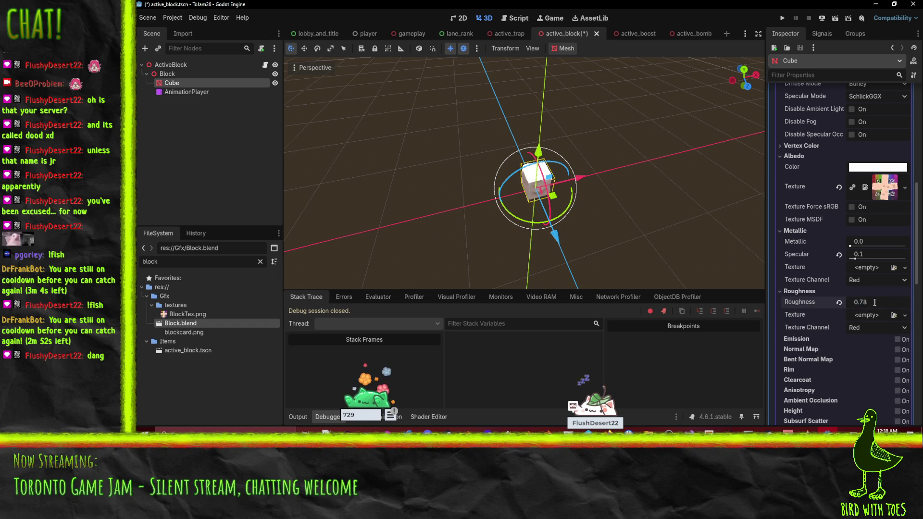
{"action": "left_click", "coordinate": [874, 281]}
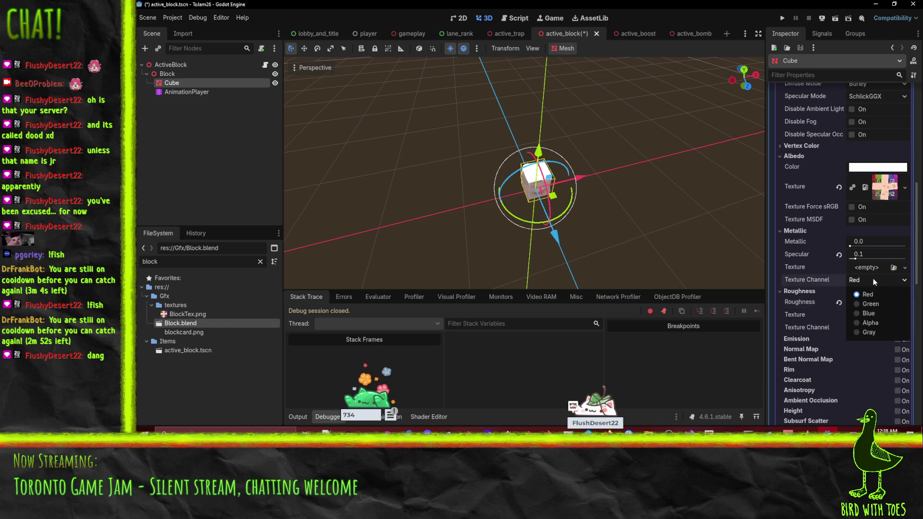
{"action": "left_click", "coordinate": [872, 280]}
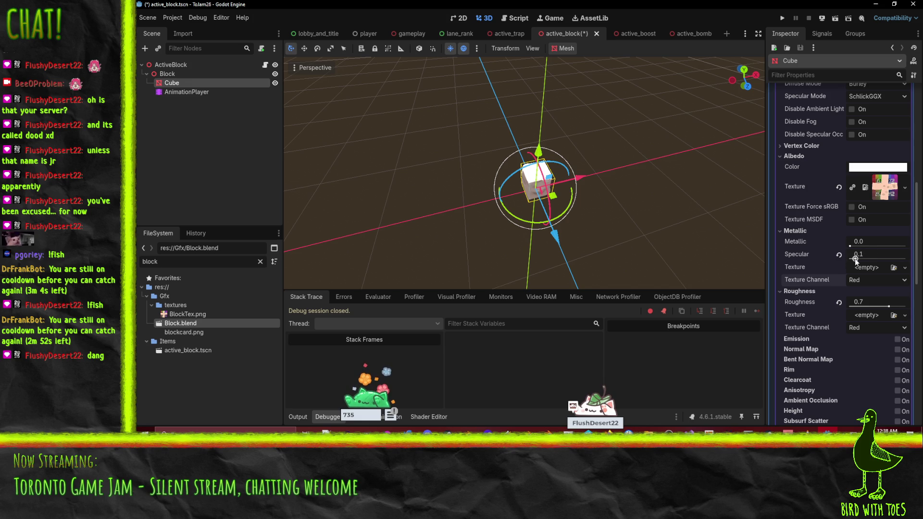
{"action": "mouse_move", "coordinate": [581, 201]}
{"action": "left_mouse_down"}
{"action": "mouse_move", "coordinate": [758, 183]}
{"action": "mouse_move", "coordinate": [603, 218]}
{"action": "mouse_move", "coordinate": [620, 229]}
{"action": "mouse_move", "coordinate": [599, 235]}
{"action": "mouse_move", "coordinate": [565, 272]}
{"action": "mouse_move", "coordinate": [674, 270]}
{"action": "mouse_move", "coordinate": [677, 248]}
{"action": "mouse_move", "coordinate": [588, 248]}
{"action": "left_mouse_up"}
{"action": "scroll", "coordinate": [603, 217], "scroll_direction": "up", "scroll_amount": 3}
{"action": "scroll", "coordinate": [667, 248], "scroll_direction": "down", "scroll_amount": 2}
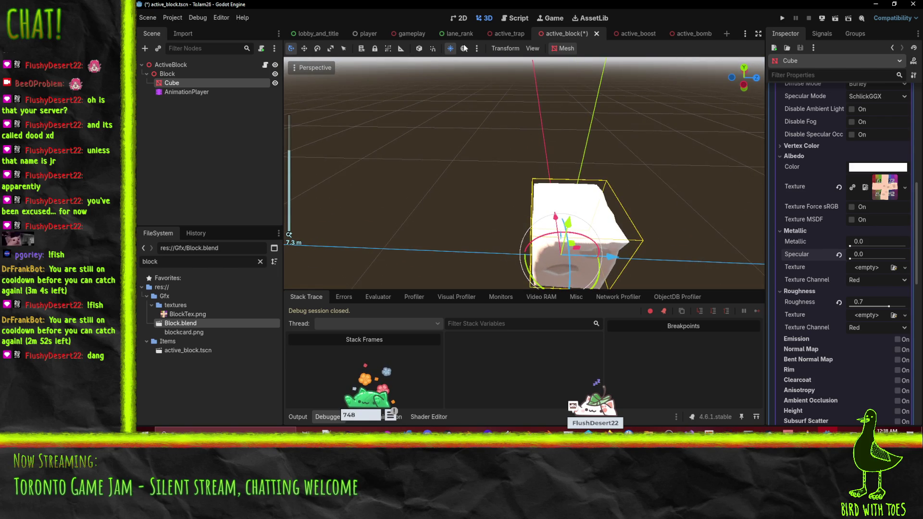
- Compare the cube with the preview environment lighting turned off and back on
{"action": "left_click", "coordinate": [463, 48]}
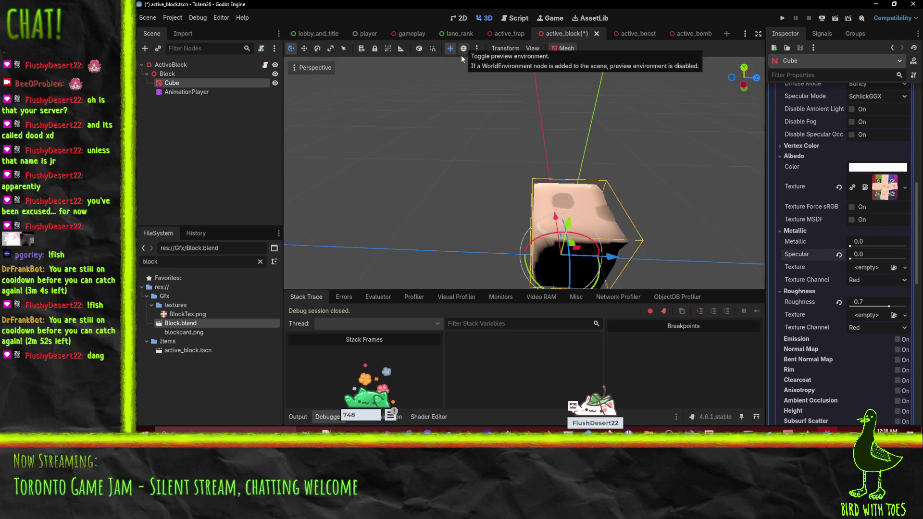
{"action": "mouse_move", "coordinate": [483, 192]}
{"action": "left_mouse_down"}
{"action": "mouse_move", "coordinate": [615, 202]}
{"action": "mouse_move", "coordinate": [757, 188]}
{"action": "mouse_move", "coordinate": [307, 230]}
{"action": "mouse_move", "coordinate": [307, 253]}
{"action": "mouse_move", "coordinate": [475, 242]}
{"action": "mouse_move", "coordinate": [546, 211]}
{"action": "mouse_move", "coordinate": [456, 199]}
{"action": "mouse_move", "coordinate": [503, 183]}
{"action": "left_mouse_up"}
{"action": "scroll", "coordinate": [502, 182], "scroll_direction": "down", "scroll_amount": 2}
{"action": "left_click", "coordinate": [463, 48]}
{"action": "mouse_move", "coordinate": [572, 209]}
{"action": "left_mouse_down"}
{"action": "mouse_move", "coordinate": [441, 187]}
{"action": "mouse_move", "coordinate": [447, 215]}
{"action": "mouse_move", "coordinate": [426, 224]}
{"action": "left_mouse_up"}
{"action": "scroll", "coordinate": [427, 225], "scroll_direction": "down", "scroll_amount": 3}
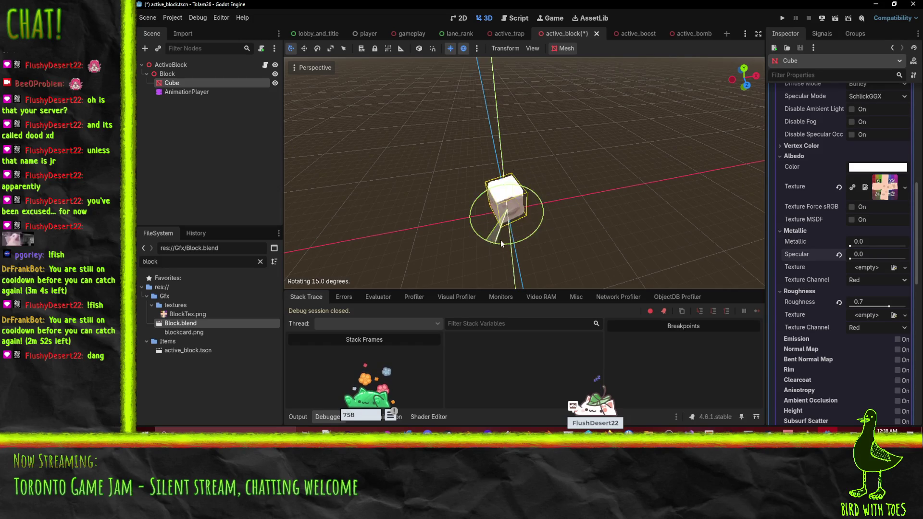
- Rotate the cube 90°, save the scene, and toggle the preview sunlight off and on
{"action": "left_click_drag", "start_coordinate": [539, 232], "coordinate": [611, 214]}
{"action": "scroll", "coordinate": [527, 209], "scroll_direction": "up", "scroll_amount": 2}
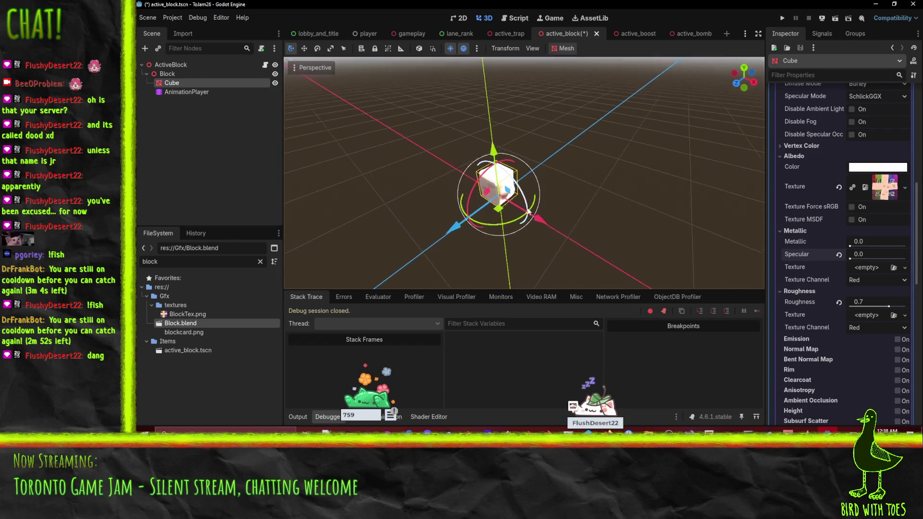
{"action": "key", "text": "ctrl+s"}
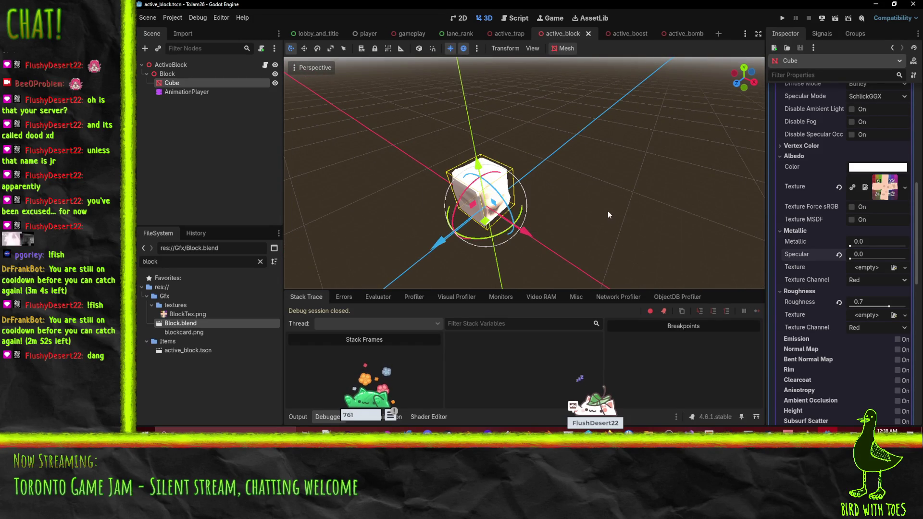
{"action": "scroll", "coordinate": [606, 212], "scroll_direction": "down", "scroll_amount": 1}
{"action": "left_click", "coordinate": [453, 48]}
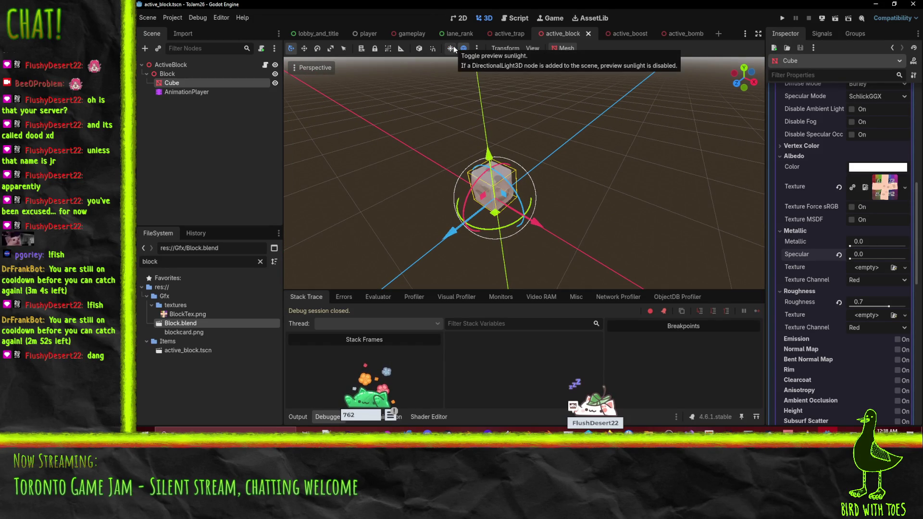
{"action": "left_click", "coordinate": [453, 48]}
{"action": "scroll", "coordinate": [516, 100], "scroll_direction": "down", "scroll_amount": 1}
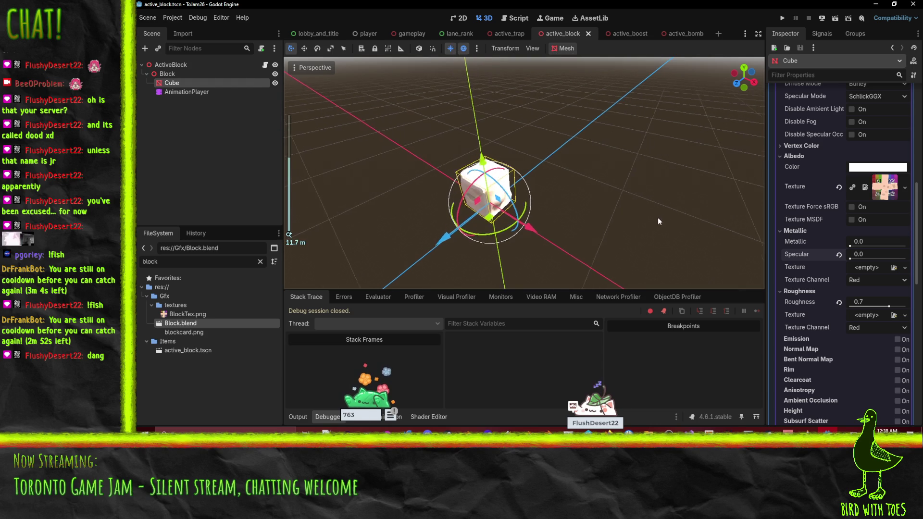
{"action": "mouse_move", "coordinate": [598, 177]}
{"action": "left_mouse_down"}
{"action": "mouse_move", "coordinate": [439, 162]}
{"action": "mouse_move", "coordinate": [616, 159]}
{"action": "mouse_move", "coordinate": [623, 173]}
{"action": "left_mouse_up"}
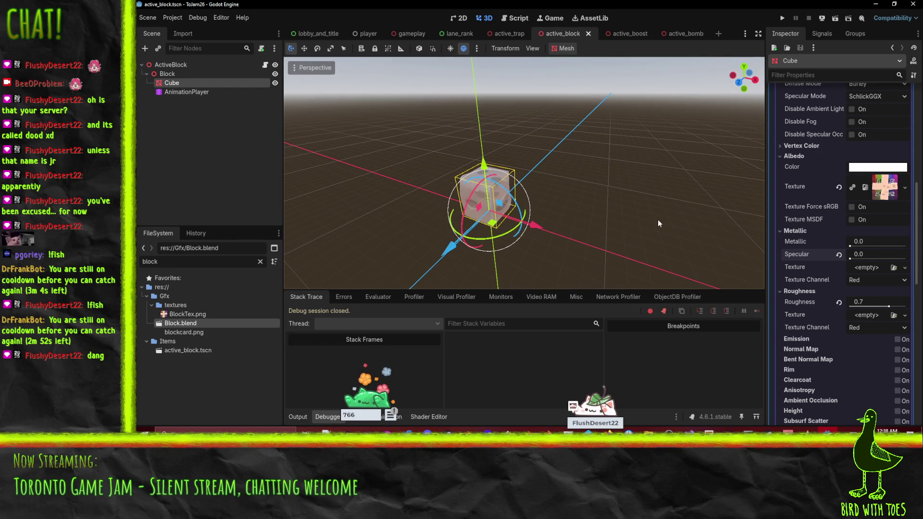
{"action": "scroll", "coordinate": [823, 217], "scroll_direction": "up", "scroll_amount": 2}
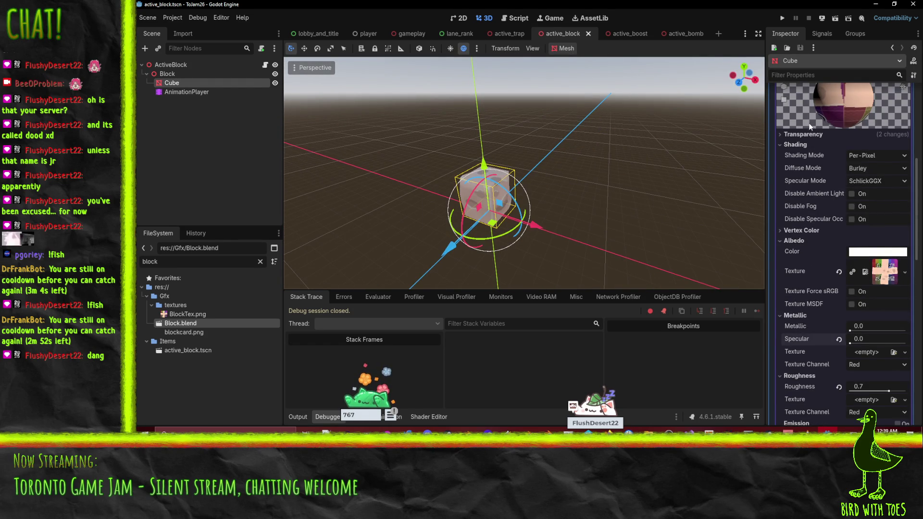
- Try Lambert diffuse and disable specular highlights on the Cube material, toggling preview lighting
{"action": "left_click", "coordinate": [866, 169]}
{"action": "left_click", "coordinate": [848, 199]}
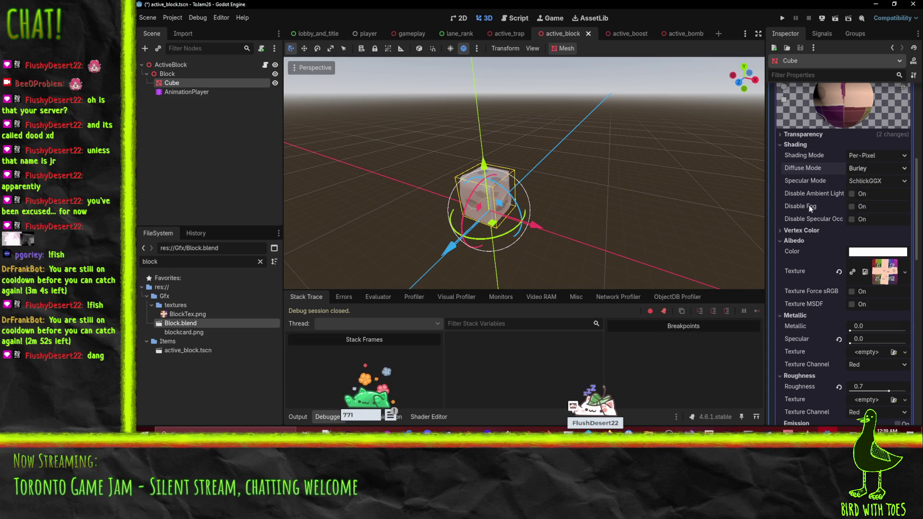
{"action": "left_click", "coordinate": [452, 49]}
{"action": "left_click", "coordinate": [875, 181]}
{"action": "left_click", "coordinate": [875, 189]}
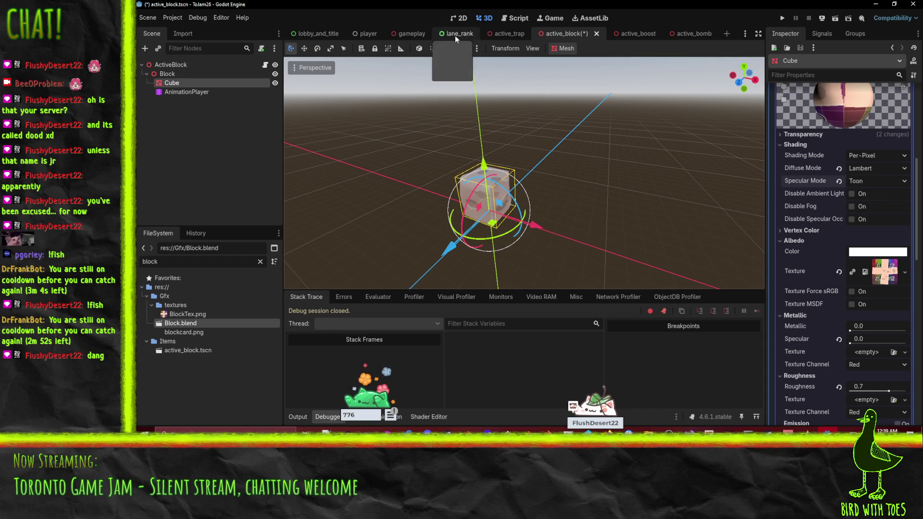
{"action": "left_click", "coordinate": [450, 49]}
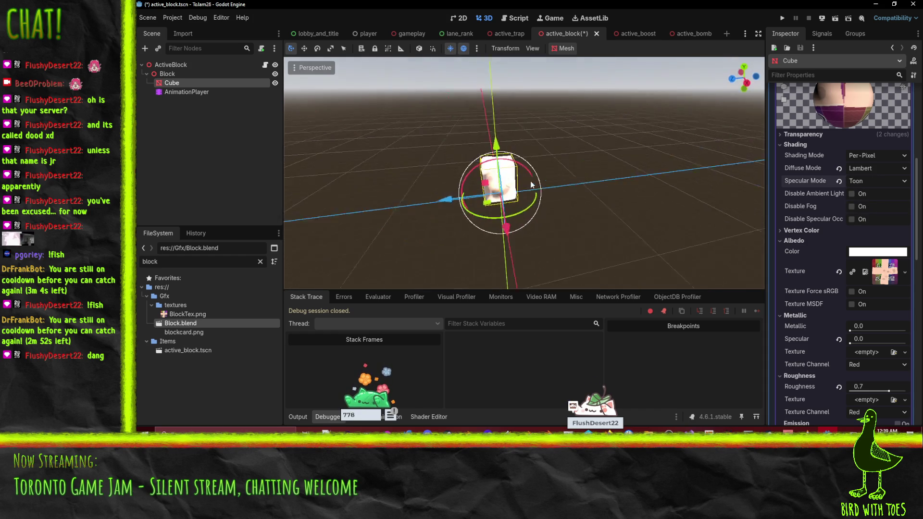
{"action": "left_click", "coordinate": [865, 182]}
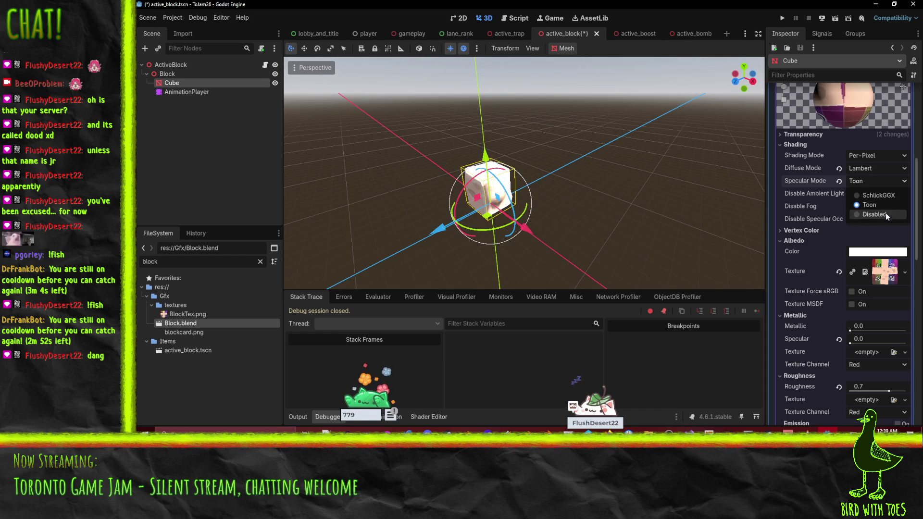
{"action": "left_click", "coordinate": [802, 221]}
- Switch the diffuse mode to Toon, orbiting the cube to check its shading
{"action": "scroll", "coordinate": [614, 210], "scroll_direction": "up", "scroll_amount": 3}
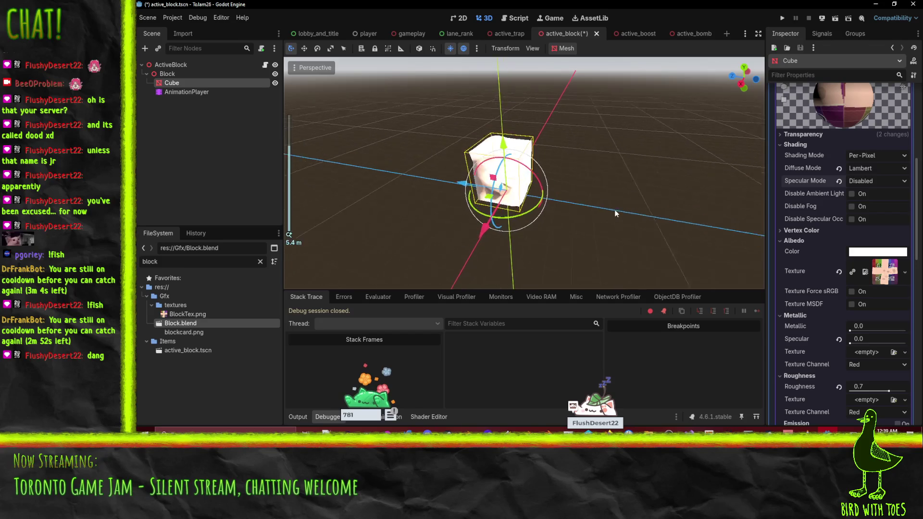
{"action": "left_click_drag", "start_coordinate": [567, 210], "coordinate": [636, 206]}
{"action": "left_click", "coordinate": [872, 169]}
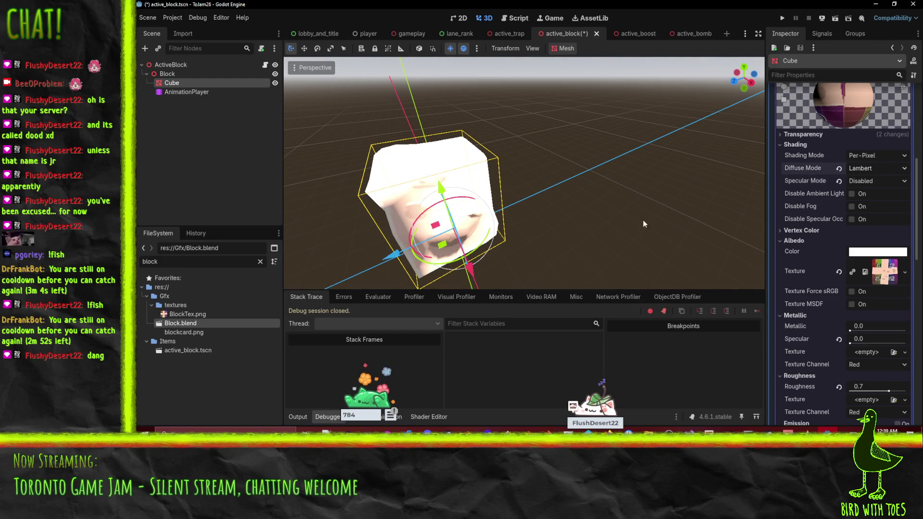
{"action": "scroll", "coordinate": [648, 180], "scroll_direction": "up", "scroll_amount": 3}
{"action": "scroll", "coordinate": [610, 183], "scroll_direction": "down", "scroll_amount": 5}
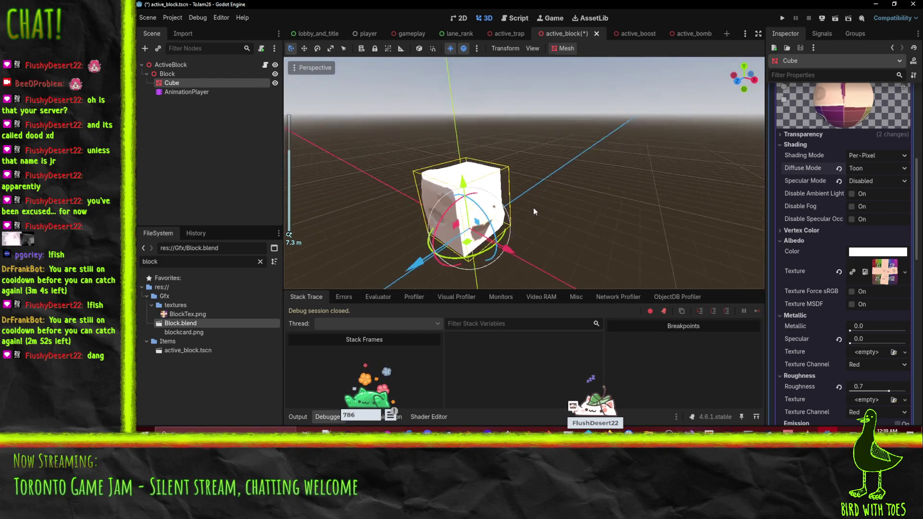
{"action": "left_click_drag", "start_coordinate": [534, 211], "coordinate": [581, 214]}
- Darken the albedo colour to grey (6e6e6e) and save the active_block scene
{"action": "left_click", "coordinate": [854, 253]}
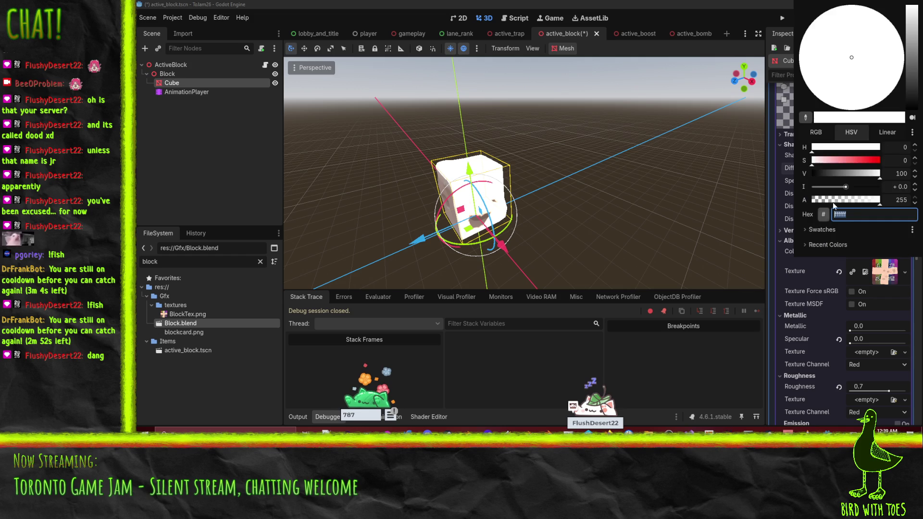
{"action": "mouse_move", "coordinate": [874, 175]}
{"action": "left_mouse_down"}
{"action": "mouse_move", "coordinate": [820, 172]}
{"action": "mouse_move", "coordinate": [842, 177]}
{"action": "left_mouse_up"}
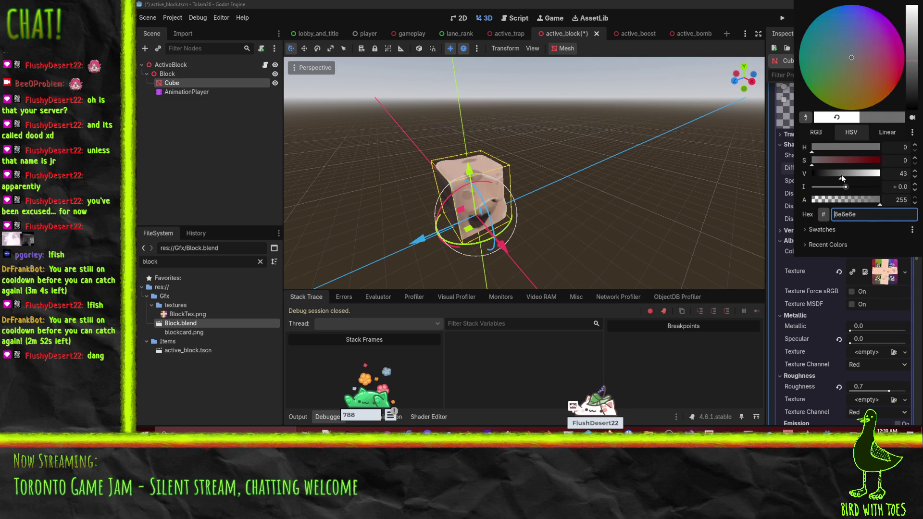
{"action": "mouse_move", "coordinate": [712, 222]}
{"action": "left_mouse_down"}
{"action": "mouse_move", "coordinate": [599, 228]}
{"action": "mouse_move", "coordinate": [438, 220]}
{"action": "mouse_move", "coordinate": [624, 218]}
{"action": "mouse_move", "coordinate": [699, 212]}
{"action": "mouse_move", "coordinate": [740, 197]}
{"action": "mouse_move", "coordinate": [542, 238]}
{"action": "mouse_move", "coordinate": [550, 238]}
{"action": "left_mouse_up"}
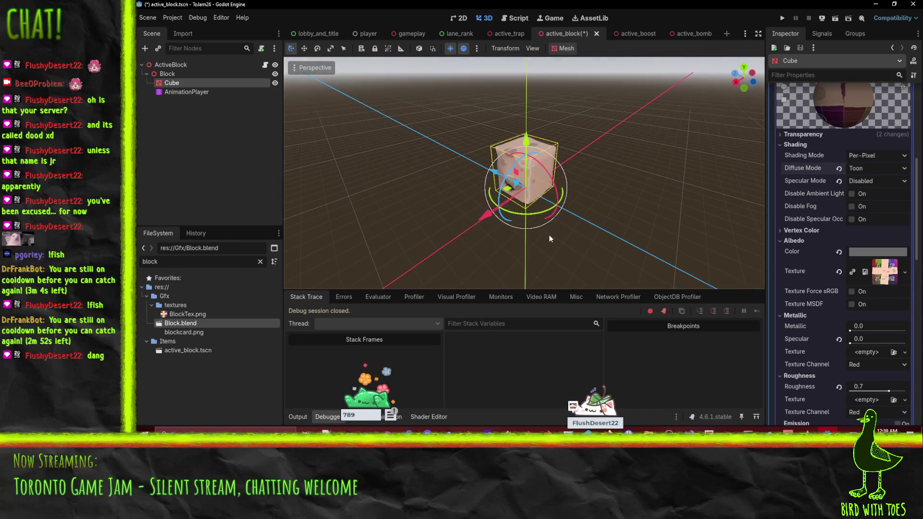
{"action": "key", "text": "ctrl+s"}
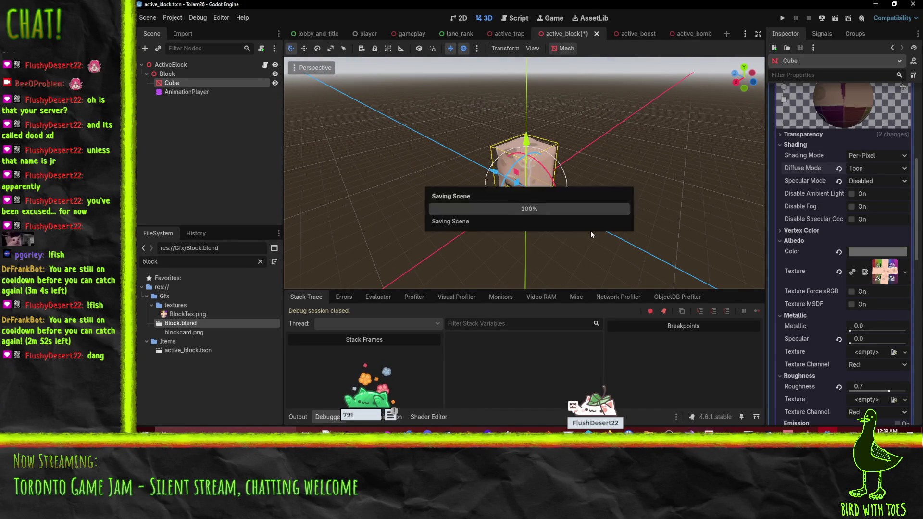
{"action": "left_click", "coordinate": [319, 33]}
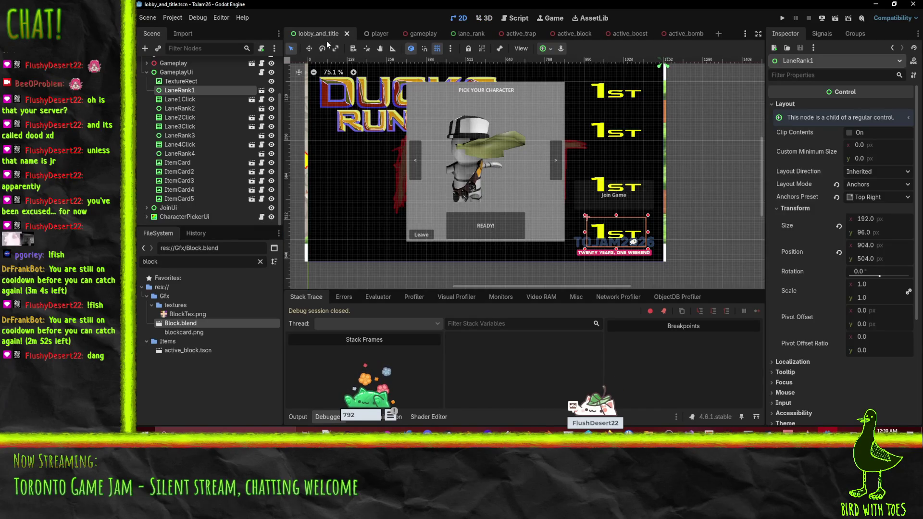
- Look down over the gameplay lanes, then re-inspect the grey cube in active_block
{"action": "left_click", "coordinate": [418, 34]}
{"action": "scroll", "coordinate": [586, 170], "scroll_direction": "down", "scroll_amount": 3}
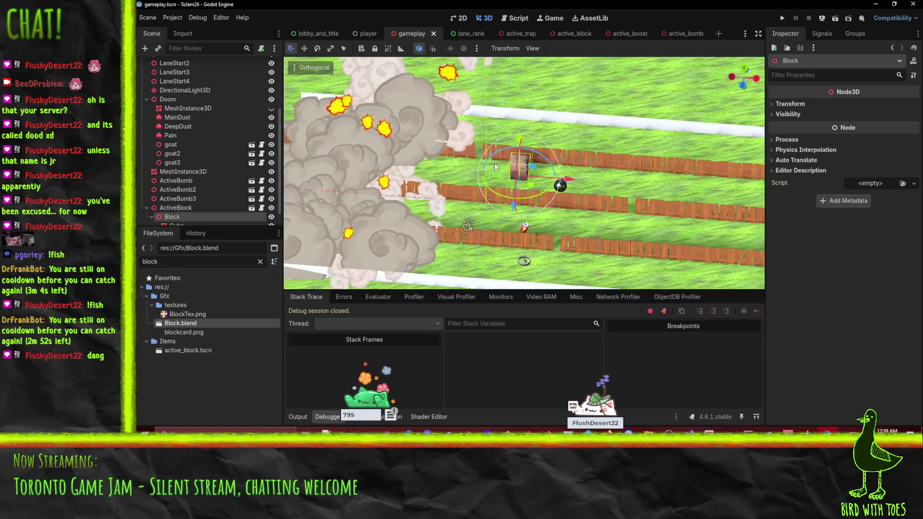
{"action": "scroll", "coordinate": [494, 166], "scroll_direction": "up", "scroll_amount": 3}
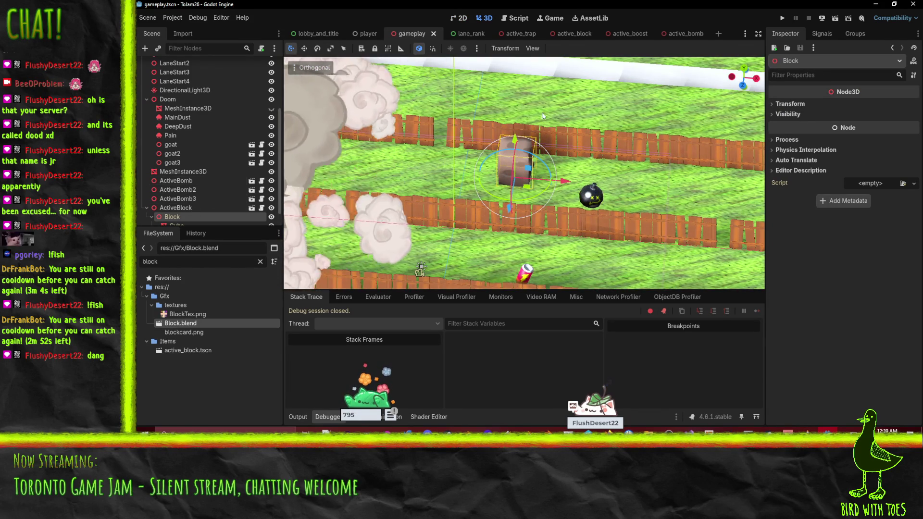
{"action": "mouse_move", "coordinate": [542, 112]}
{"action": "left_mouse_down"}
{"action": "mouse_move", "coordinate": [408, 114]}
{"action": "mouse_move", "coordinate": [543, 117]}
{"action": "mouse_move", "coordinate": [502, 202]}
{"action": "left_mouse_up"}
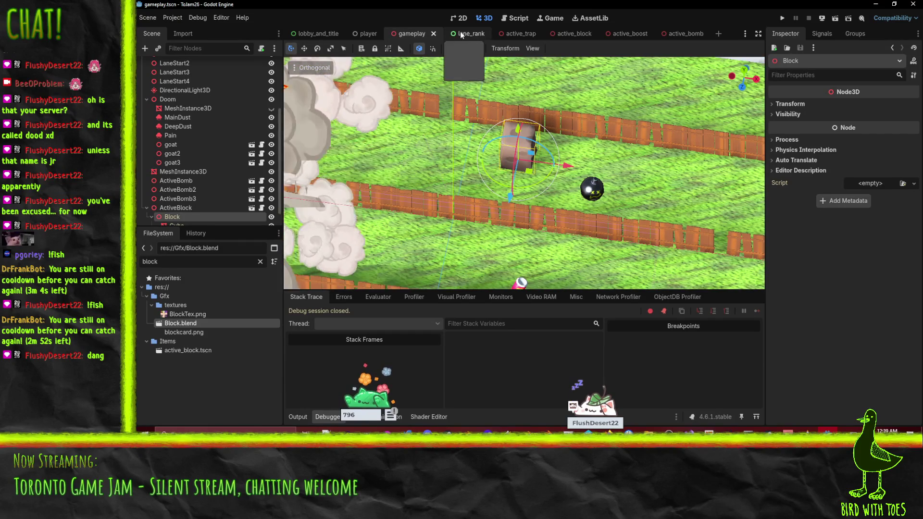
{"action": "left_click", "coordinate": [580, 34]}
{"action": "mouse_move", "coordinate": [543, 215]}
{"action": "left_mouse_down"}
{"action": "mouse_move", "coordinate": [500, 207]}
{"action": "mouse_move", "coordinate": [583, 198]}
{"action": "left_mouse_up"}
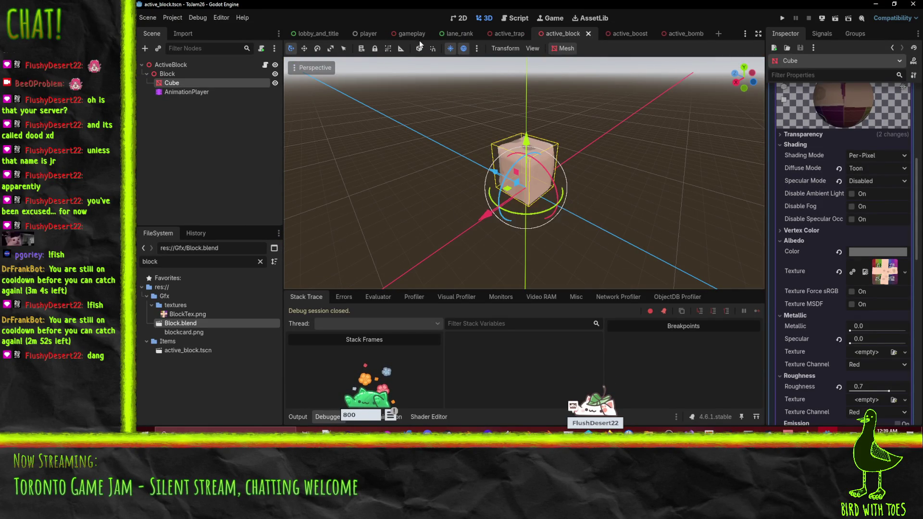
- Pan the gameplay view to the grey block on the lanes and select ActiveBomb3
{"action": "left_click", "coordinate": [406, 33]}
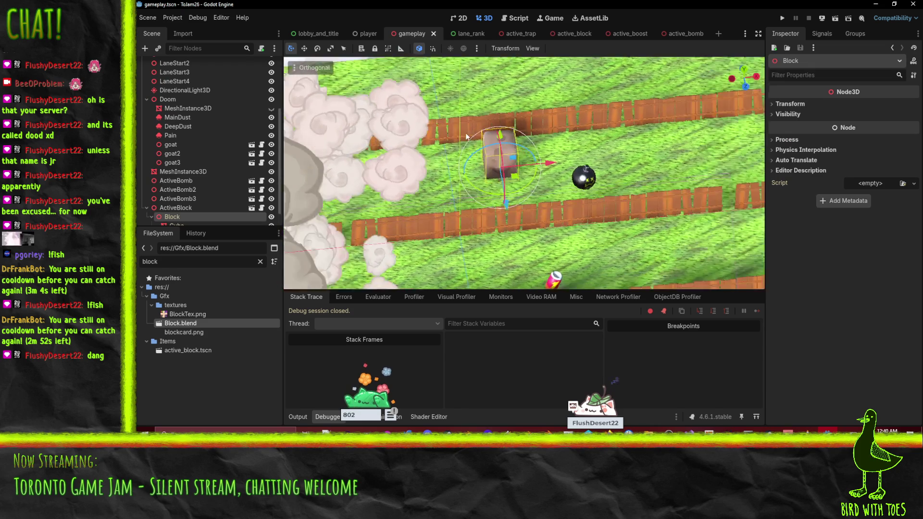
{"action": "mouse_move", "coordinate": [465, 137]}
{"action": "left_mouse_down"}
{"action": "mouse_move", "coordinate": [508, 115]}
{"action": "mouse_move", "coordinate": [548, 123]}
{"action": "left_mouse_up"}
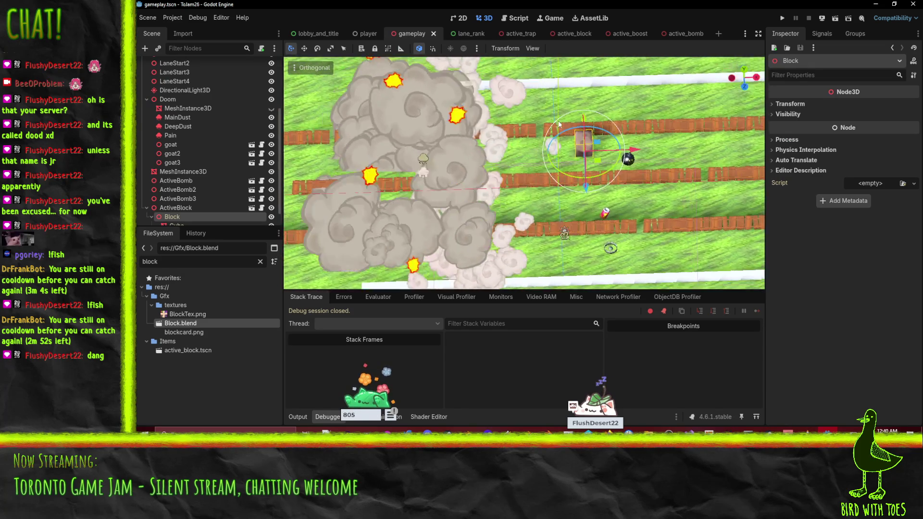
{"action": "scroll", "coordinate": [548, 123], "scroll_direction": "up", "scroll_amount": 5}
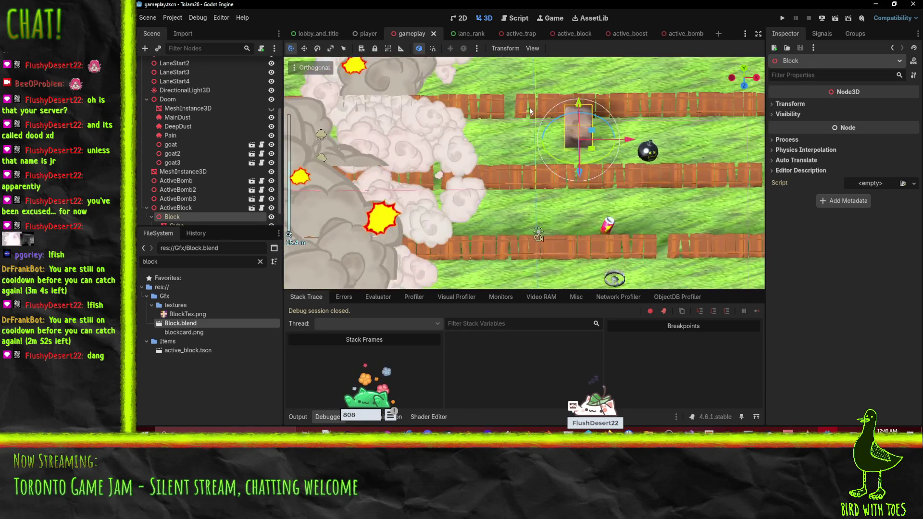
{"action": "left_click_drag", "start_coordinate": [512, 120], "coordinate": [474, 120]}
{"action": "scroll", "coordinate": [152, 132], "scroll_direction": "down", "scroll_amount": 1}
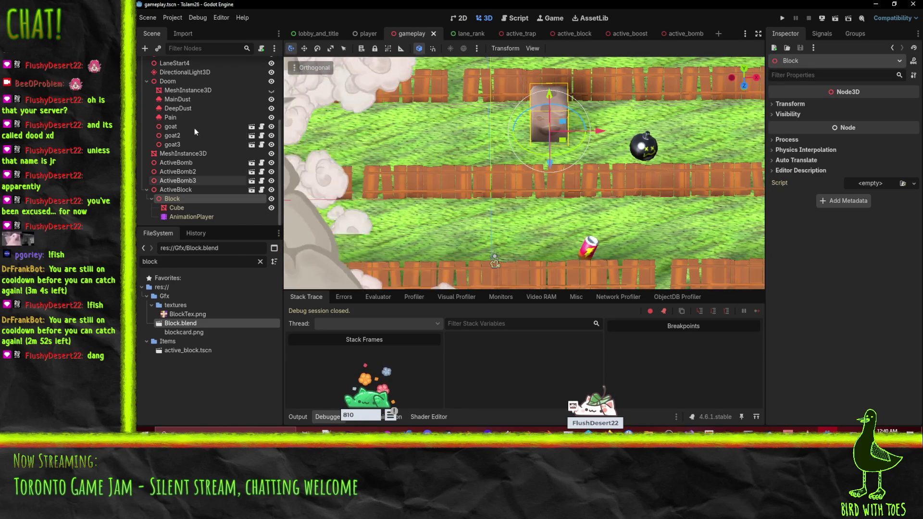
{"action": "left_click", "coordinate": [182, 180]}
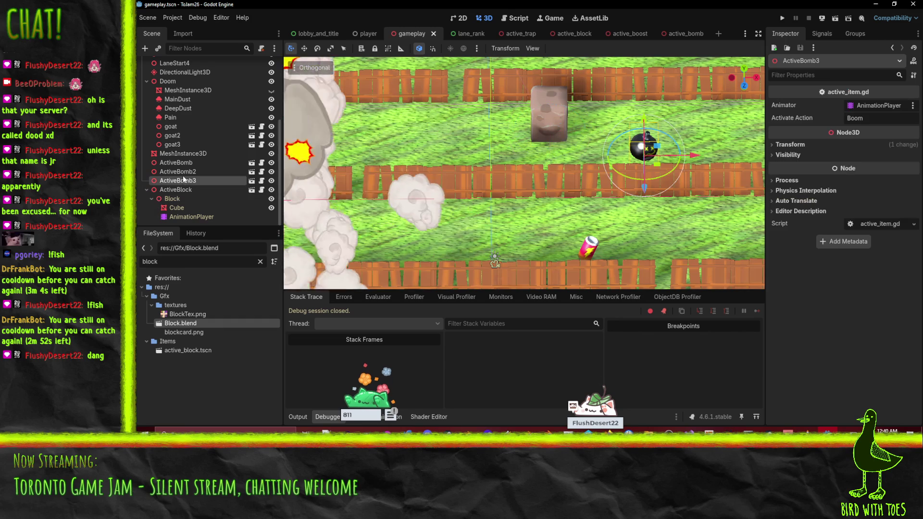
- Enable Editable Children on ActiveBomb3, play its Boom animation, then rewind it to 0
{"action": "right_click", "coordinate": [181, 180]}
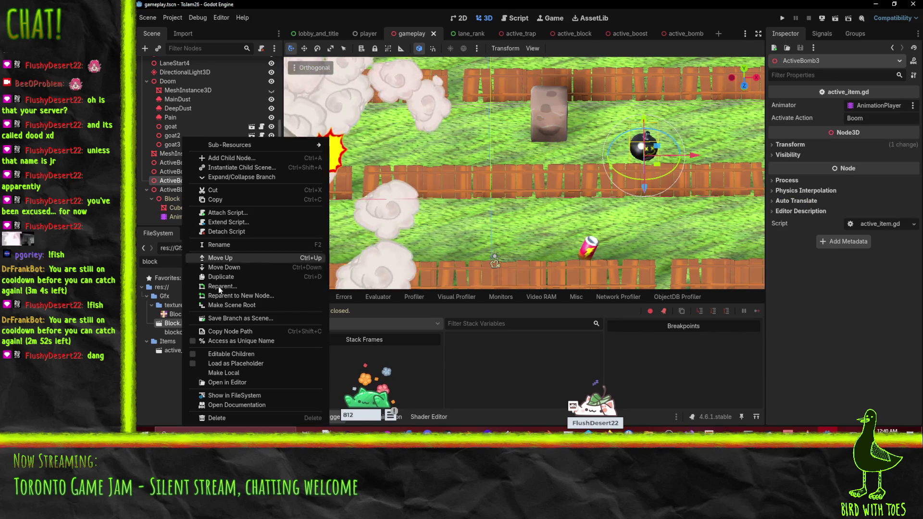
{"action": "left_click", "coordinate": [250, 353]}
{"action": "left_click", "coordinate": [191, 207]}
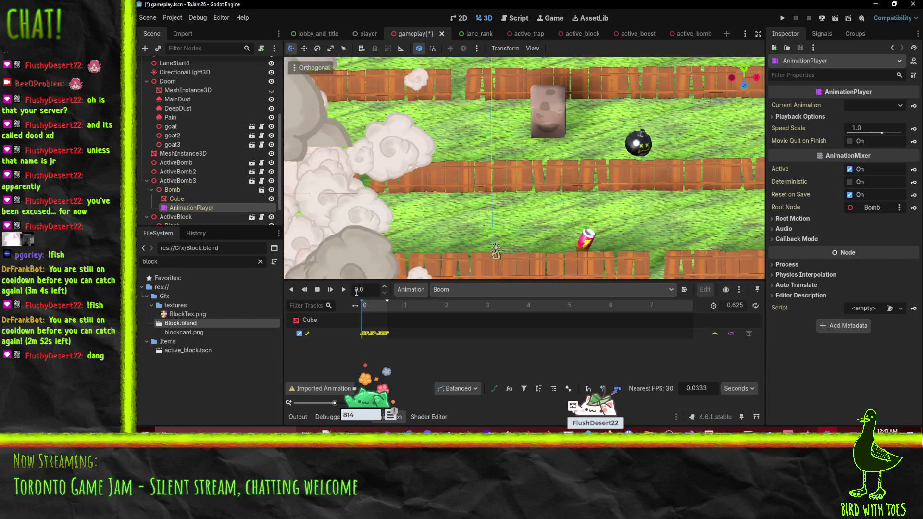
{"action": "left_click", "coordinate": [344, 289]}
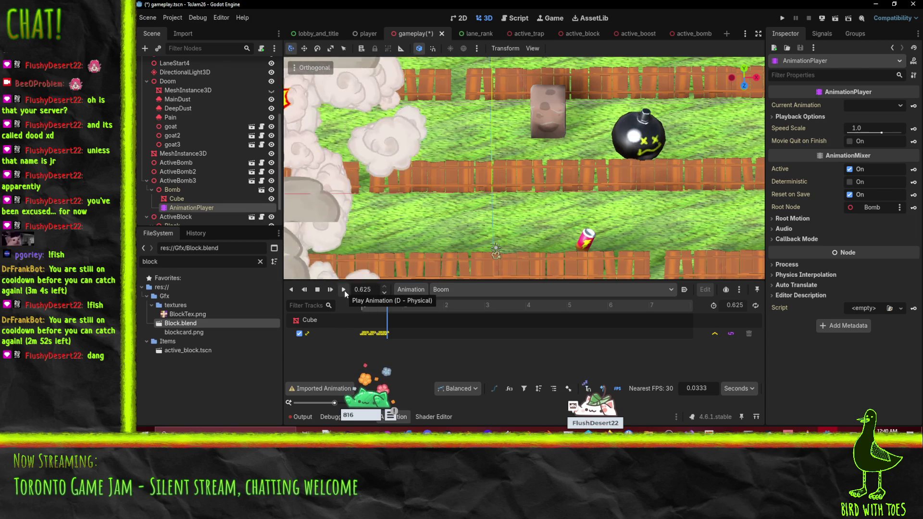
{"action": "mouse_move", "coordinate": [379, 307]}
{"action": "left_mouse_down"}
{"action": "mouse_move", "coordinate": [361, 311]}
{"action": "mouse_move", "coordinate": [394, 307]}
{"action": "left_mouse_up"}
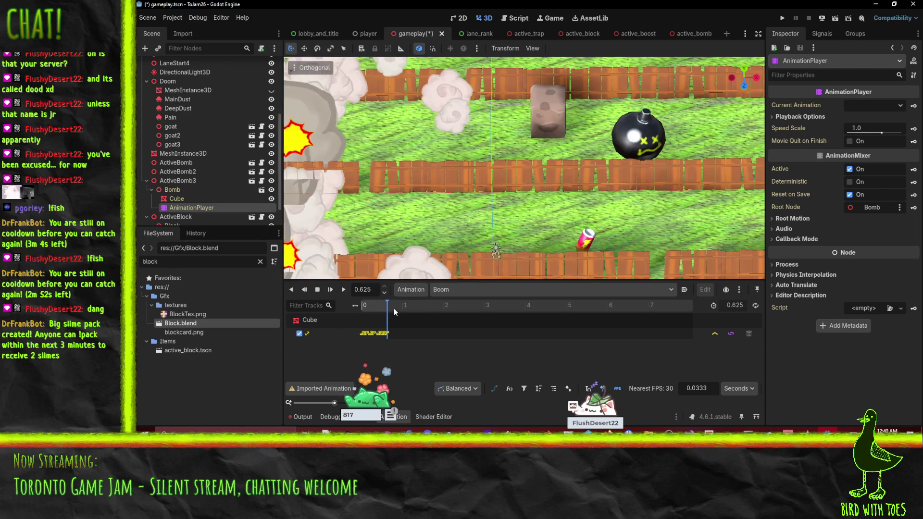
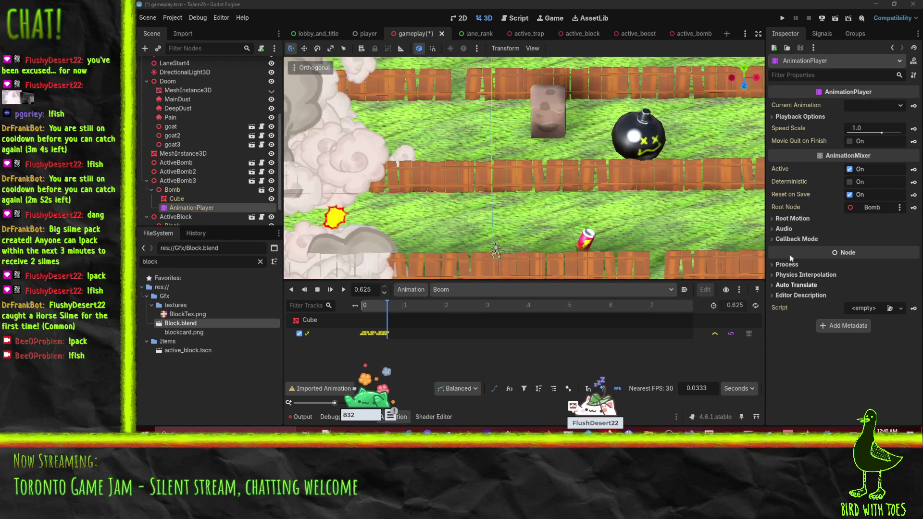
- Remove the four active item nodes, ActiveBomb through ActiveBlock, from the gameplay scene
{"action": "left_click", "coordinate": [179, 170]}
{"action": "left_click", "coordinate": [180, 190], "text": "shift"}
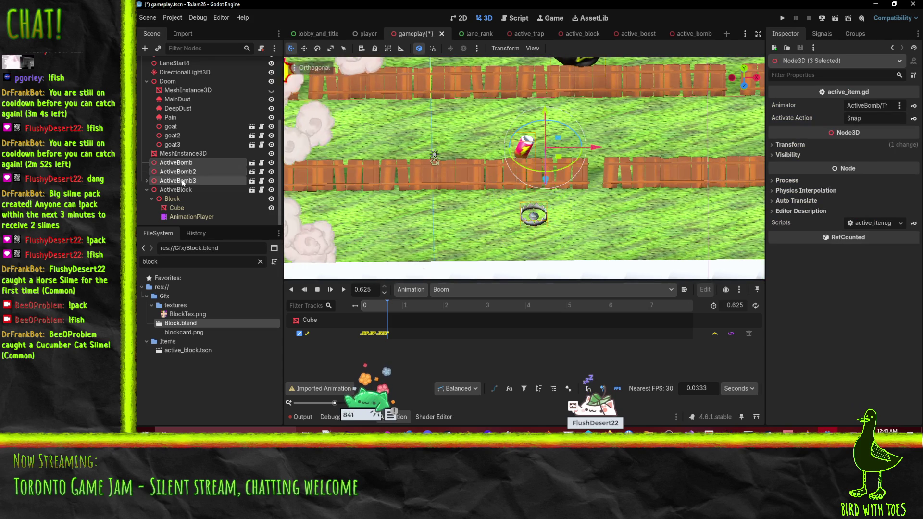
{"action": "key", "text": "Delete"}
{"action": "key", "text": "Return"}
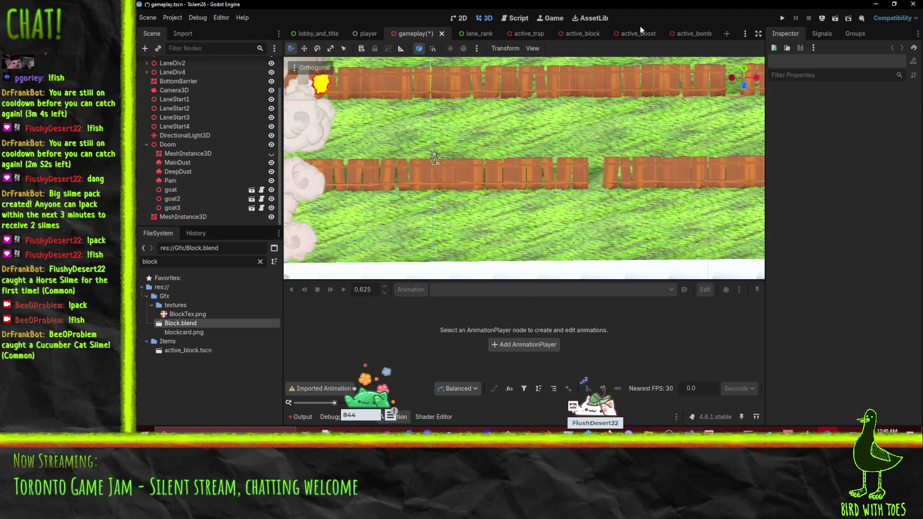
- Switch to the active_bomb scene, select its ActiveBomb root and clear the FileSystem filter
{"action": "left_click", "coordinate": [693, 35]}
{"action": "left_click", "coordinate": [193, 90]}
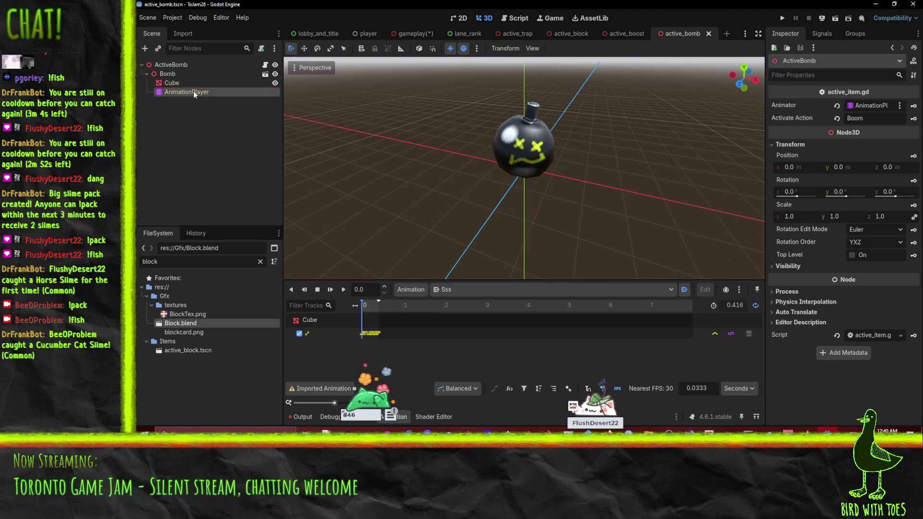
{"action": "left_click", "coordinate": [217, 65]}
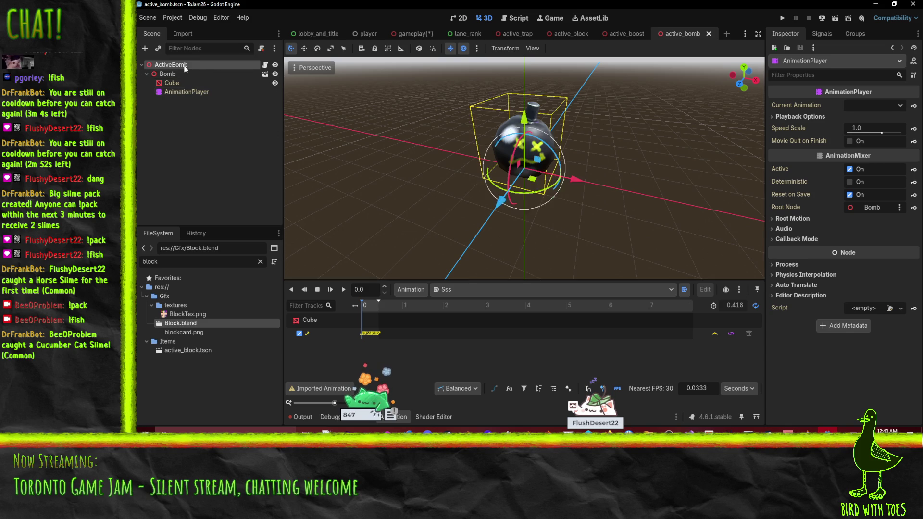
{"action": "left_click", "coordinate": [260, 261]}
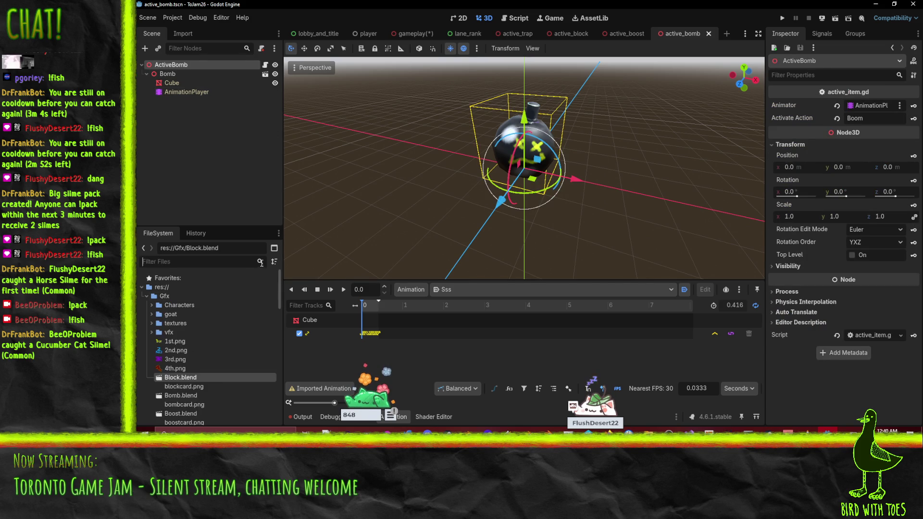
- Open Bomb.blend's Advanced Import Settings, browse its node tree and preview the Boom animation
{"action": "double_click", "coordinate": [185, 396]}
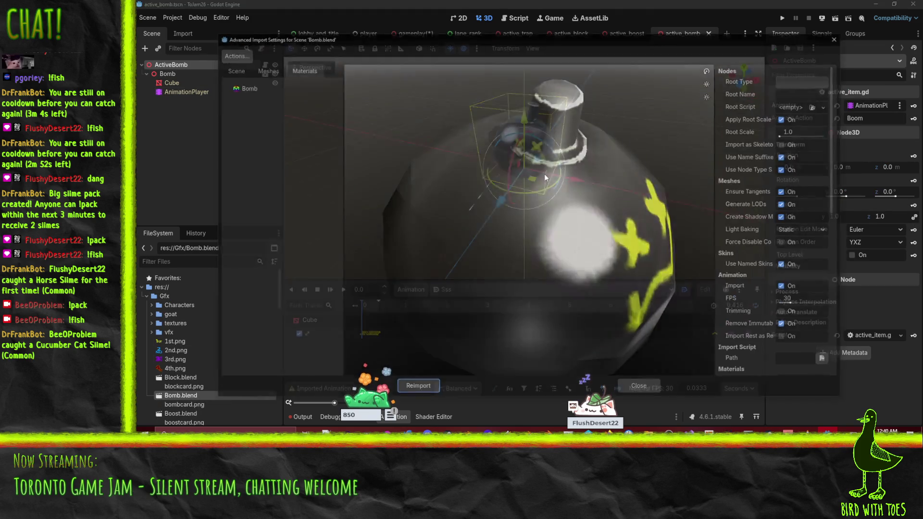
{"action": "scroll", "coordinate": [796, 146], "scroll_direction": "down", "scroll_amount": 10}
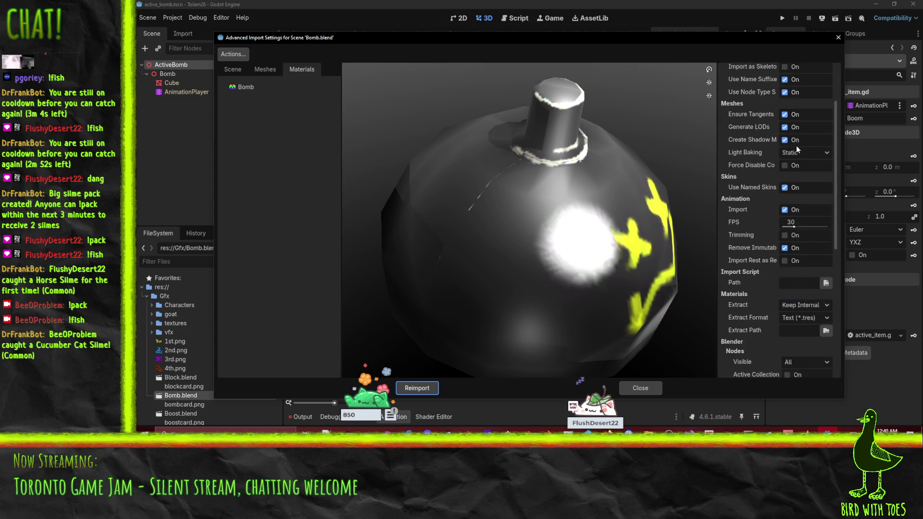
{"action": "scroll", "coordinate": [800, 163], "scroll_direction": "up", "scroll_amount": 10}
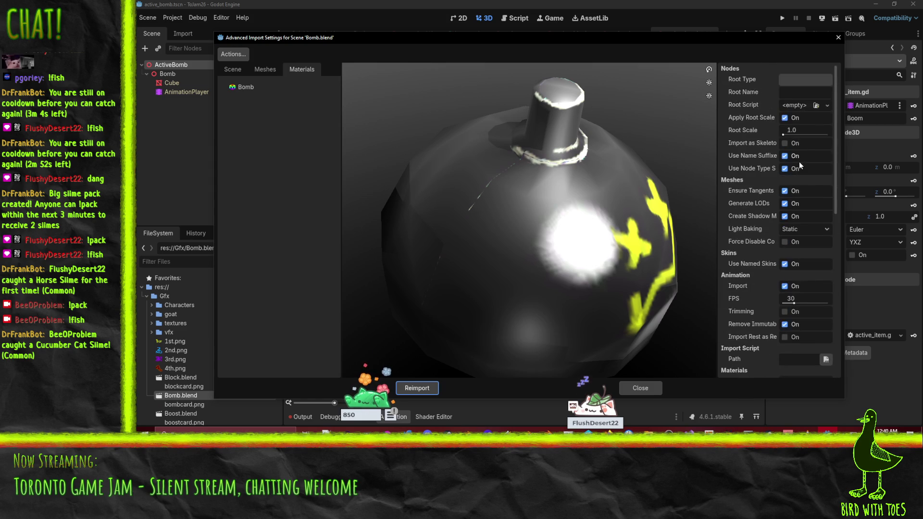
{"action": "left_click", "coordinate": [235, 70]}
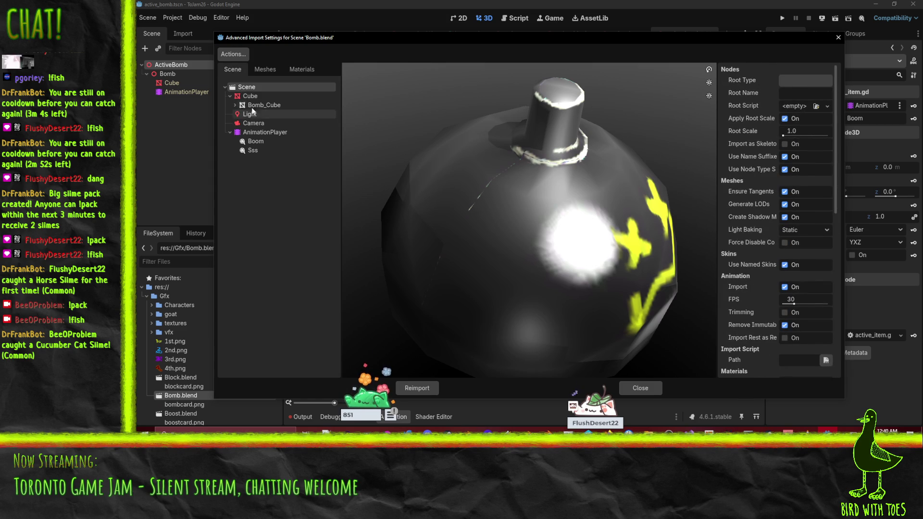
{"action": "left_click", "coordinate": [256, 98]}
{"action": "left_click", "coordinate": [248, 87]}
{"action": "scroll", "coordinate": [766, 225], "scroll_direction": "down", "scroll_amount": 3}
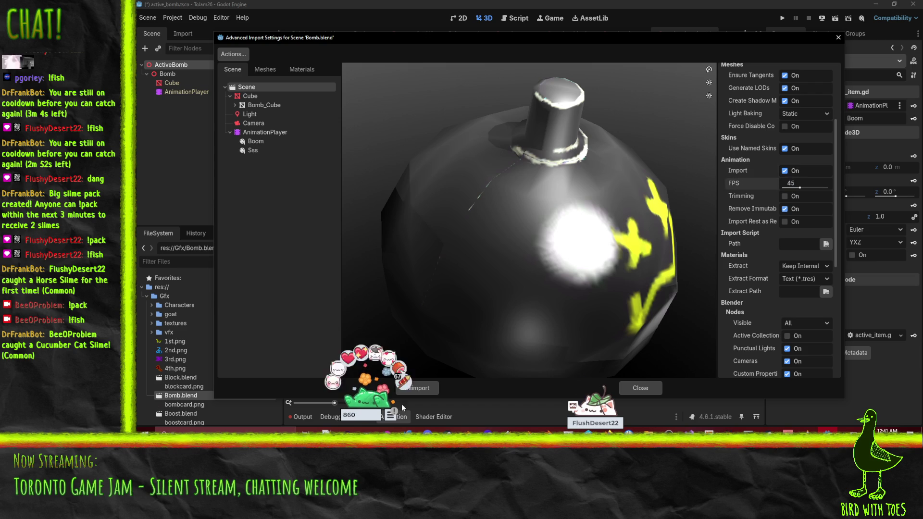
{"action": "left_click", "coordinate": [264, 141]}
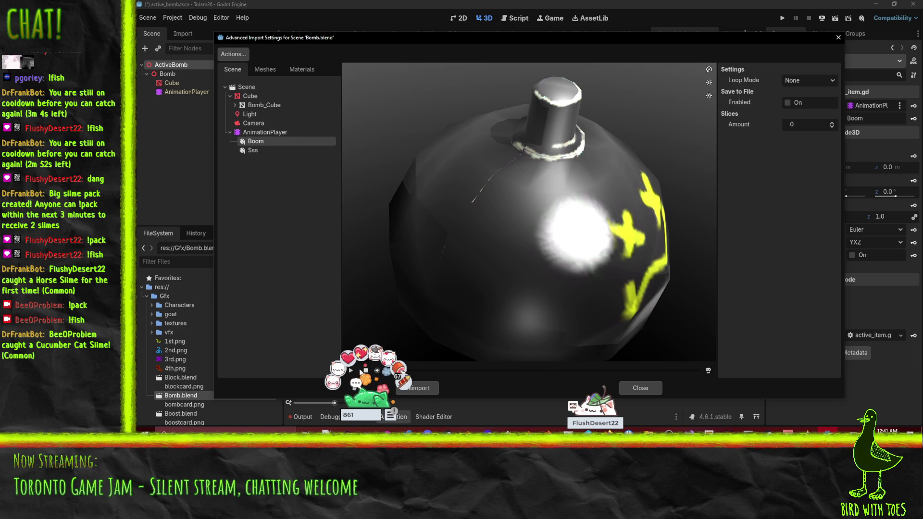
{"action": "left_click", "coordinate": [350, 371]}
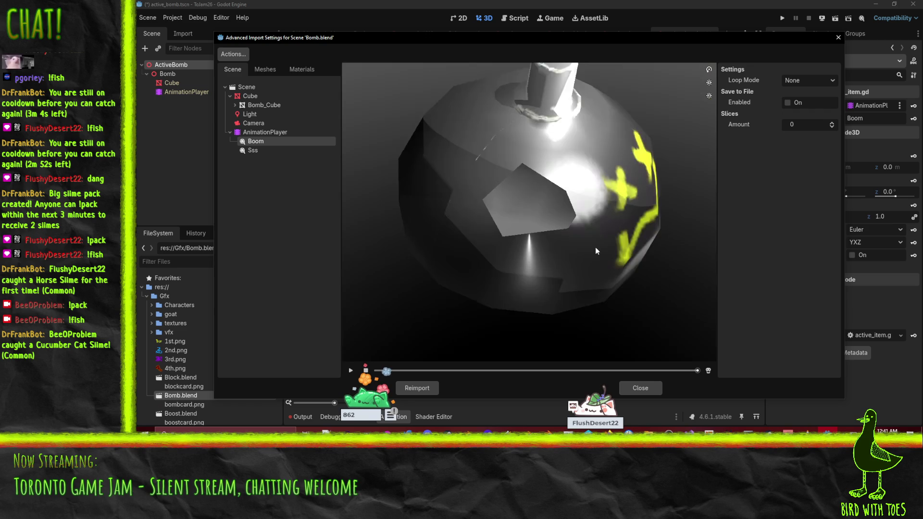
- Set the animation import FPS to 60, preview Boom again and reimport Bomb.blend
{"action": "scroll", "coordinate": [595, 250], "scroll_direction": "down", "scroll_amount": 5}
{"action": "left_click", "coordinate": [247, 87]}
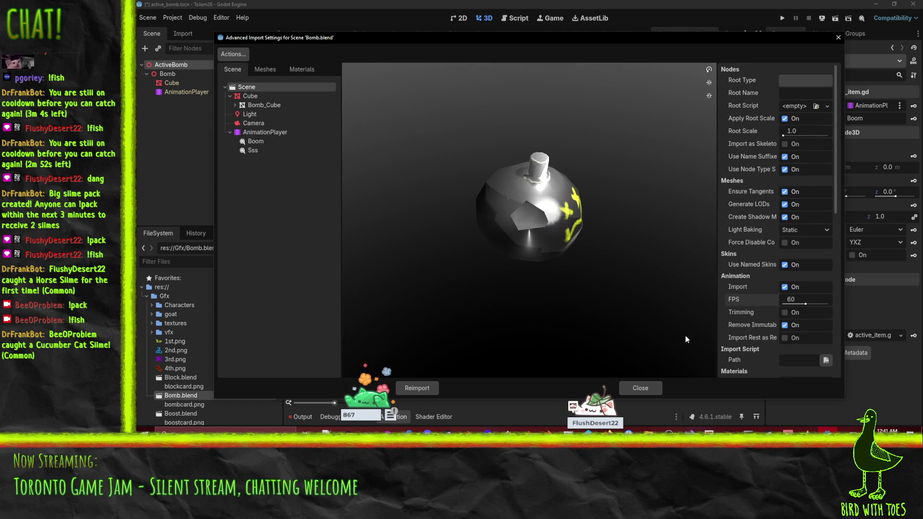
{"action": "left_click", "coordinate": [255, 142]}
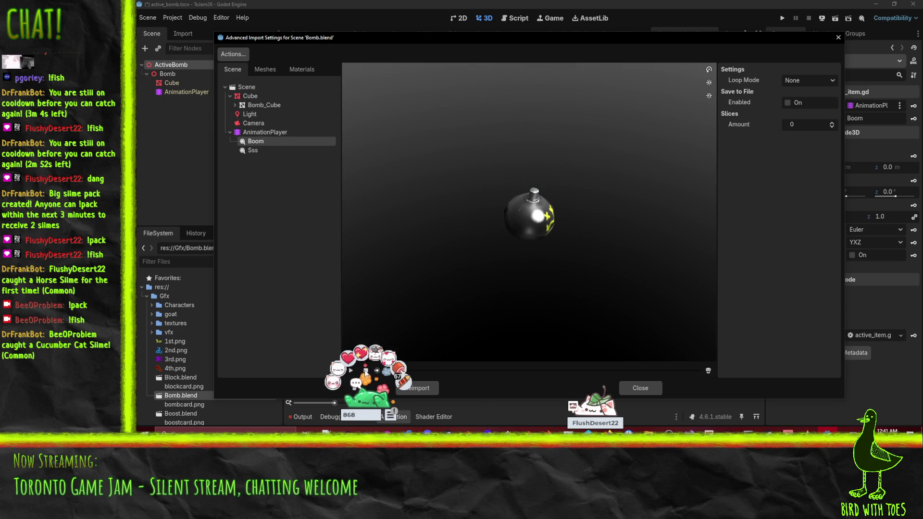
{"action": "left_click", "coordinate": [351, 372]}
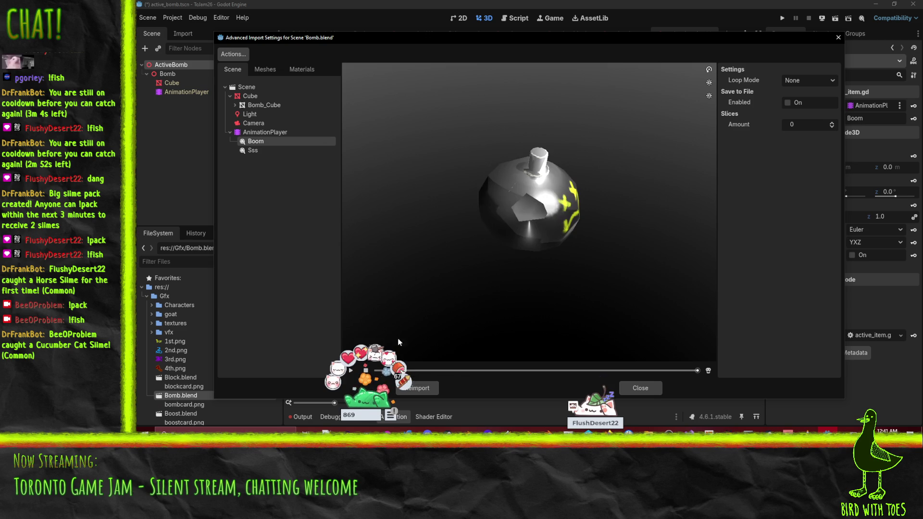
{"action": "mouse_move", "coordinate": [537, 250]}
{"action": "left_mouse_down"}
{"action": "mouse_move", "coordinate": [506, 258]}
{"action": "mouse_move", "coordinate": [533, 277]}
{"action": "mouse_move", "coordinate": [454, 263]}
{"action": "mouse_move", "coordinate": [466, 270]}
{"action": "mouse_move", "coordinate": [408, 271]}
{"action": "left_mouse_up"}
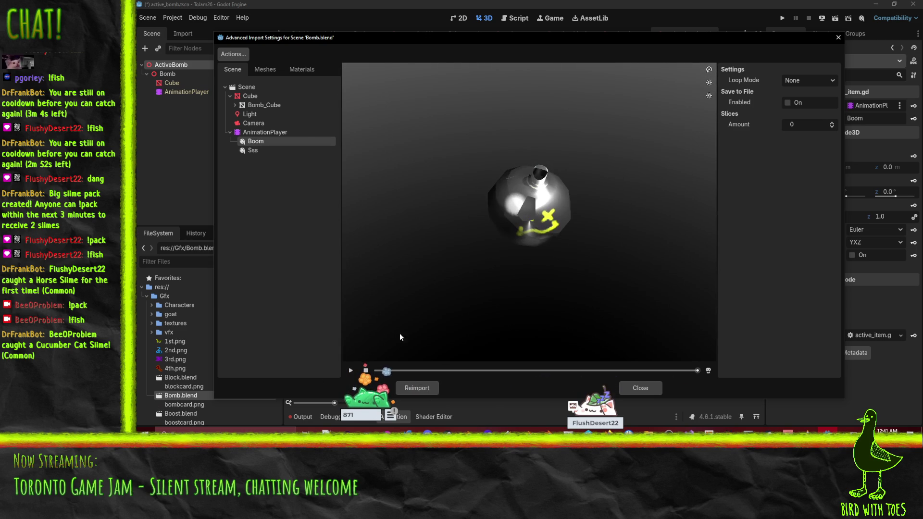
{"action": "left_click", "coordinate": [418, 388]}
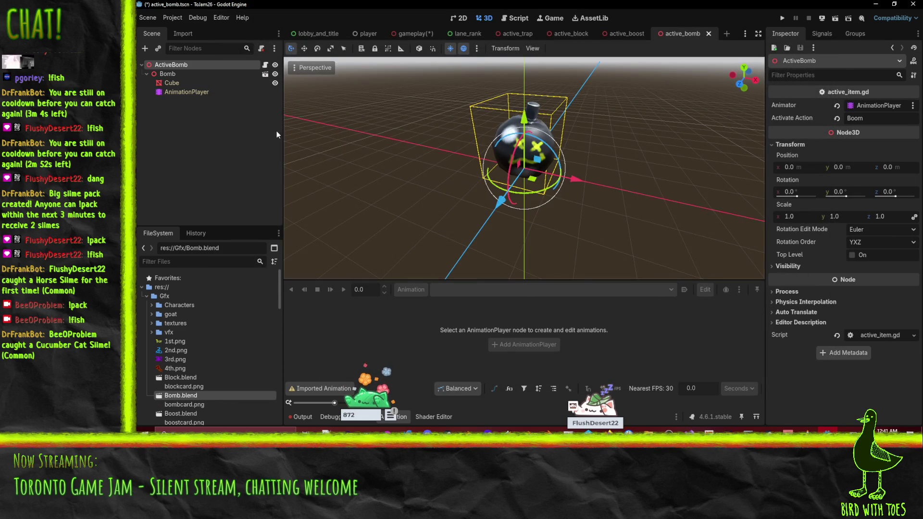
- Set the bomb AnimationPlayer's Speed Scale to 1.5 and replay Boom to test it
{"action": "left_click", "coordinate": [183, 92]}
{"action": "left_click", "coordinate": [344, 289]}
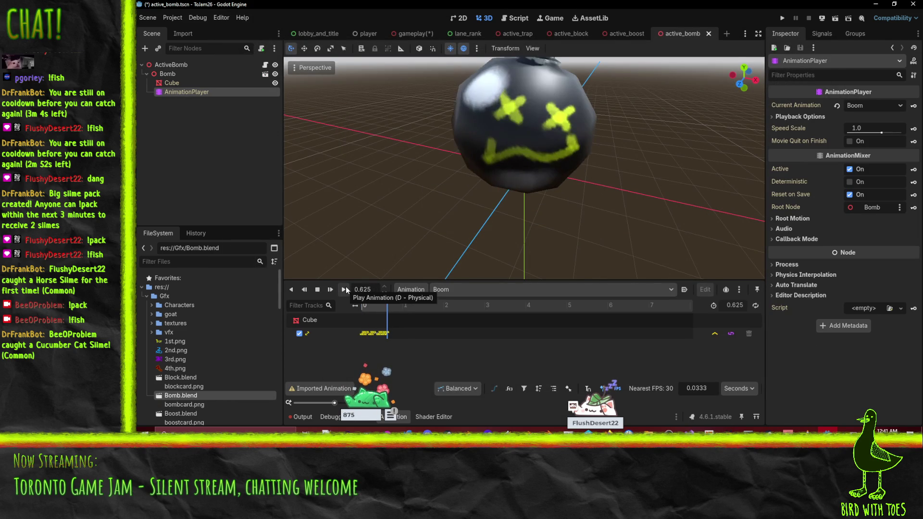
{"action": "left_click", "coordinate": [862, 127]}
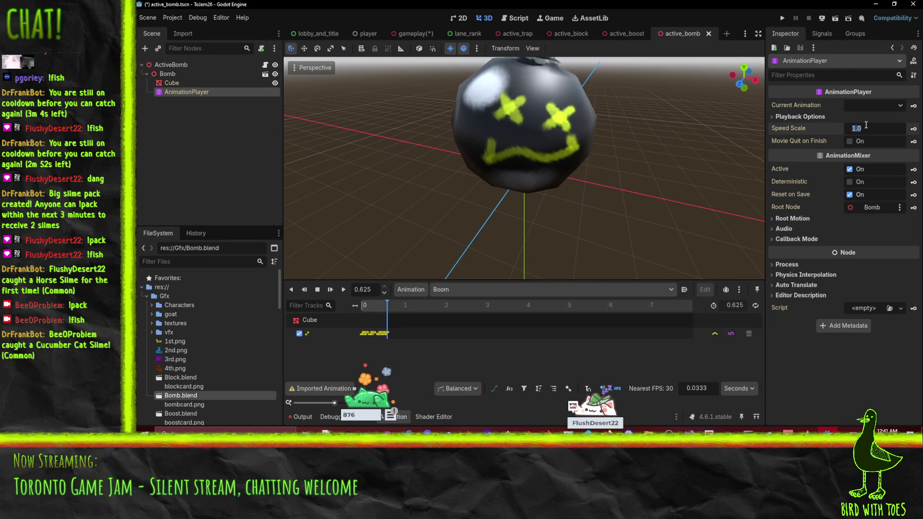
{"action": "type", "text": "1.5"}
{"action": "key", "text": "Return"}
{"action": "left_click", "coordinate": [343, 290]}
{"action": "left_click", "coordinate": [343, 293]}
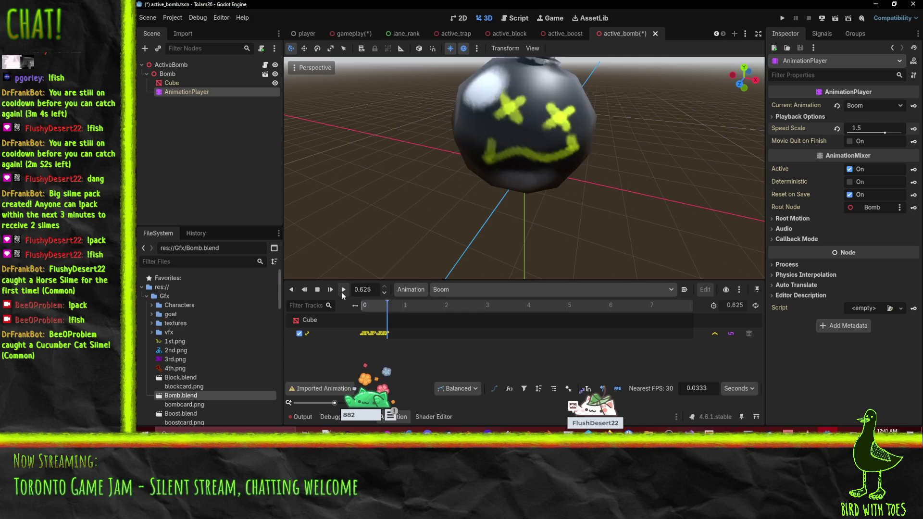
{"action": "left_click", "coordinate": [343, 291]}
{"action": "left_click", "coordinate": [343, 290]}
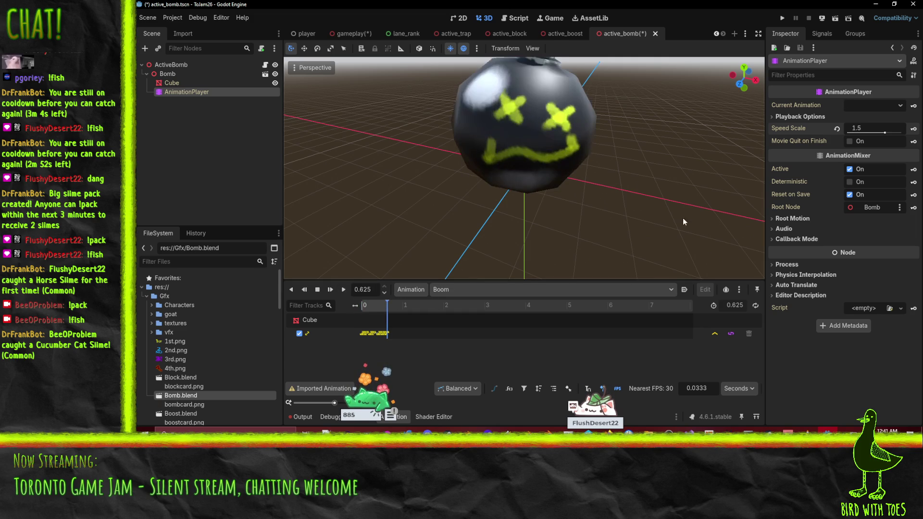
- Raise the Speed Scale to 2.0, test Boom, save active_bomb and return to gameplay
{"action": "left_click", "coordinate": [866, 128]}
{"action": "type", "text": "2"}
{"action": "key", "text": "Return"}
{"action": "left_click", "coordinate": [345, 286]}
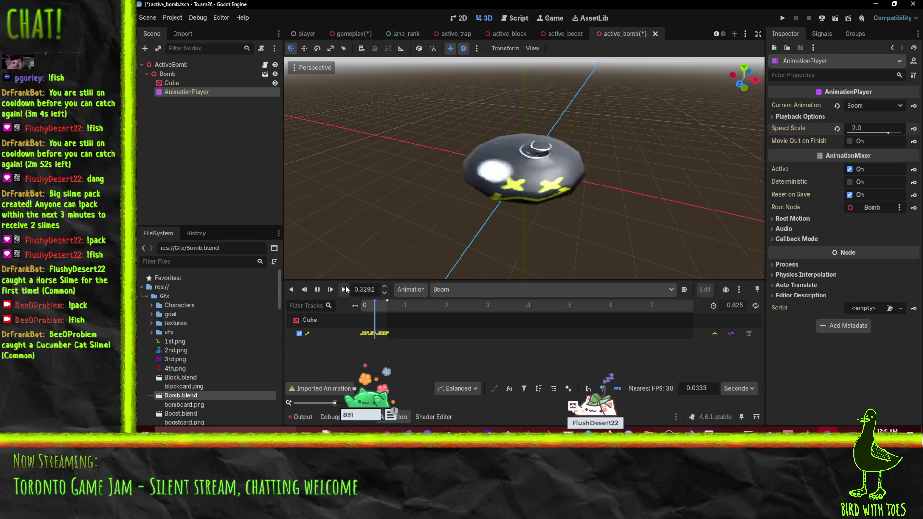
{"action": "key", "text": "ctrl+s"}
{"action": "scroll", "coordinate": [448, 235], "scroll_direction": "down", "scroll_amount": 3}
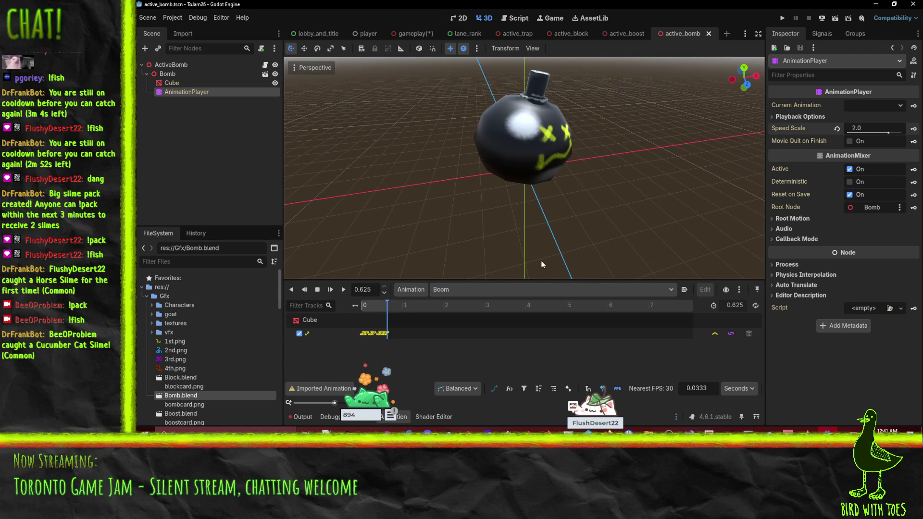
{"action": "left_click", "coordinate": [414, 34]}
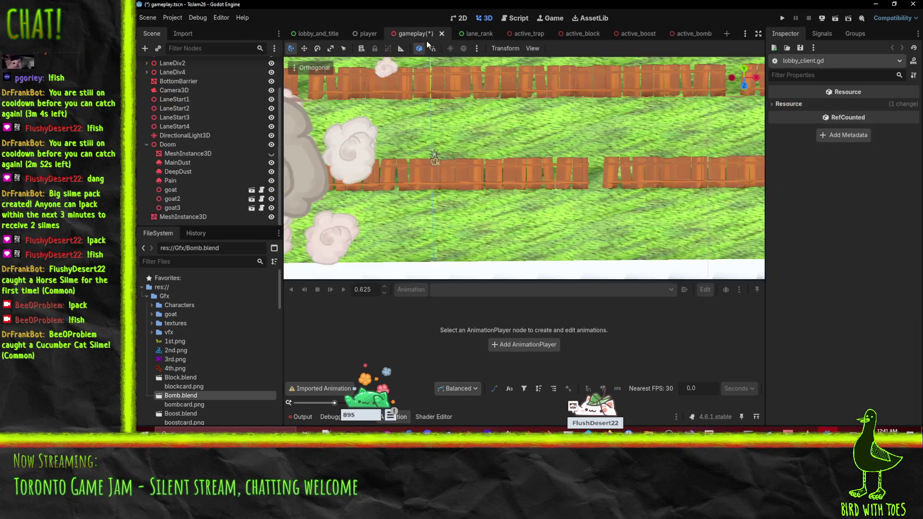
- Save gameplay.tscn and bring up the Godot_v4.6.1-stable-win64 folder window in File Explorer
{"action": "key", "text": "ctrl+s"}
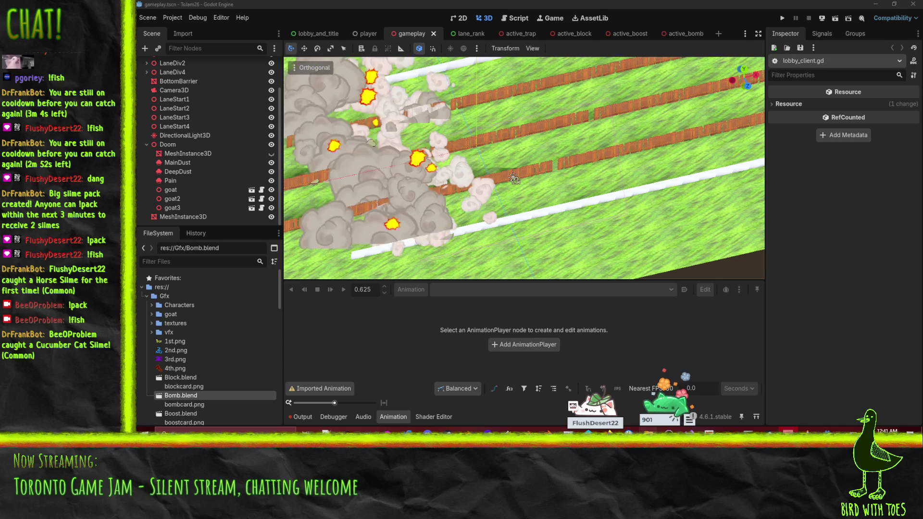
{"action": "mouse_move", "coordinate": [648, 433]}
{"action": "mouse_move", "coordinate": [780, 402]}
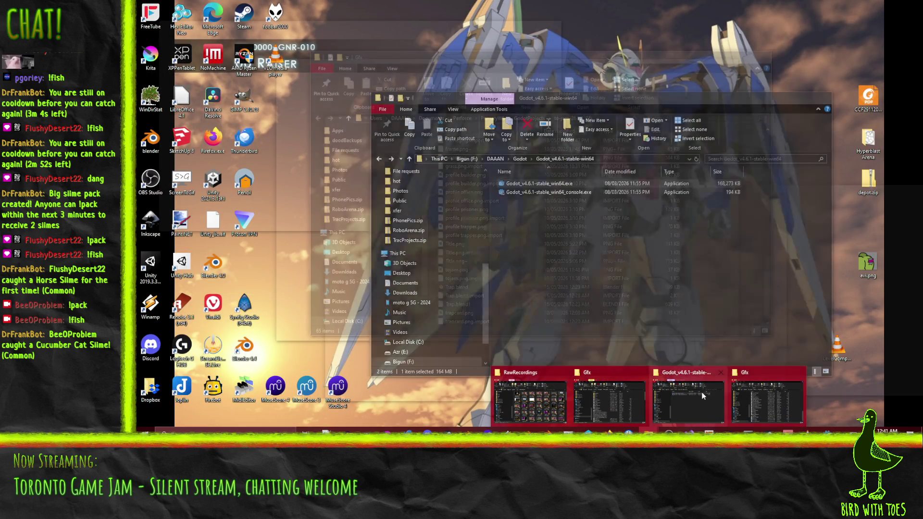
{"action": "left_click", "coordinate": [702, 391]}
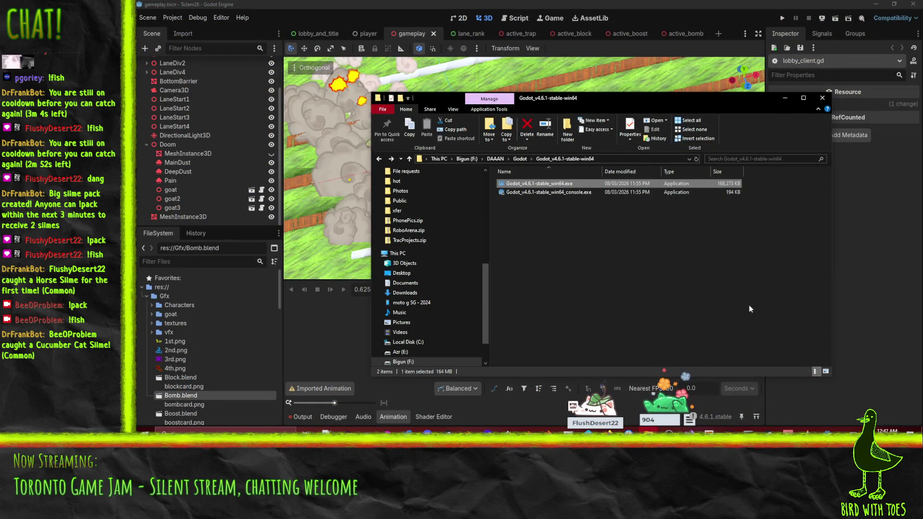
- Launch Godot and open the ToJam26Server project, dismissing the load errors message
{"action": "double_click", "coordinate": [539, 184]}
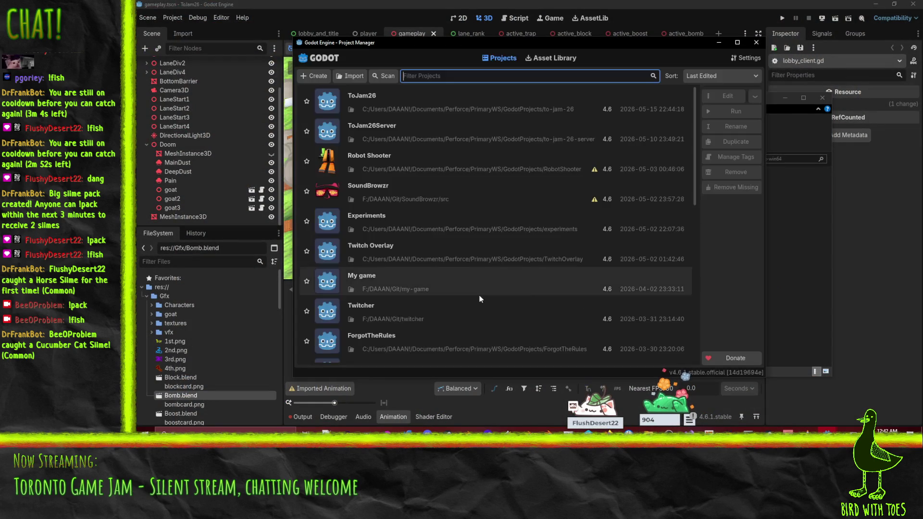
{"action": "double_click", "coordinate": [387, 128]}
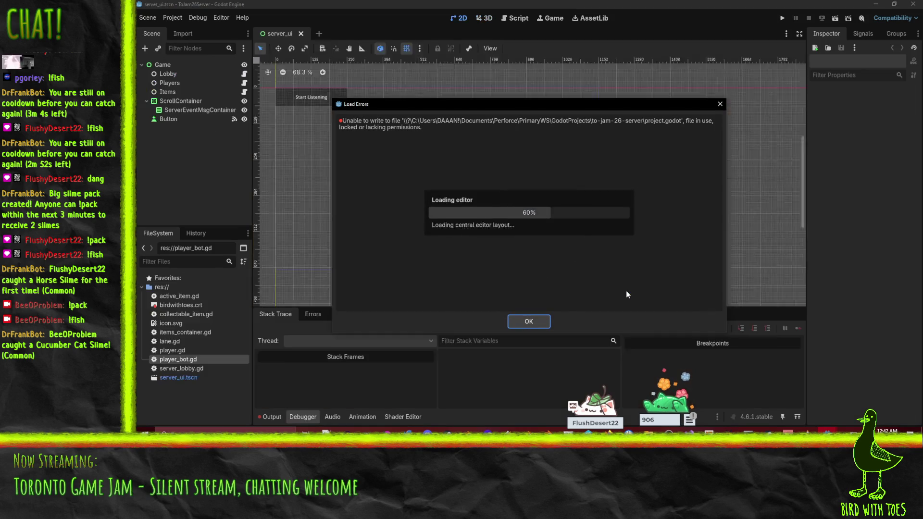
{"action": "left_click", "coordinate": [528, 322]}
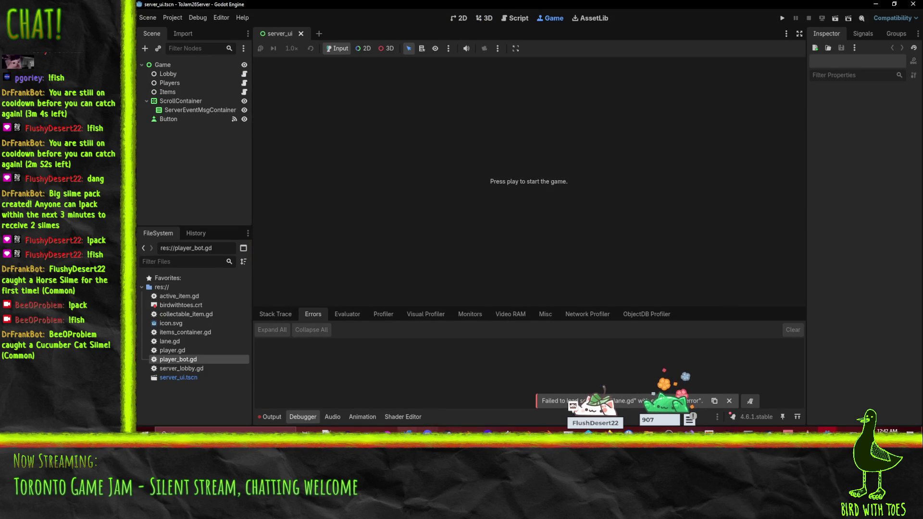
- In P4V, check out the to-jam-26-server files into the pending changelist, then return to Godot
{"action": "key", "text": "alt+Tab"}
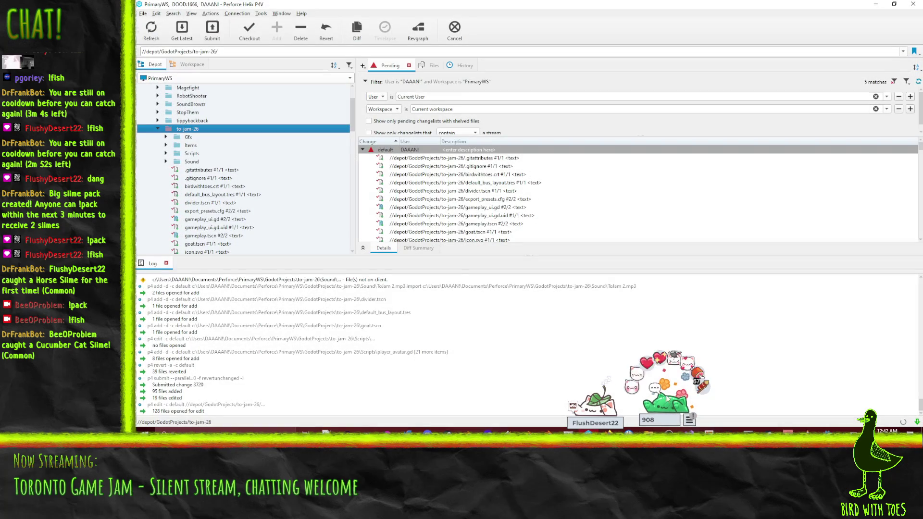
{"action": "left_click", "coordinate": [157, 129]}
{"action": "left_click", "coordinate": [157, 136]}
{"action": "mouse_move", "coordinate": [192, 137]}
{"action": "left_mouse_down"}
{"action": "mouse_move", "coordinate": [416, 152]}
{"action": "mouse_move", "coordinate": [407, 152]}
{"action": "left_mouse_up"}
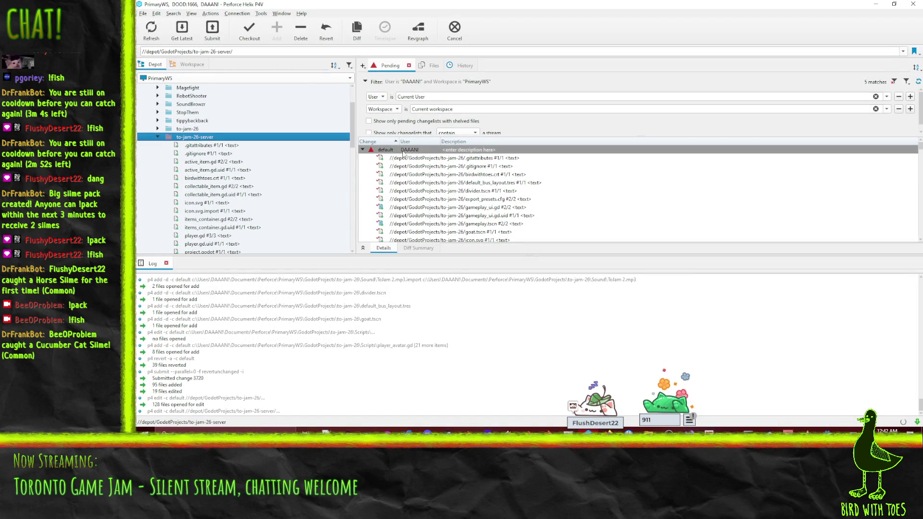
{"action": "key", "text": "alt+Tab"}
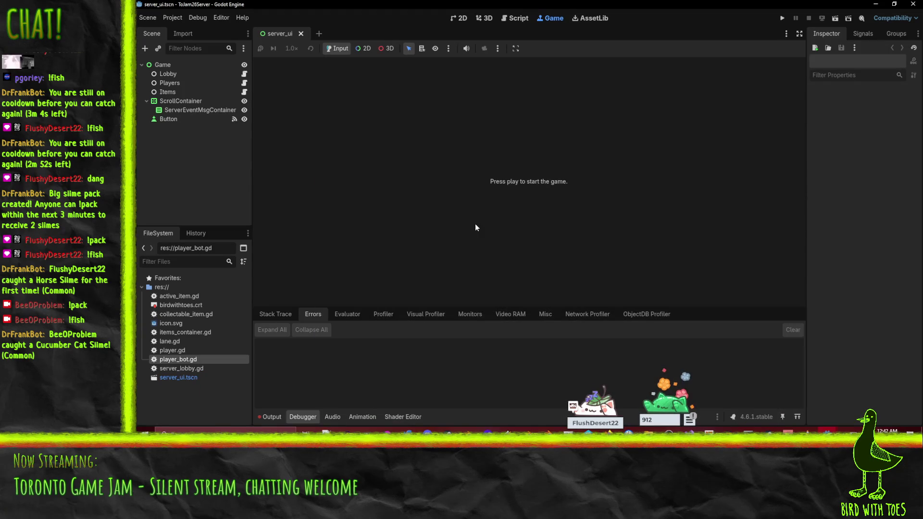
- Run the server with Start Listening, then bring up the client's lobby_client.gd parser error
{"action": "key", "text": "F5"}
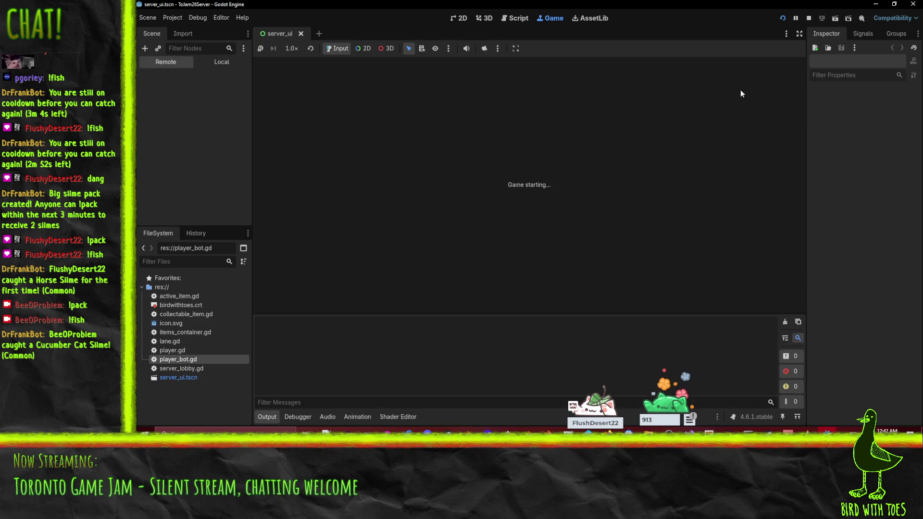
{"action": "left_click", "coordinate": [351, 73]}
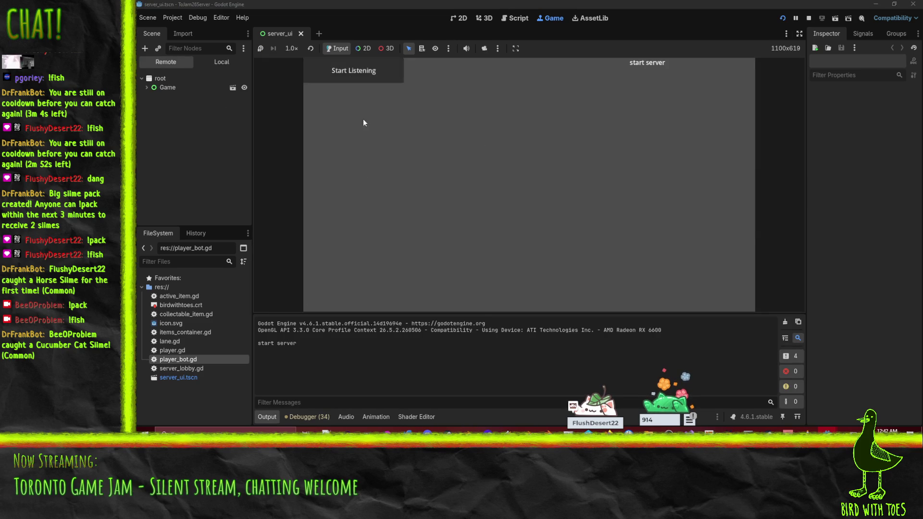
{"action": "mouse_move", "coordinate": [800, 424]}
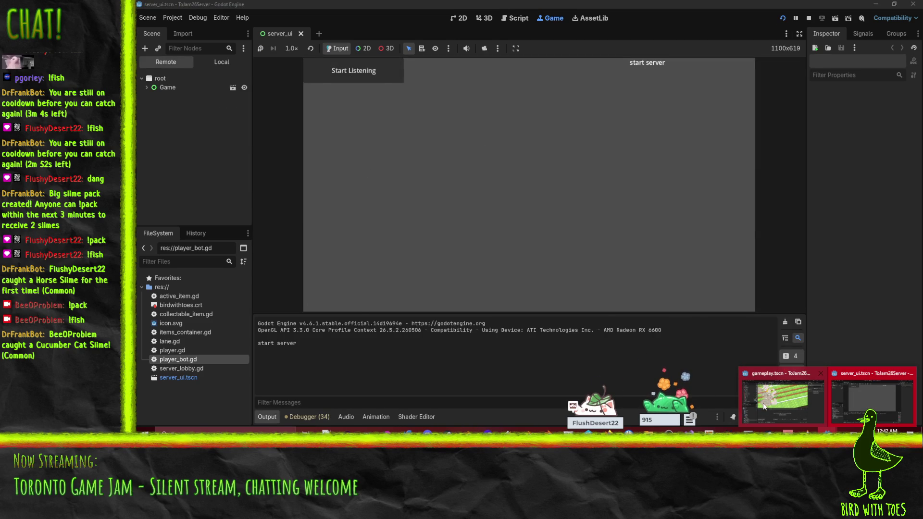
{"action": "left_click", "coordinate": [763, 404]}
{"action": "left_click", "coordinate": [782, 18]}
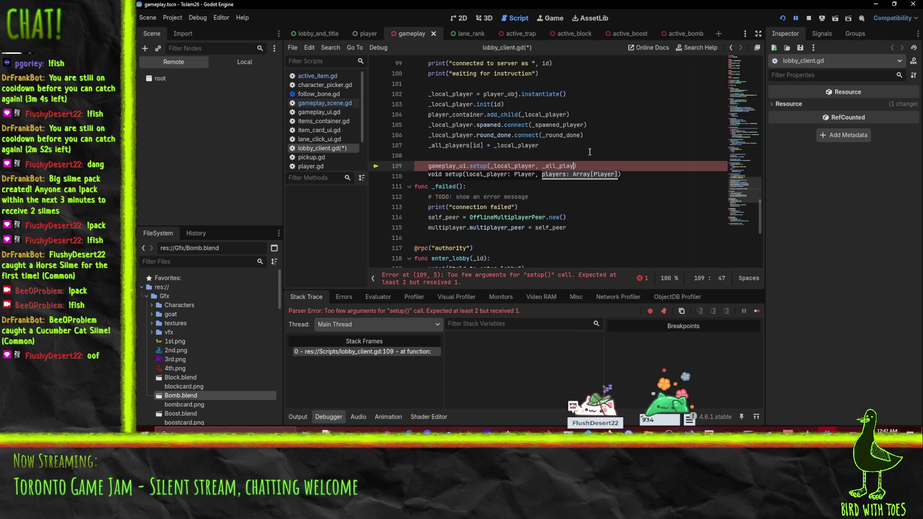
{"action": "type", "text": "ers"}
- Change line 109 to call setup(_local_player, _all_players.values()) and save lobby_client.gd
{"action": "left_click", "coordinate": [589, 152]}
{"action": "scroll", "coordinate": [591, 152], "scroll_direction": "up", "scroll_amount": 2}
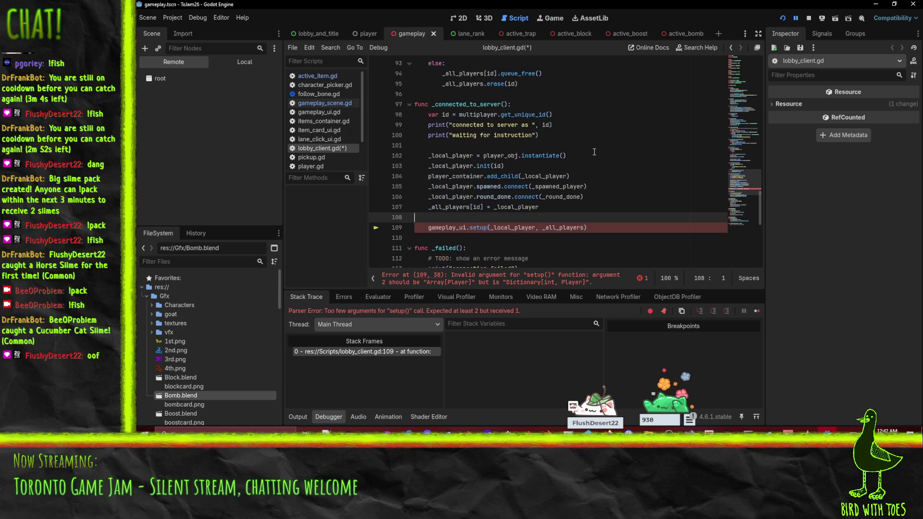
{"action": "left_click", "coordinate": [603, 234]}
{"action": "left_click", "coordinate": [602, 230]}
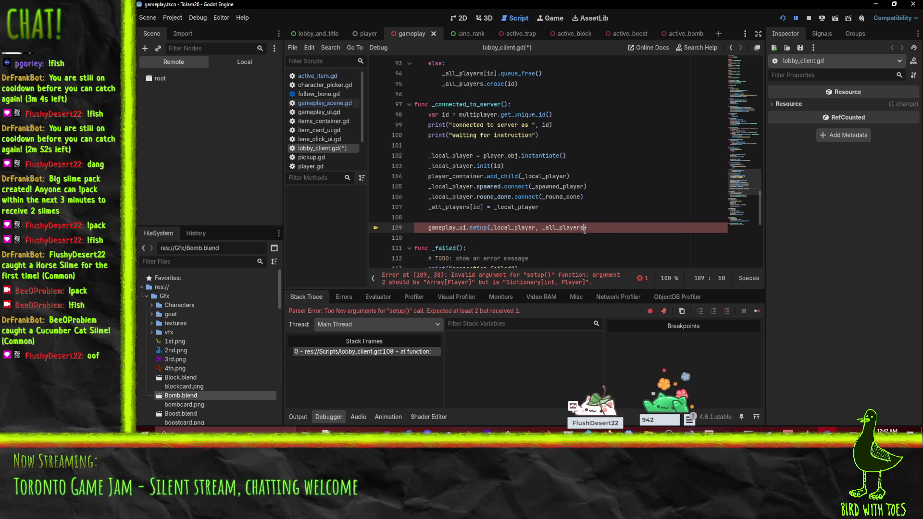
{"action": "type", "text": ".s"}
{"action": "key", "text": "Return"}
{"action": "left_click", "coordinate": [641, 192]}
{"action": "key", "text": "ctrl+s"}
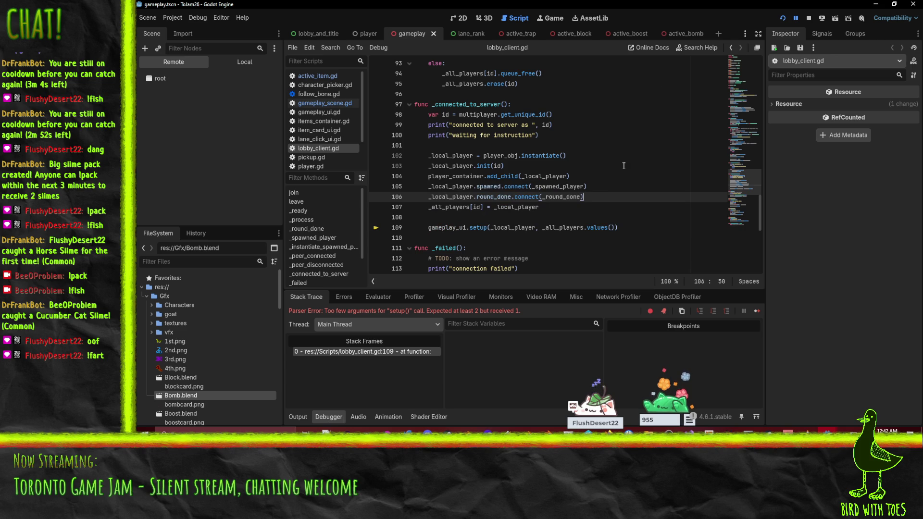
- Run the client project and join the server from the Ducks Running Riot title screen
{"action": "left_click", "coordinate": [783, 18]}
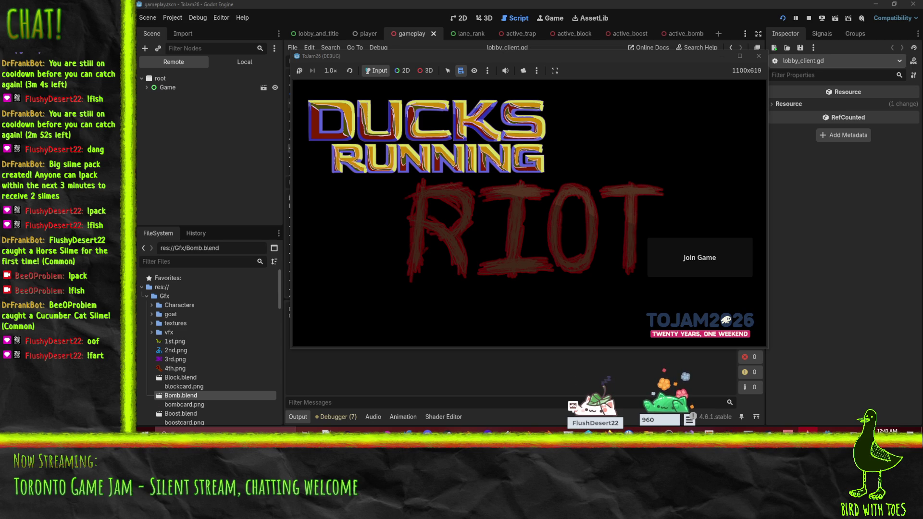
{"action": "left_click", "coordinate": [695, 265]}
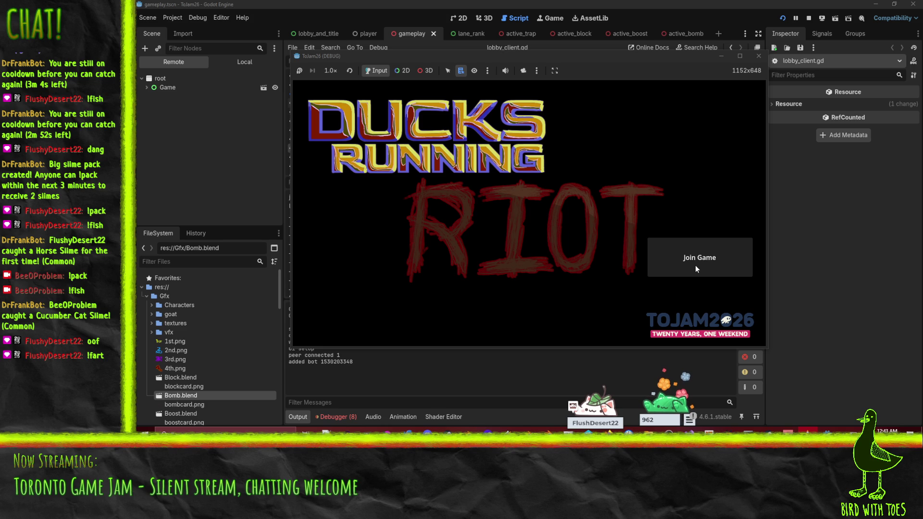
- Open the Debugger's Errors list and examine the RPC checksum error for Game/Lobby
{"action": "left_click", "coordinate": [341, 417]}
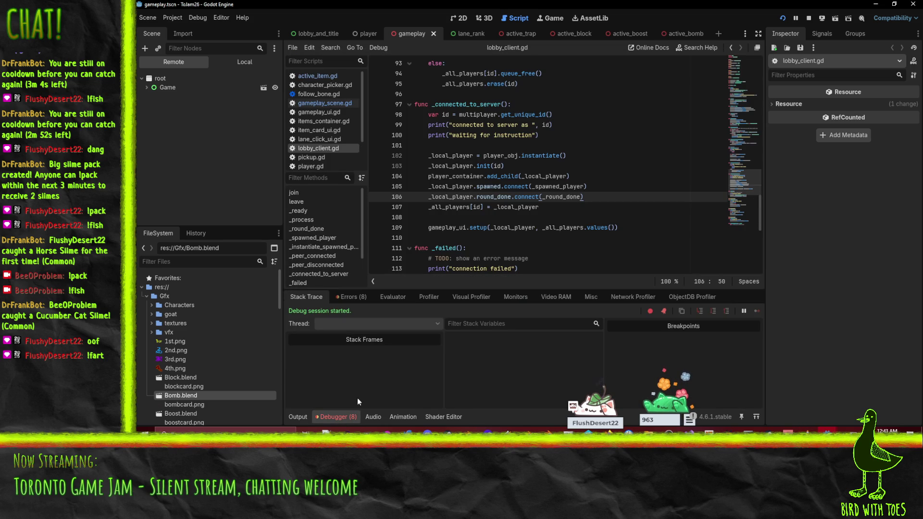
{"action": "left_click", "coordinate": [353, 298]}
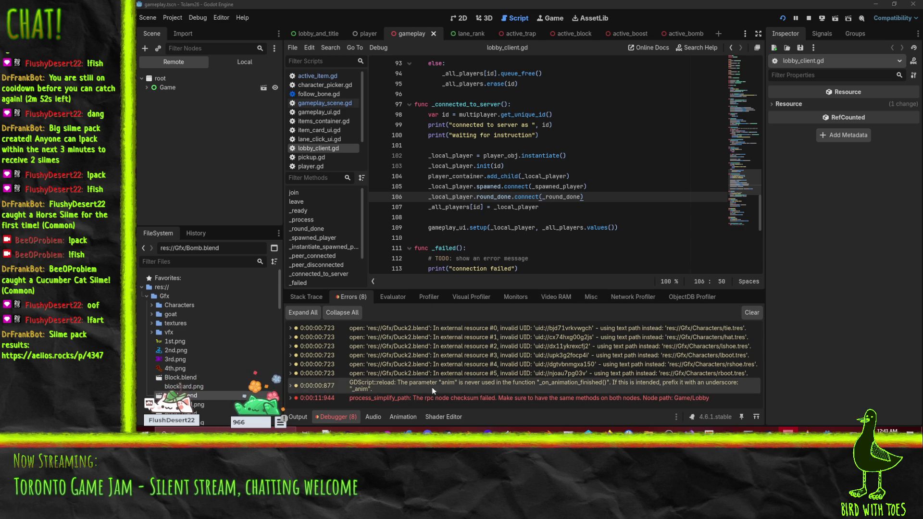
{"action": "mouse_move", "coordinate": [468, 402]}
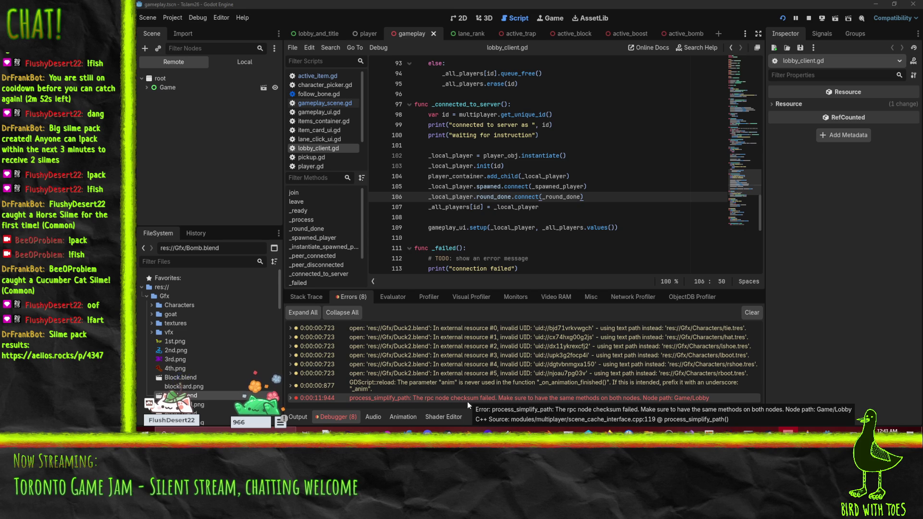
{"action": "left_click", "coordinate": [566, 176]}
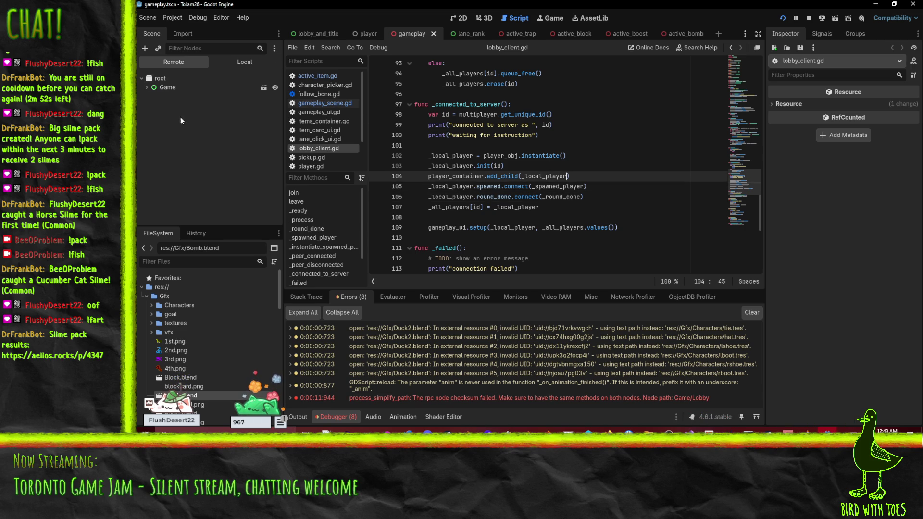
- Inspect the remote Game/Lobby node's properties and review the client's output log
{"action": "left_click", "coordinate": [147, 87]}
{"action": "left_click", "coordinate": [173, 105]}
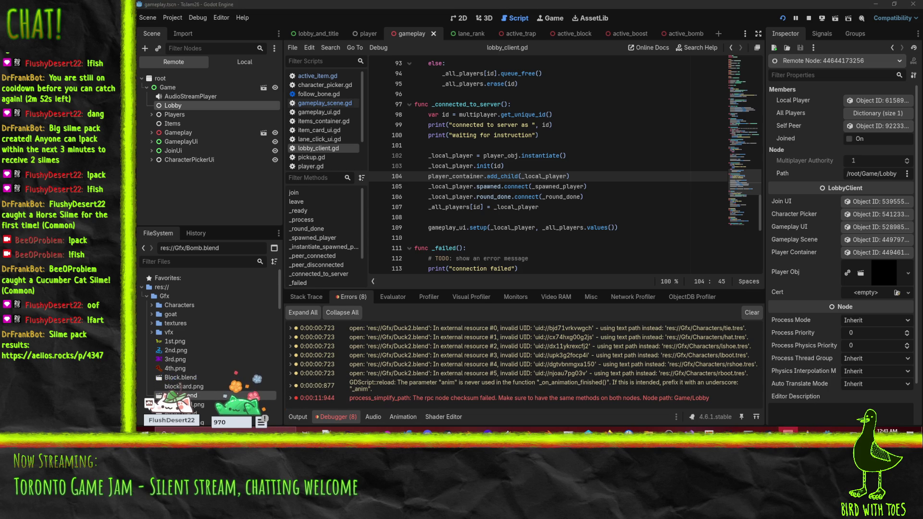
{"action": "left_click", "coordinate": [307, 415]}
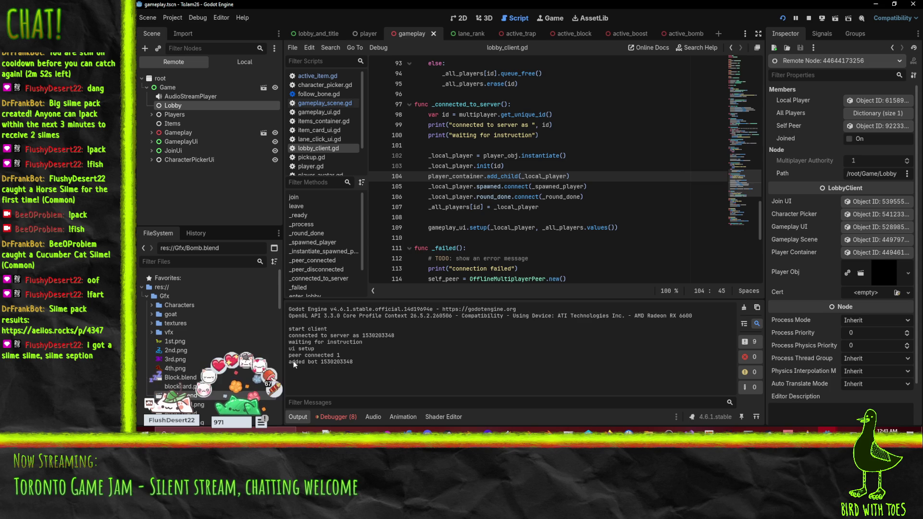
{"action": "left_click", "coordinate": [533, 134]}
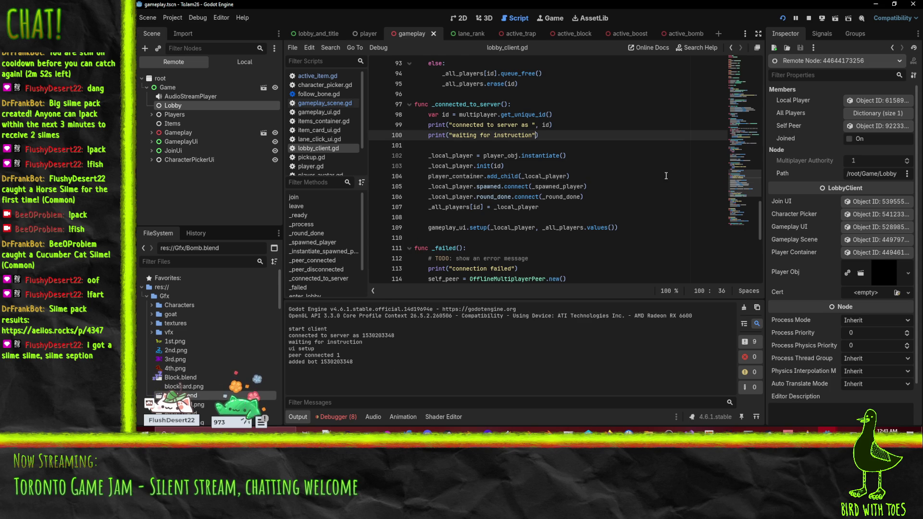
- Search lobby_client.gd for "added bot" to find the add_bot rpc function
{"action": "key", "text": "ctrl+f"}
{"action": "type", "text": "added bot"}
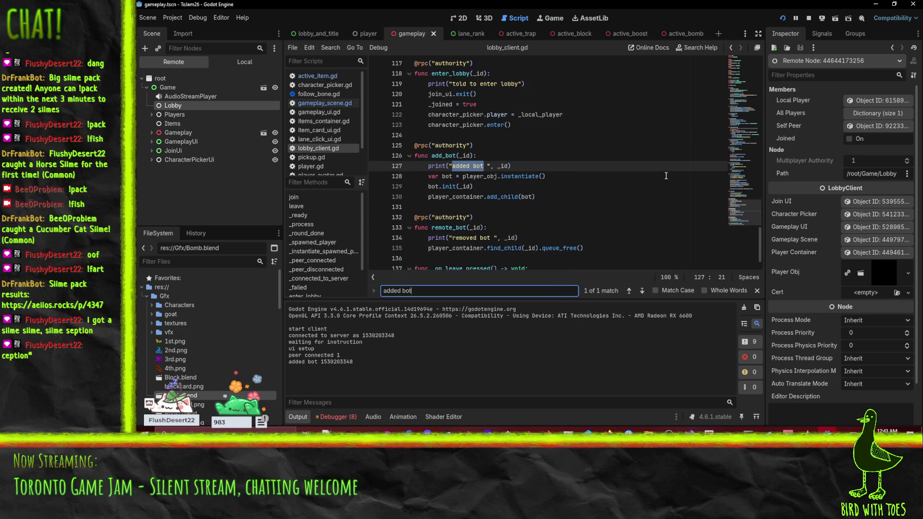
{"action": "left_click", "coordinate": [579, 175]}
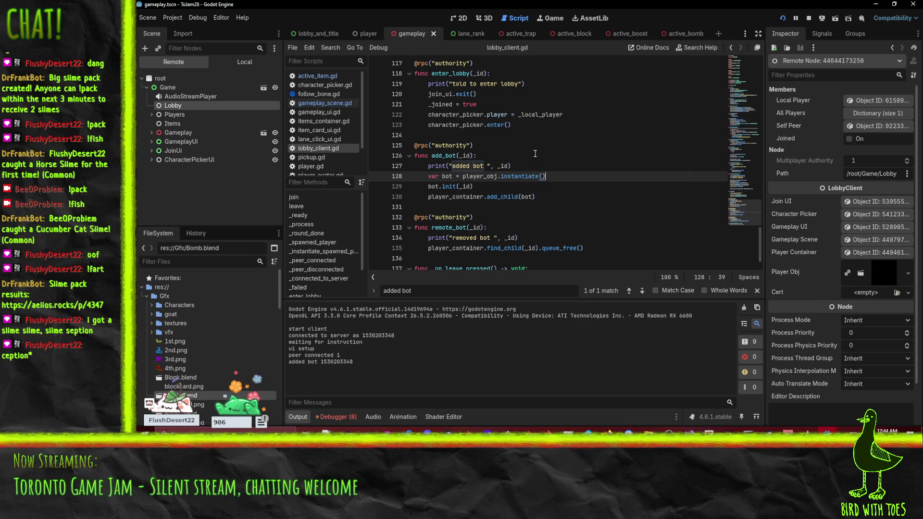
- Stop the running server with F8 and close the client game window
{"action": "mouse_move", "coordinate": [827, 429]}
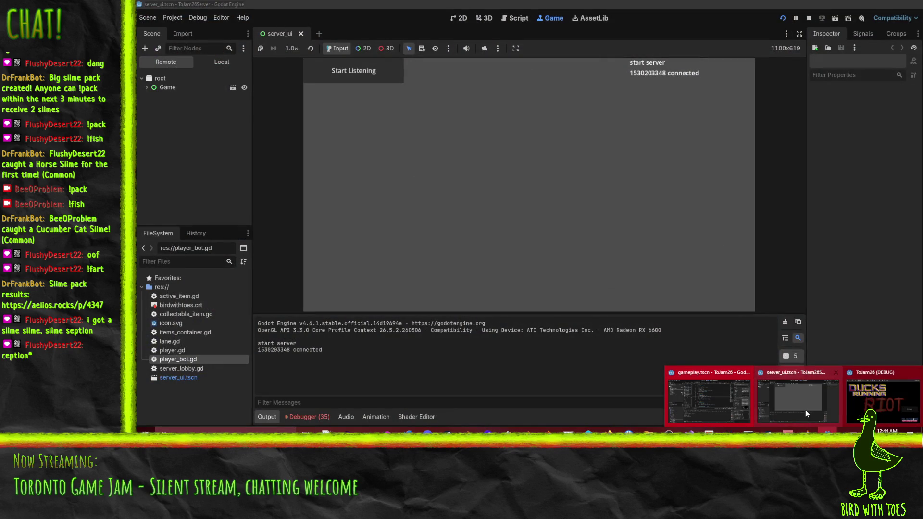
{"action": "left_click", "coordinate": [805, 410]}
{"action": "key", "text": "F8"}
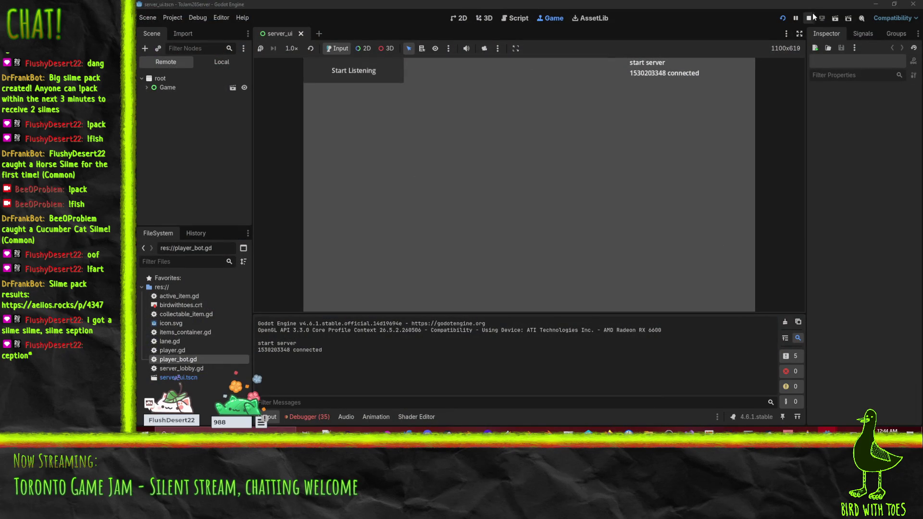
{"action": "key", "text": "F5"}
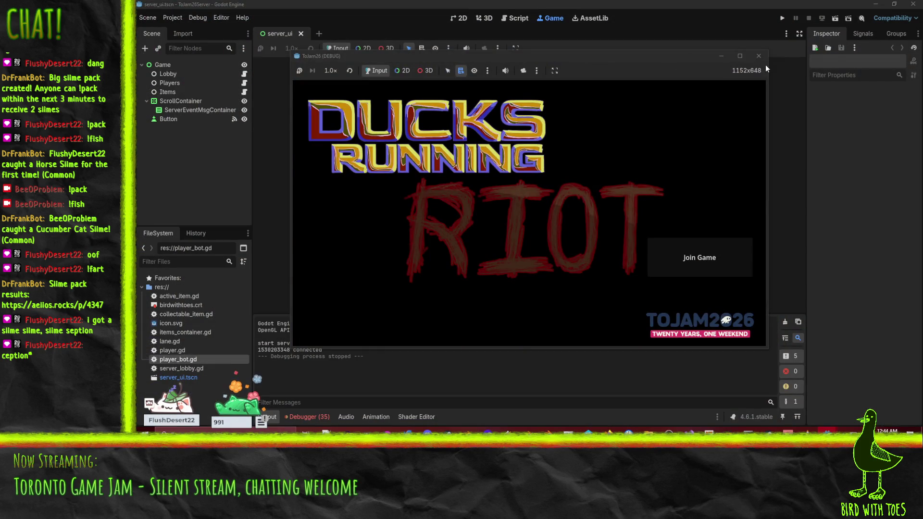
{"action": "left_click", "coordinate": [758, 56]}
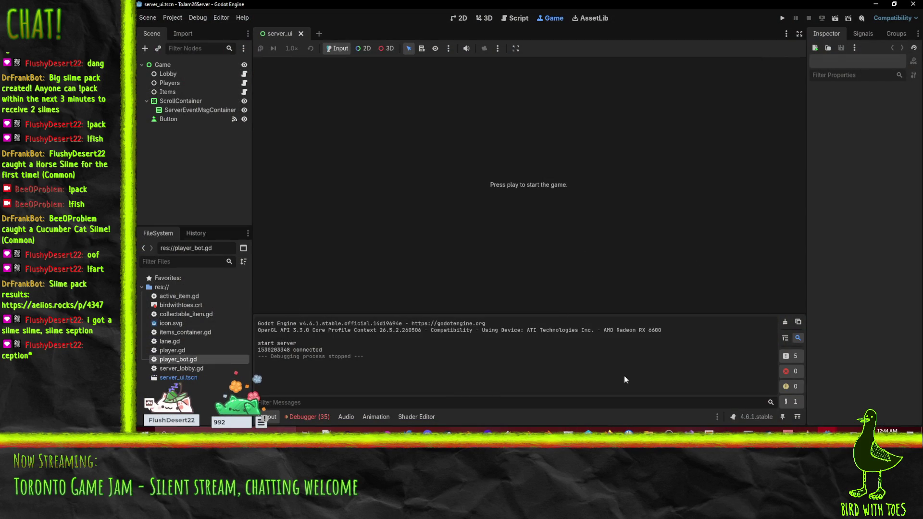
- Open server_lobby.gd at line 57, where the add_bot rpc call is sent
{"action": "left_click", "coordinate": [518, 18]}
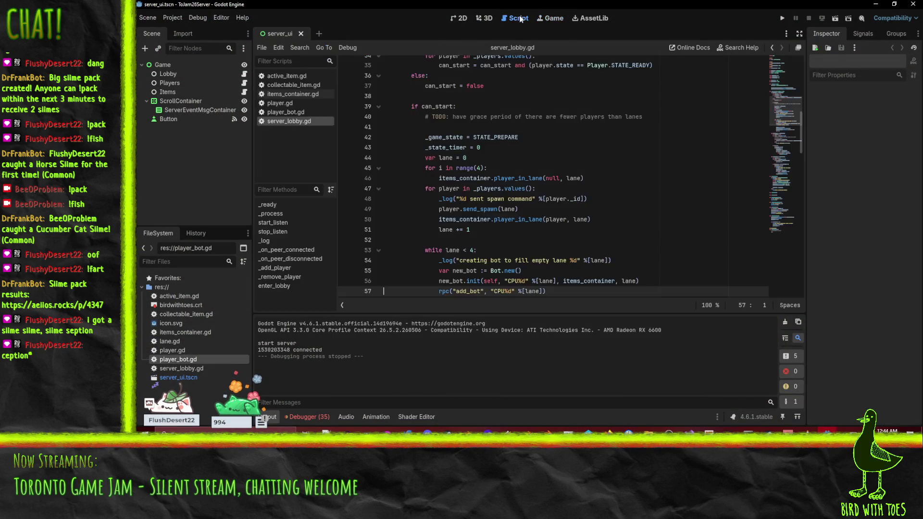
{"action": "left_click", "coordinate": [550, 147]}
{"action": "scroll", "coordinate": [544, 127], "scroll_direction": "down", "scroll_amount": 2}
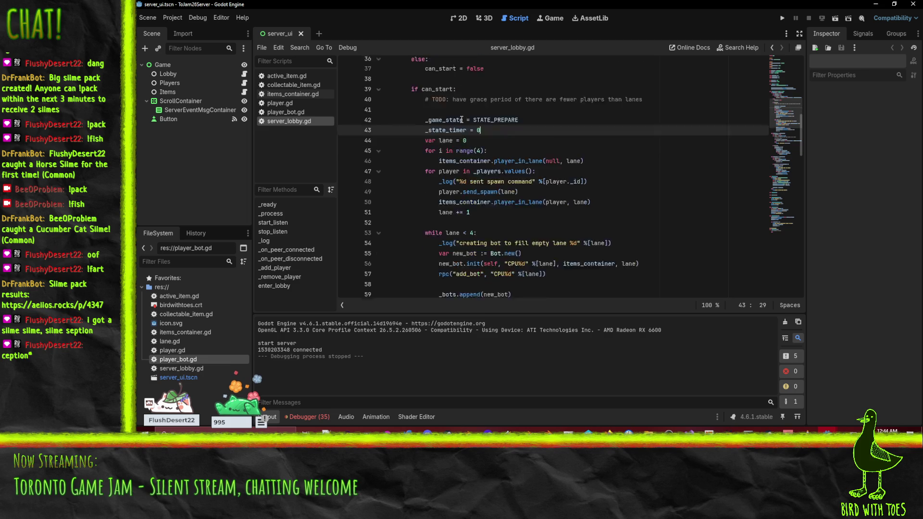
{"action": "left_click", "coordinate": [549, 229]}
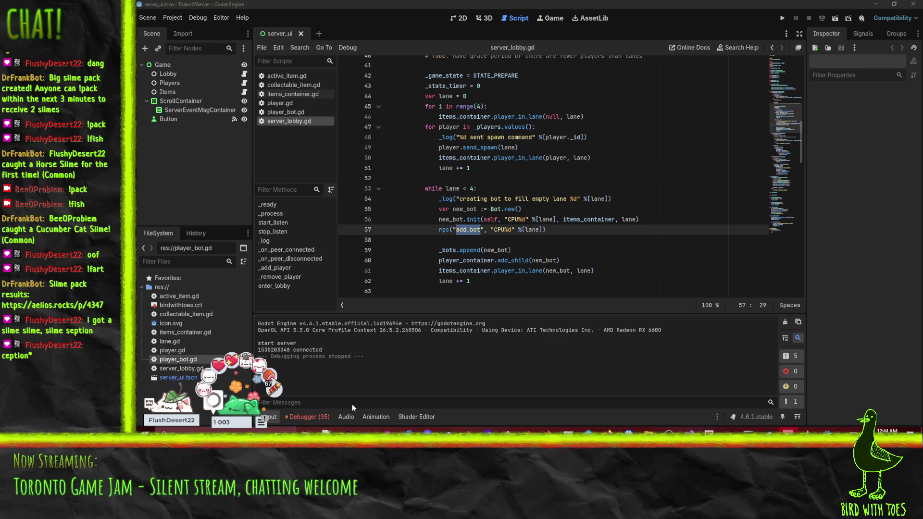
- Bring up the client's lobby_client.gd at the add_bot declaration on line 126
{"action": "mouse_move", "coordinate": [827, 431]}
{"action": "mouse_move", "coordinate": [775, 394]}
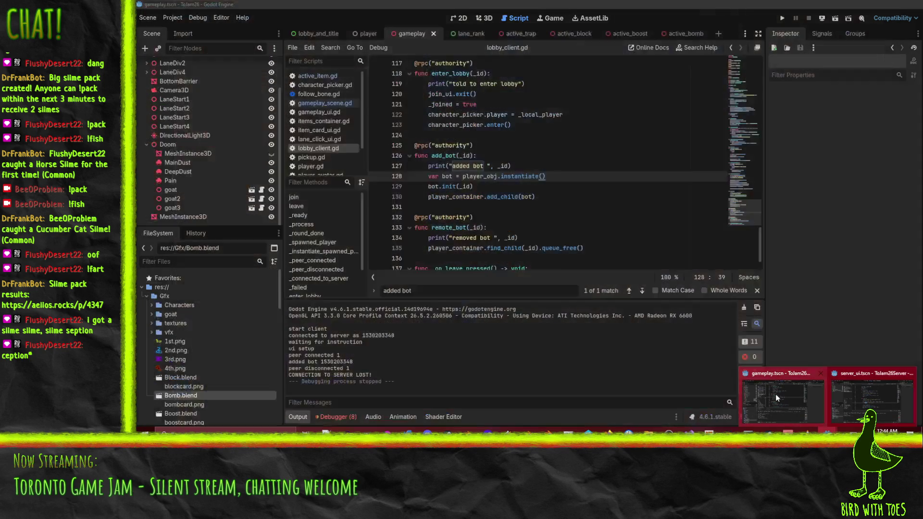
{"action": "left_click", "coordinate": [775, 397]}
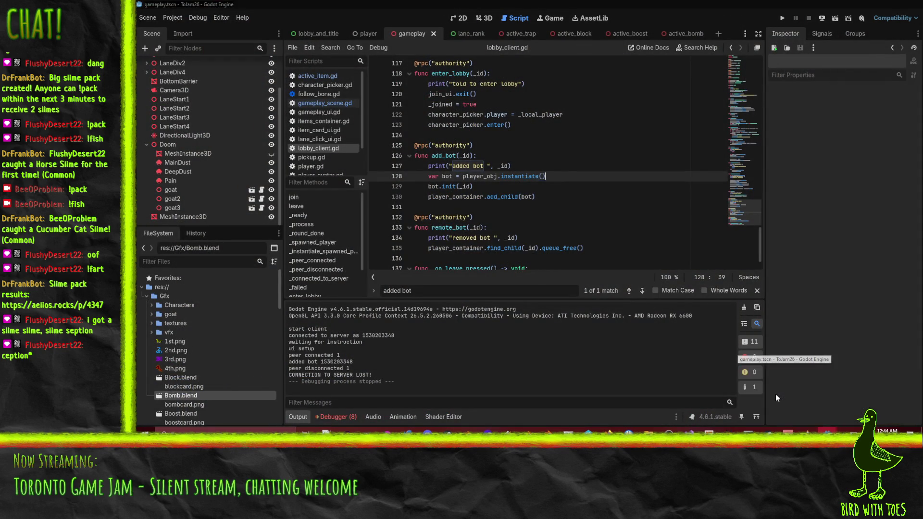
{"action": "left_click", "coordinate": [492, 153]}
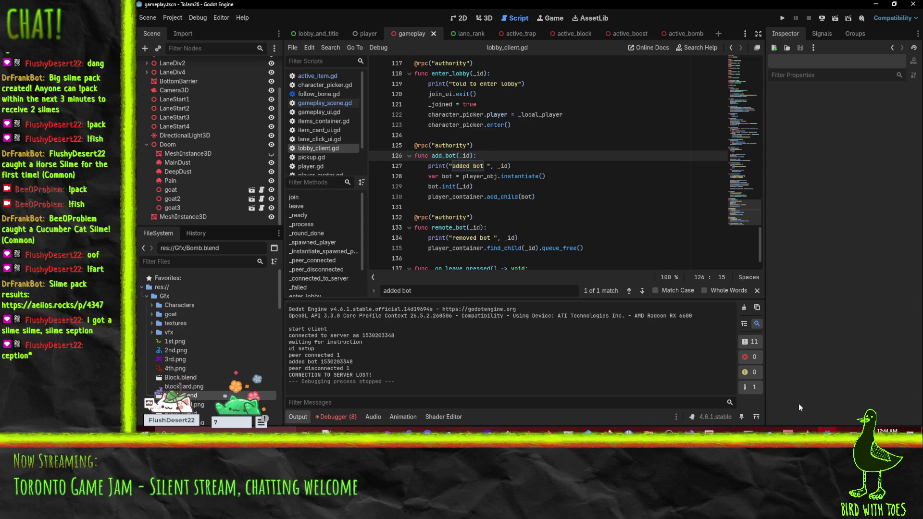
{"action": "mouse_move", "coordinate": [827, 431]}
{"action": "mouse_move", "coordinate": [868, 401]}
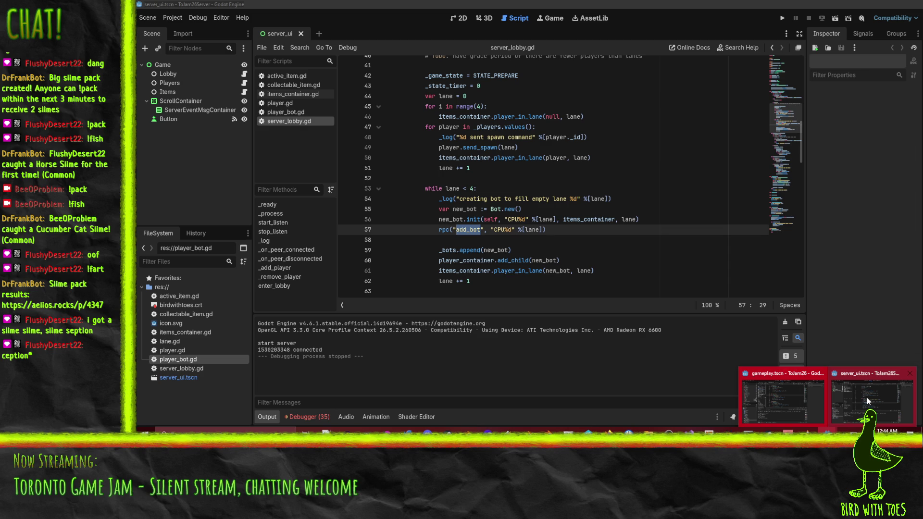
{"action": "mouse_move", "coordinate": [801, 399]}
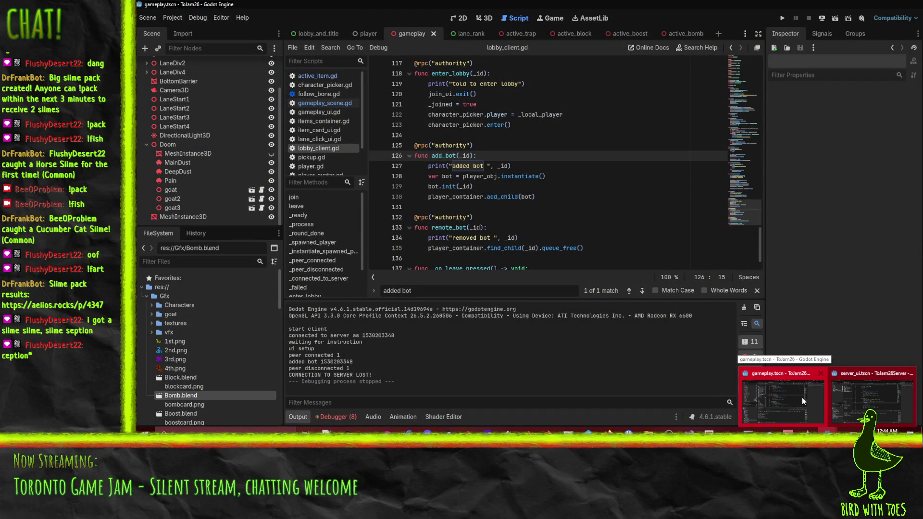
{"action": "left_click", "coordinate": [801, 397]}
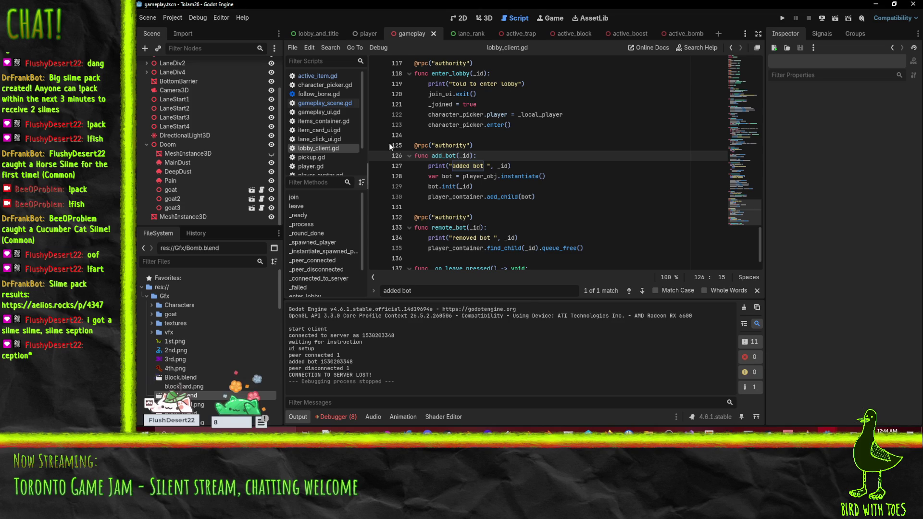
- Rename add_bot's _id parameter to bot_name on lines 126, 127 and 129
{"action": "left_click", "coordinate": [466, 156]}
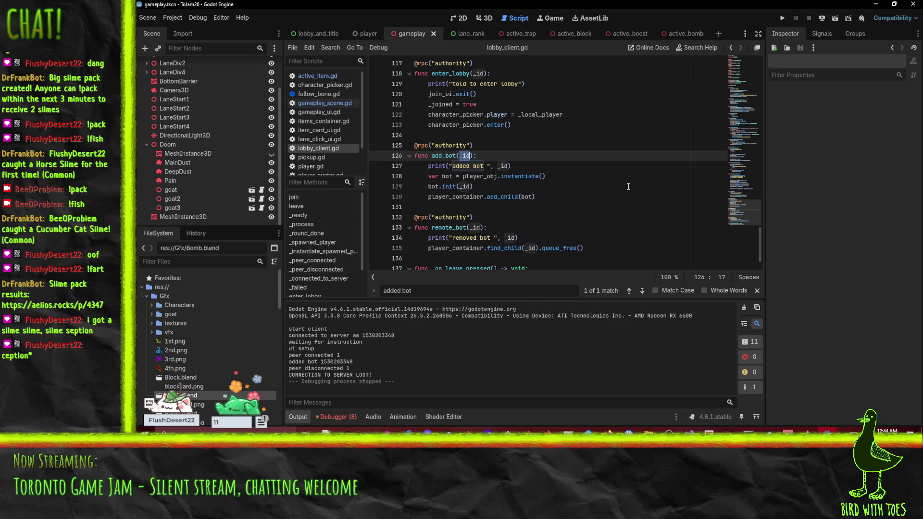
{"action": "type", "text": "n"}
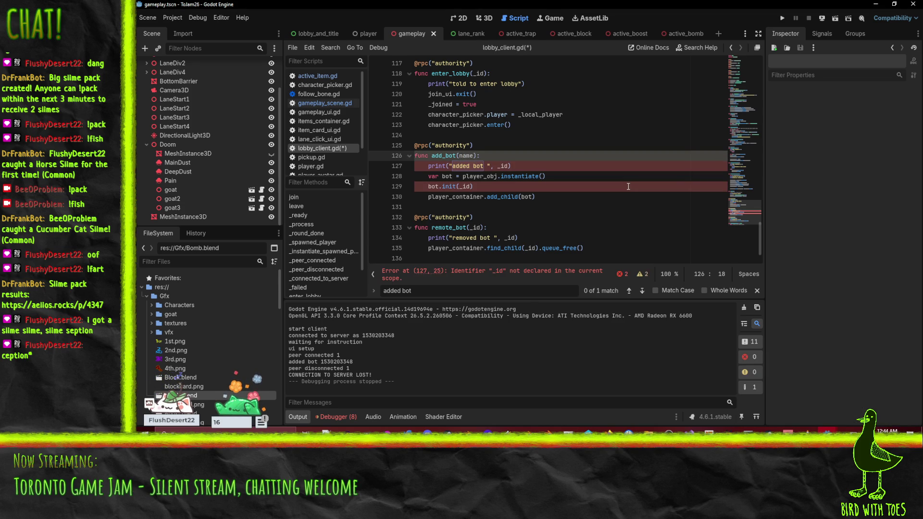
{"action": "type", "text": "ame"}
{"action": "double_click", "coordinate": [503, 166]}
{"action": "double_click", "coordinate": [465, 155]}
{"action": "type", "text": "bot_name"}
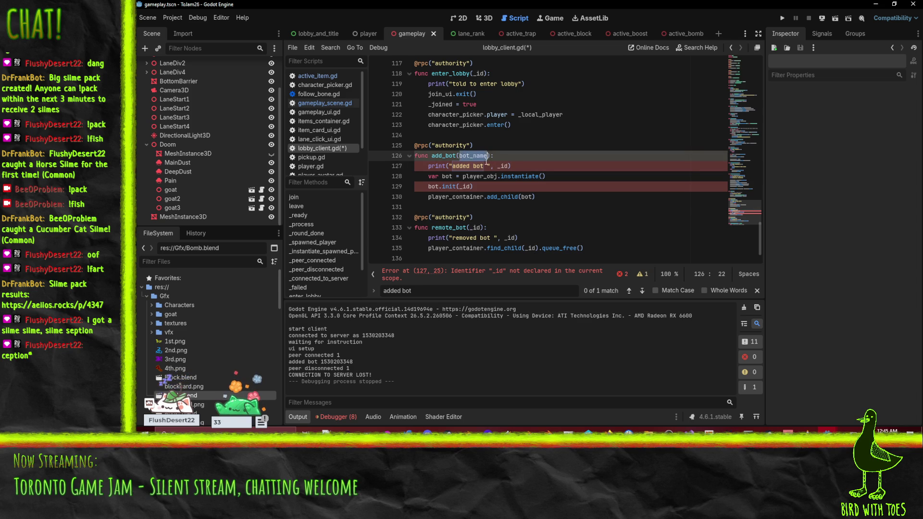
{"action": "double_click", "coordinate": [504, 166]}
{"action": "type", "text": "bot_name"}
{"action": "double_click", "coordinate": [466, 186]}
{"action": "type", "text": "bot_name"}
{"action": "left_click", "coordinate": [577, 162]}
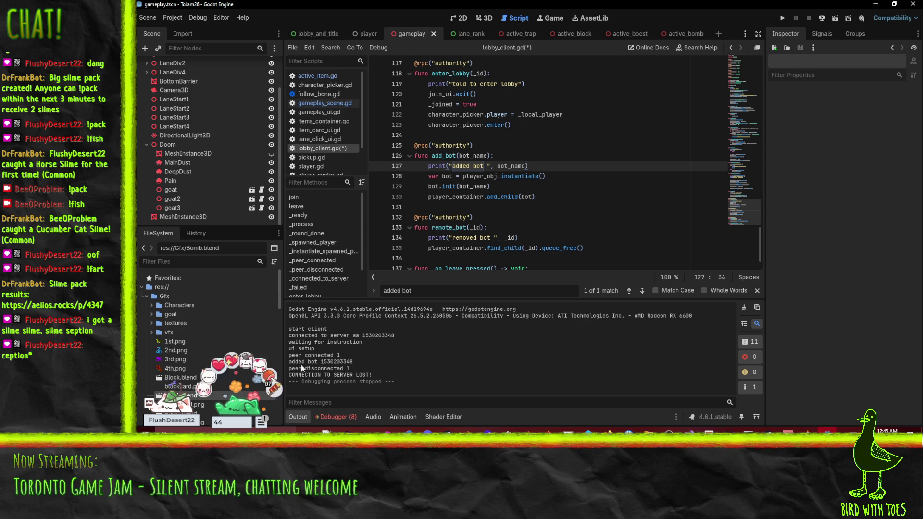
- Clear the output log and save lobby_client.gd
{"action": "left_click_drag", "start_coordinate": [321, 361], "coordinate": [353, 362]}
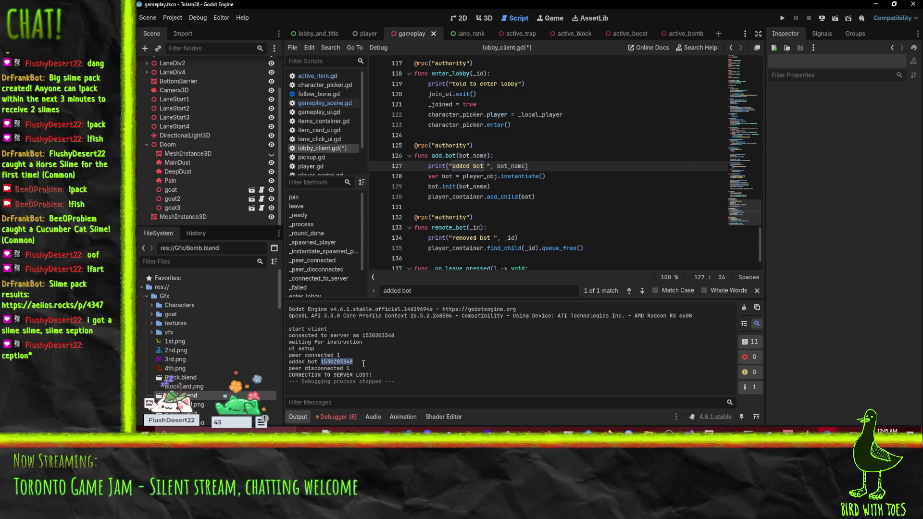
{"action": "left_click", "coordinate": [359, 364]}
{"action": "left_click", "coordinate": [744, 308]}
{"action": "left_click", "coordinate": [522, 237]}
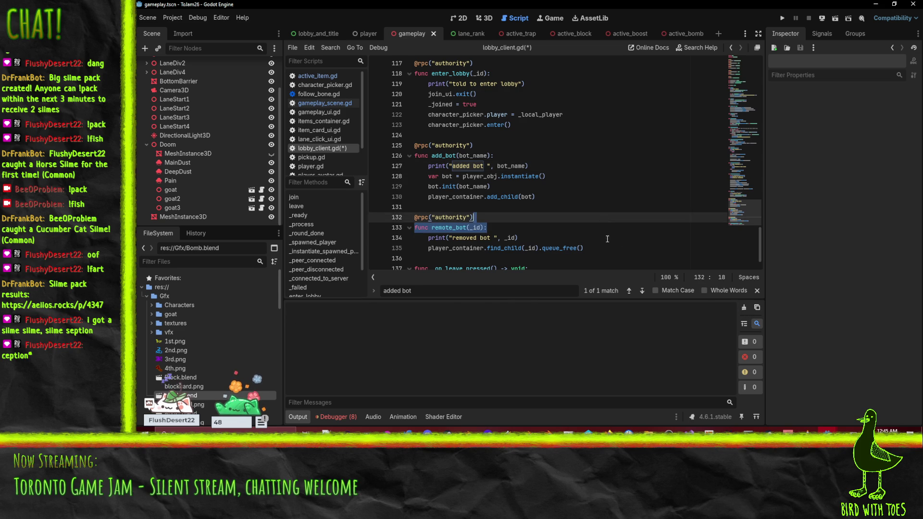
{"action": "key", "text": "ctrl+s"}
- Switch to the ToJam26Server project and run it
{"action": "left_click", "coordinate": [827, 430]}
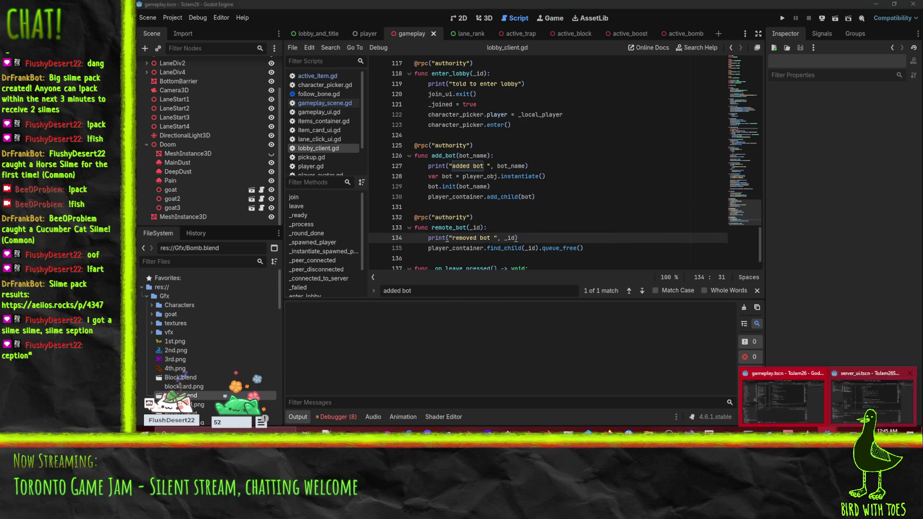
{"action": "left_click", "coordinate": [870, 396]}
{"action": "left_click", "coordinate": [782, 18]}
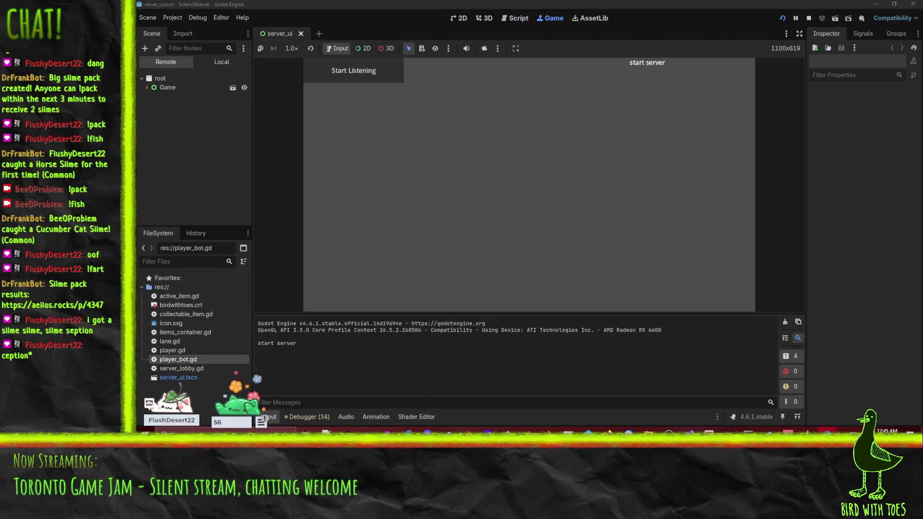
- Run the ToJam26 client, join the game, and view the debugger's error list
{"action": "left_click", "coordinate": [827, 430]}
{"action": "left_click", "coordinate": [781, 396]}
{"action": "left_click", "coordinate": [781, 18]}
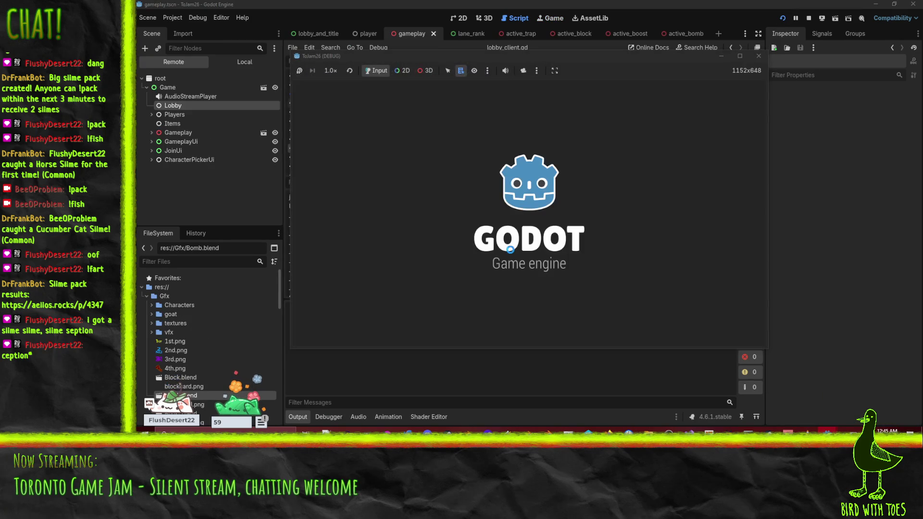
{"action": "left_click", "coordinate": [693, 268]}
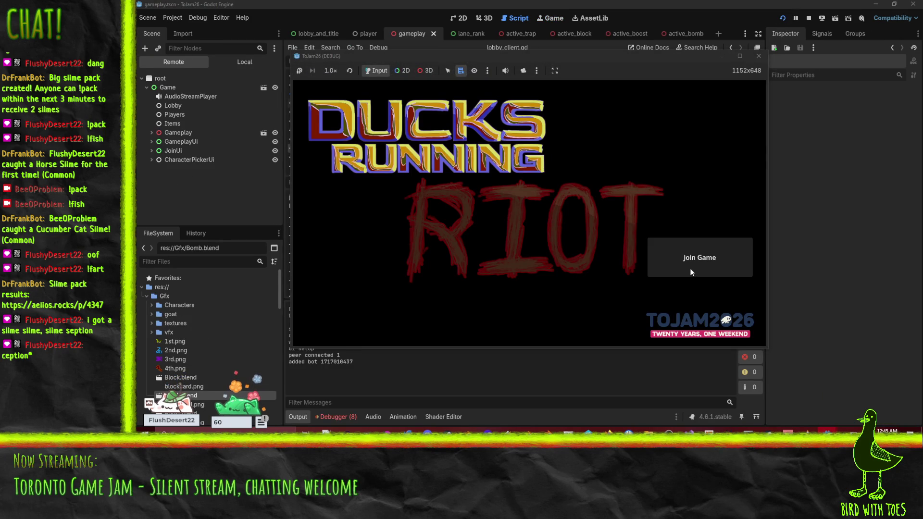
{"action": "left_click", "coordinate": [380, 366]}
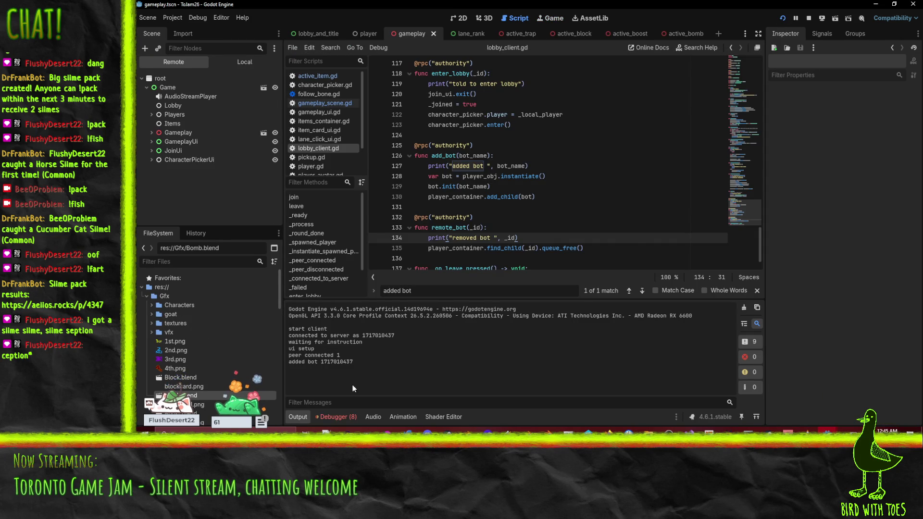
{"action": "left_click", "coordinate": [351, 416]}
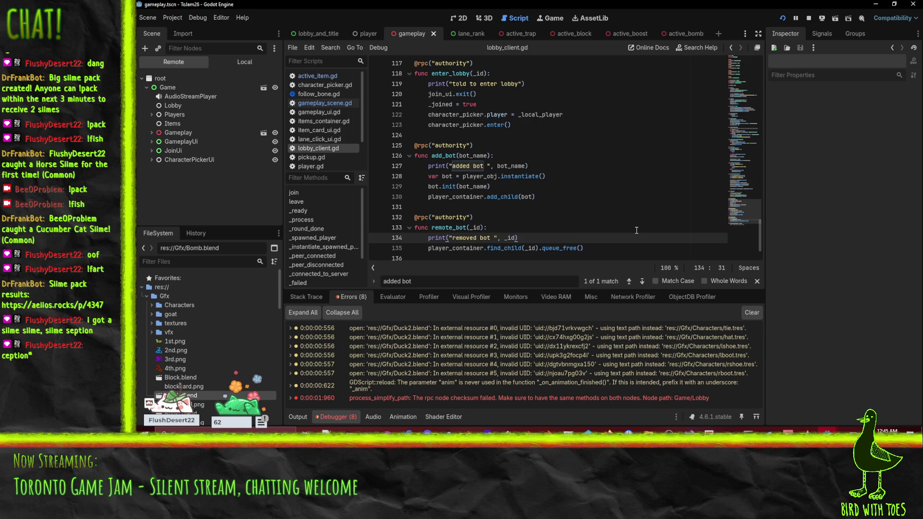
- Set a breakpoint on line 127 of lobby_client.gd and restart the client game
{"action": "scroll", "coordinate": [637, 230], "scroll_direction": "down", "scroll_amount": 1}
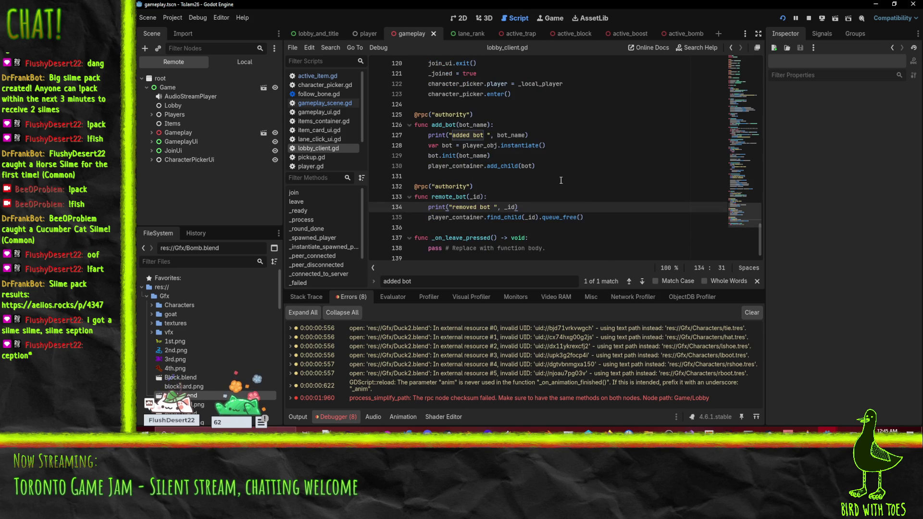
{"action": "scroll", "coordinate": [560, 180], "scroll_direction": "up", "scroll_amount": 1}
{"action": "left_click", "coordinate": [376, 166]}
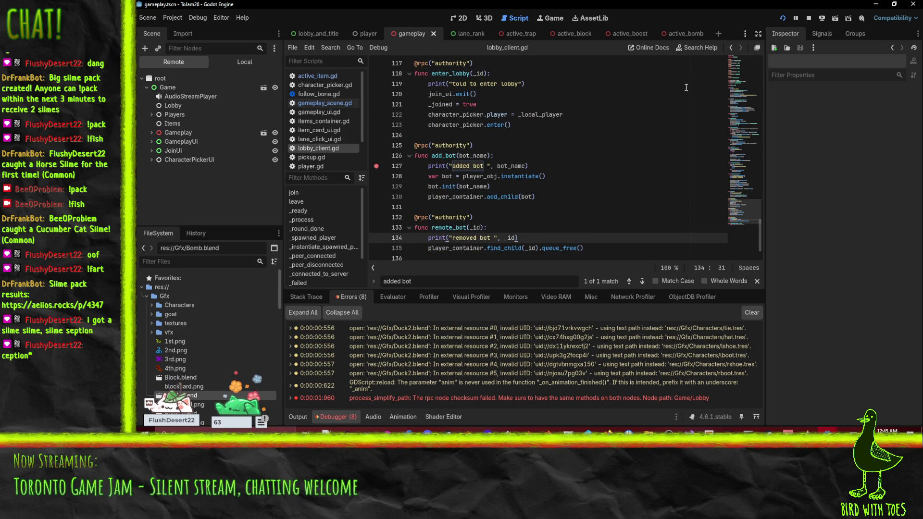
{"action": "left_click", "coordinate": [782, 18]}
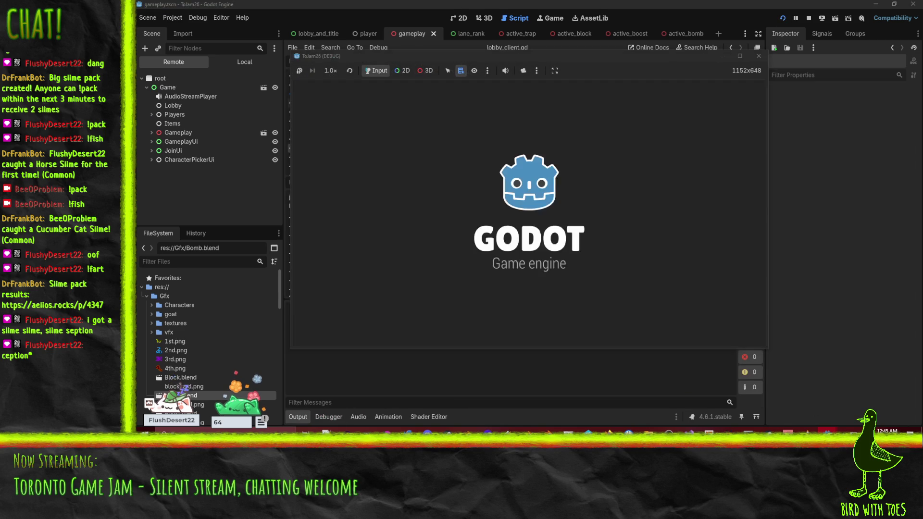
- Open the ToJam26Server project's script editor
{"action": "mouse_move", "coordinate": [819, 429]}
{"action": "left_click", "coordinate": [788, 399]}
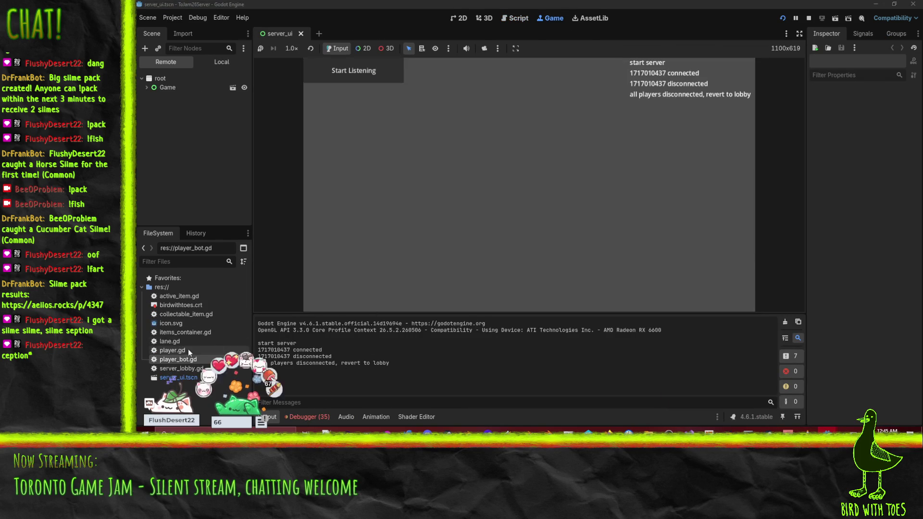
{"action": "left_click", "coordinate": [504, 19]}
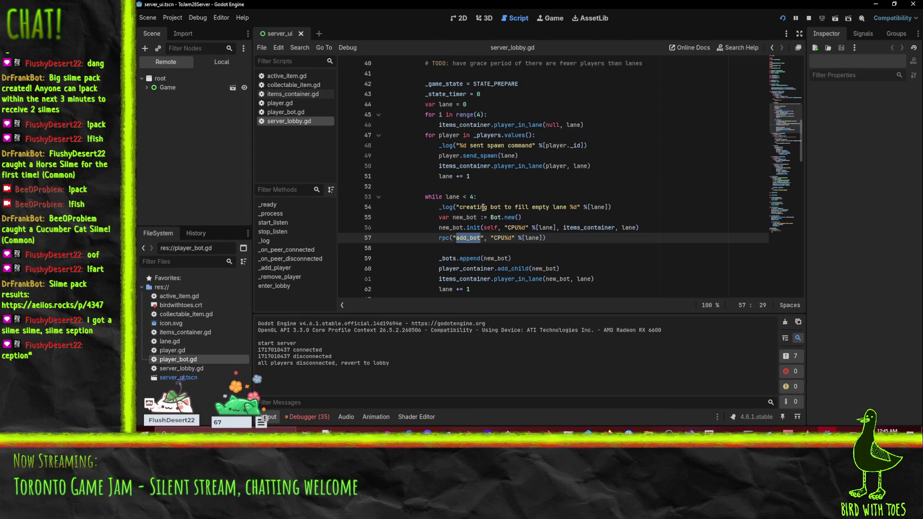
- Toggle a breakpoint on line 57, the rpc("add_bot", "CPU%d" % lane) call
{"action": "left_click", "coordinate": [345, 237]}
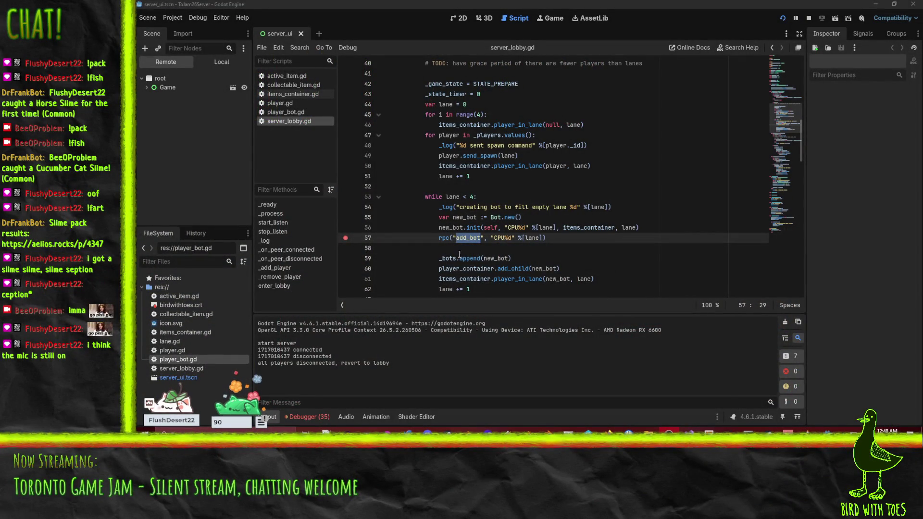
- Run the game with F5 and join so it breaks at add_bot on line 127
{"action": "left_click", "coordinate": [476, 237]}
{"action": "key", "text": "F5"}
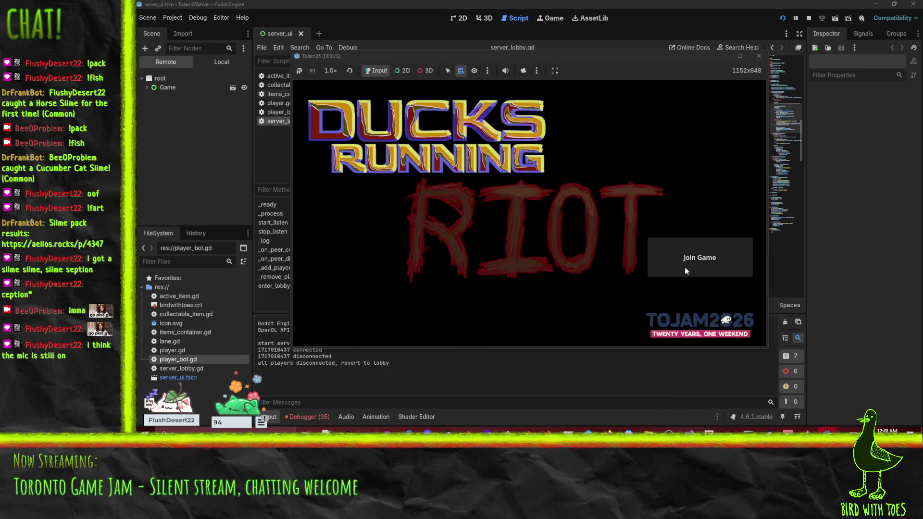
{"action": "left_click", "coordinate": [686, 271]}
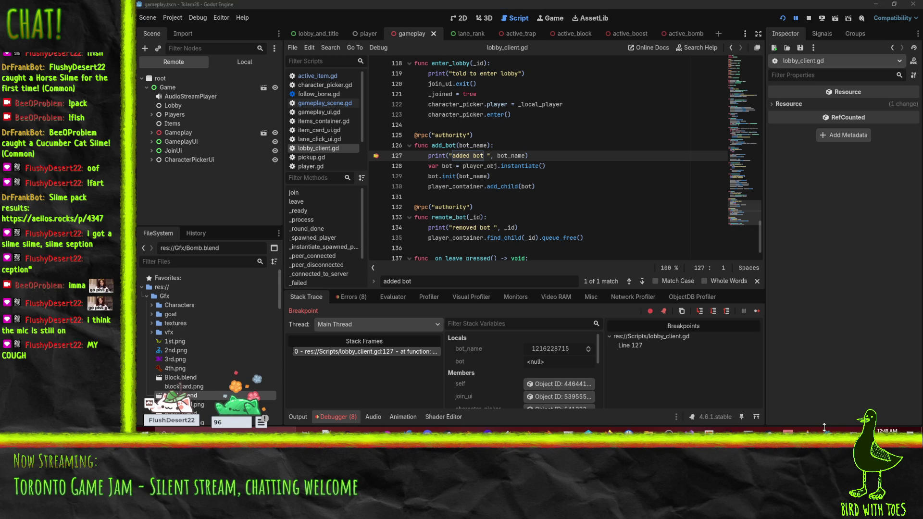
{"action": "mouse_move", "coordinate": [827, 432]}
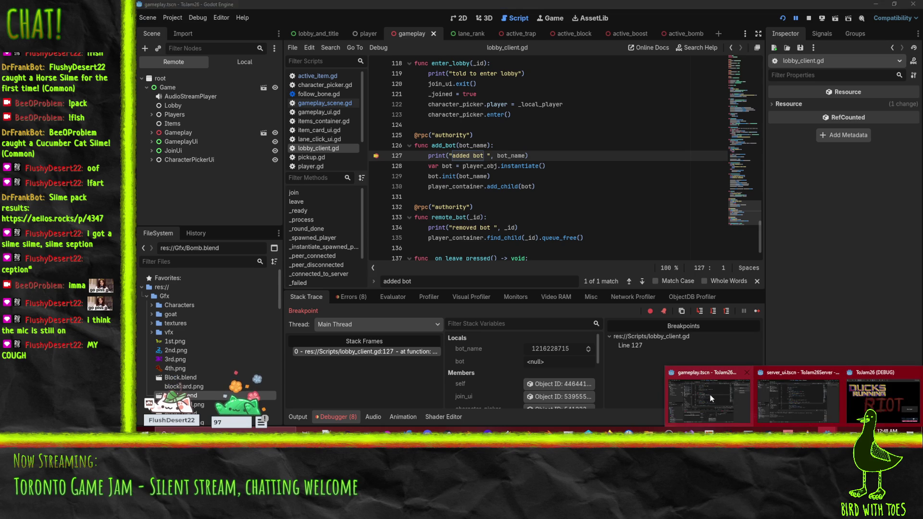
{"action": "mouse_move", "coordinate": [782, 400]}
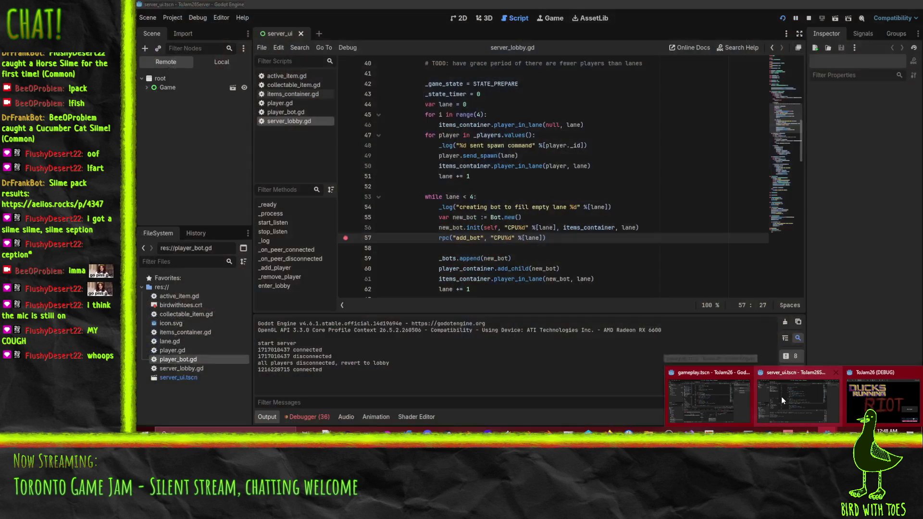
{"action": "left_click", "coordinate": [726, 394]}
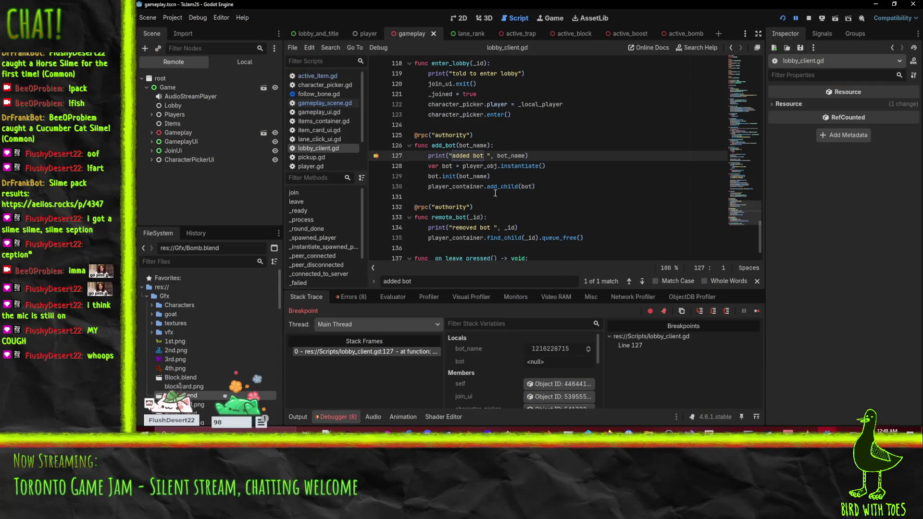
{"action": "mouse_move", "coordinate": [501, 161]}
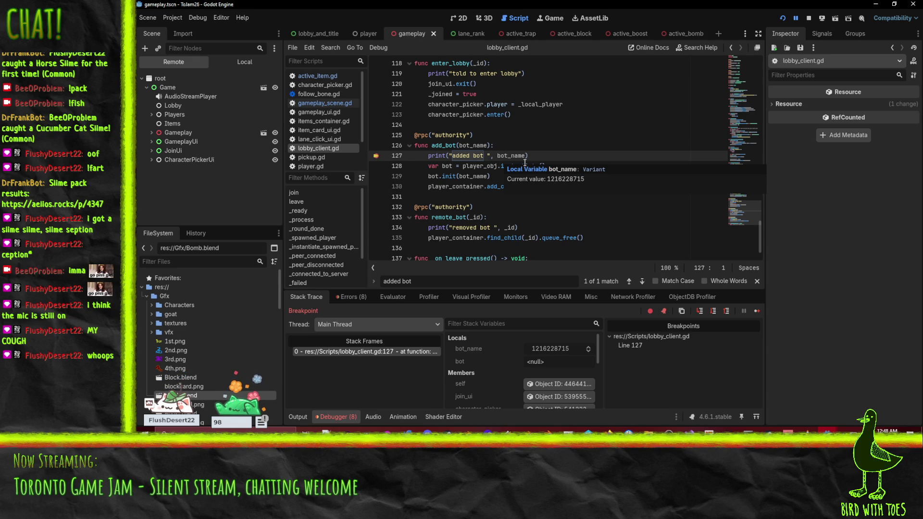
{"action": "scroll", "coordinate": [605, 184], "scroll_direction": "up", "scroll_amount": 2}
{"action": "scroll", "coordinate": [609, 212], "scroll_direction": "down", "scroll_amount": 1}
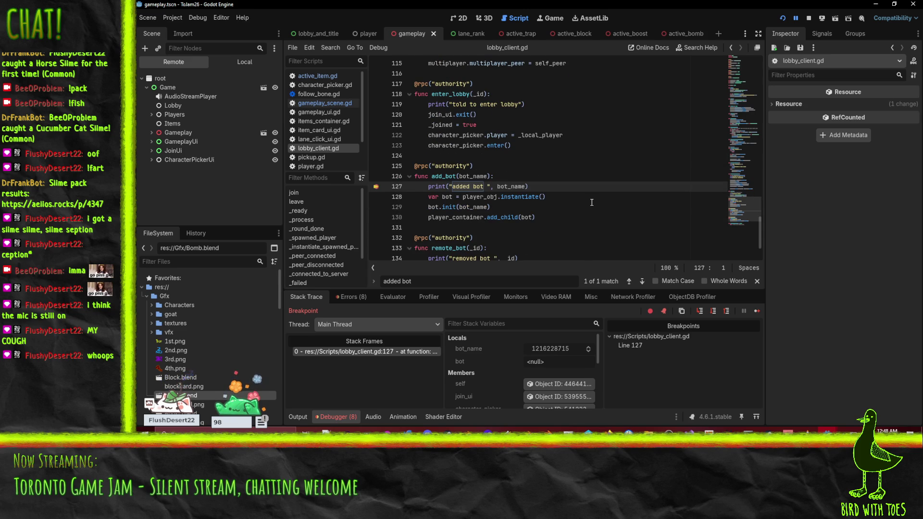
- Search the client project's files for add_bot from its line 126 declaration
{"action": "double_click", "coordinate": [444, 176]}
{"action": "key", "text": "ctrl+shift+f"}
{"action": "left_click", "coordinate": [526, 262]}
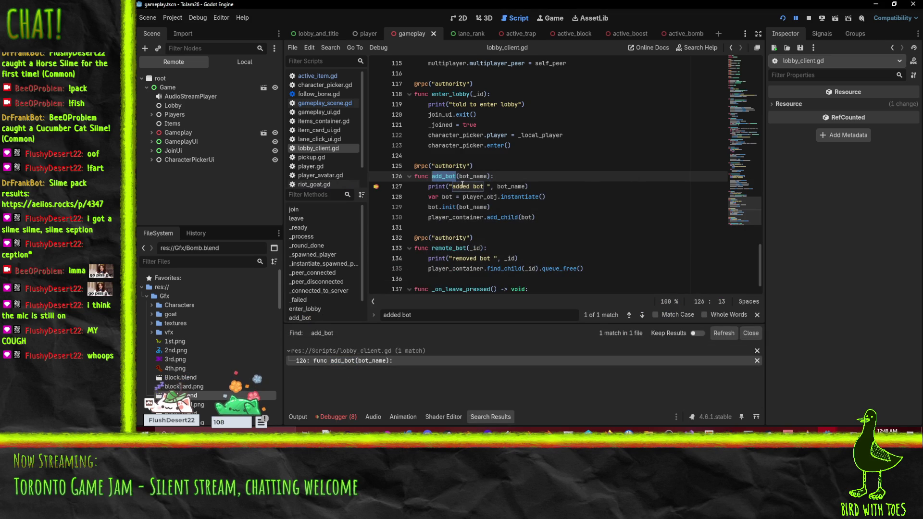
{"action": "key", "text": "Down"}
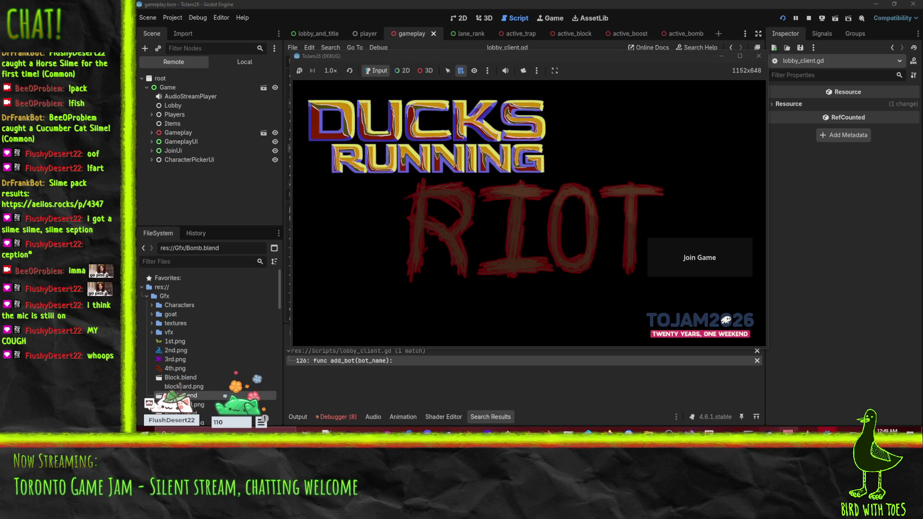
{"action": "mouse_move", "coordinate": [827, 431]}
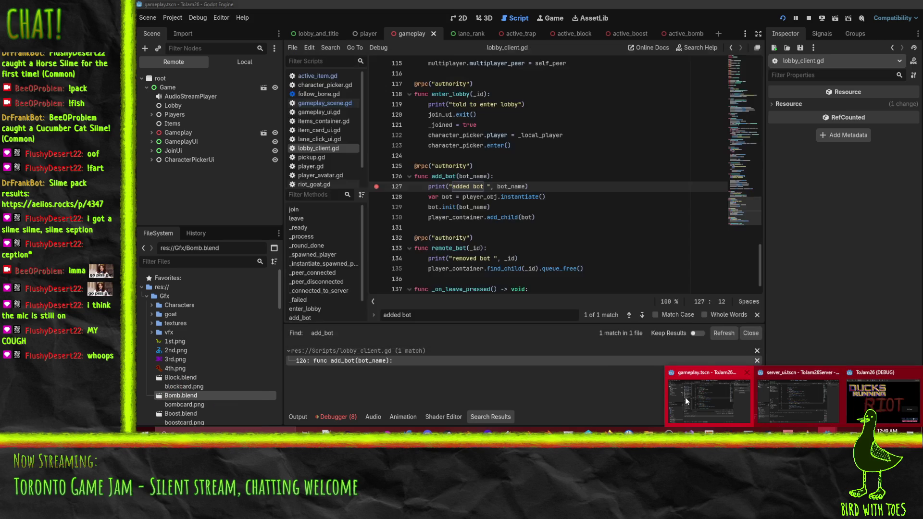
{"action": "left_click", "coordinate": [685, 397]}
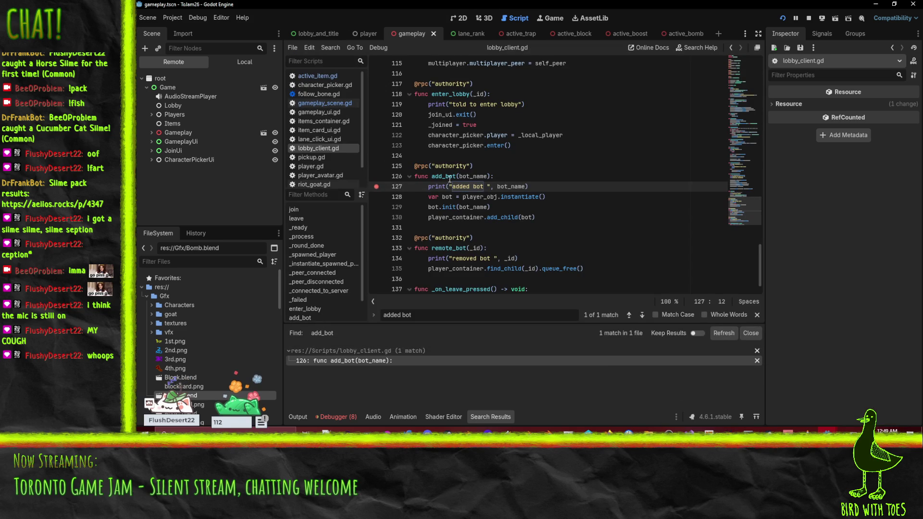
{"action": "double_click", "coordinate": [449, 177]}
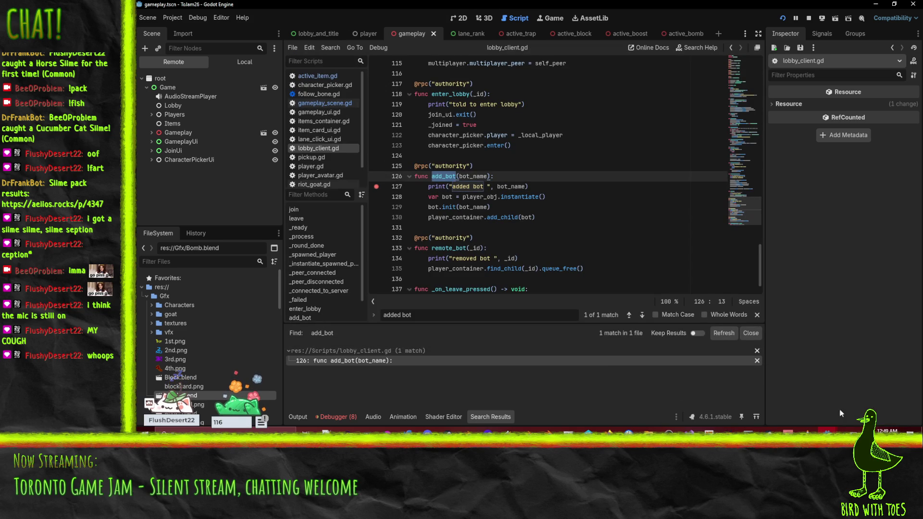
{"action": "mouse_move", "coordinate": [827, 431]}
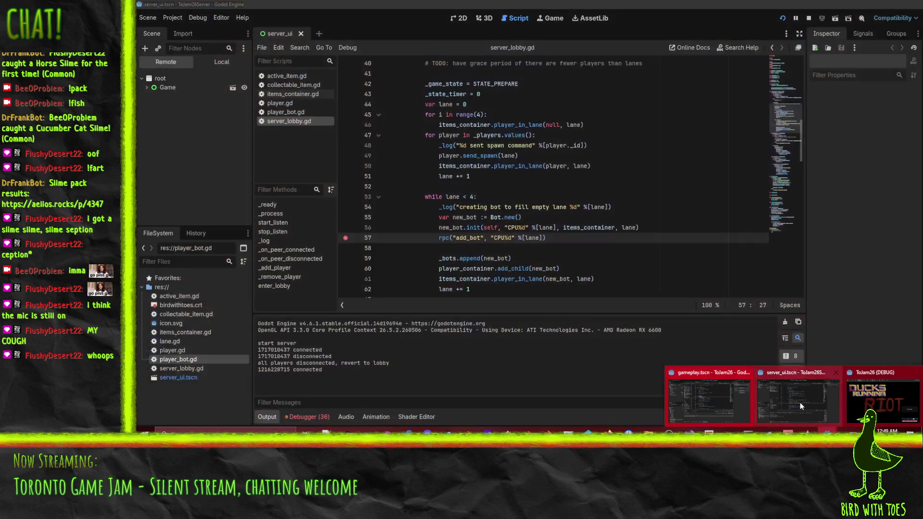
- Search the server project's files for the add_bot rpc name on line 57
{"action": "left_click", "coordinate": [800, 402]}
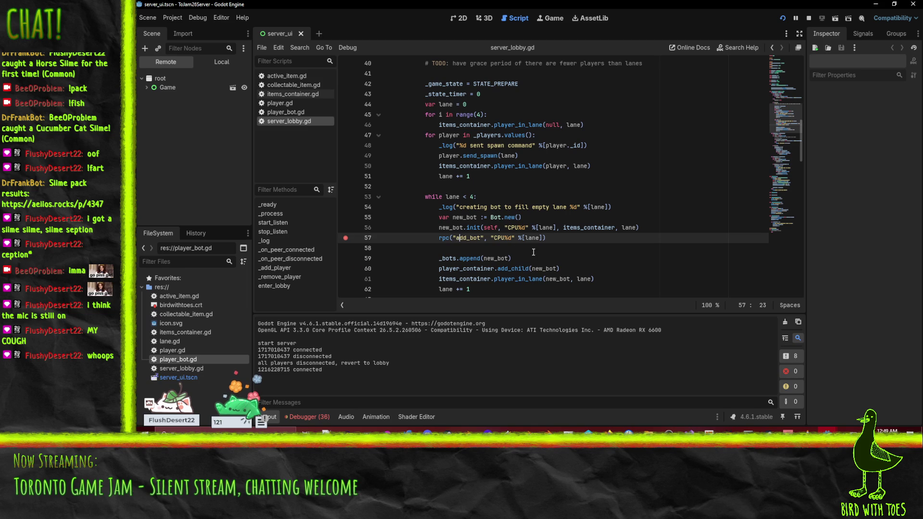
{"action": "double_click", "coordinate": [465, 238]}
{"action": "key", "text": "ctrl+shift+f"}
{"action": "left_click", "coordinate": [534, 261]}
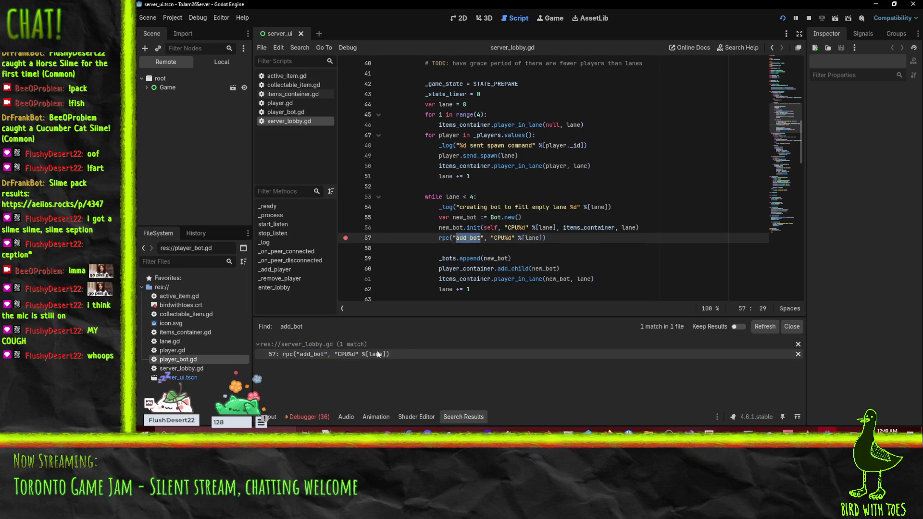
- Review the RPC checksum errors for Game/Lobby in the debugger's Errors list
{"action": "left_click", "coordinate": [307, 416]}
{"action": "scroll", "coordinate": [441, 373], "scroll_direction": "down", "scroll_amount": 4}
{"action": "scroll", "coordinate": [457, 378], "scroll_direction": "down", "scroll_amount": 5}
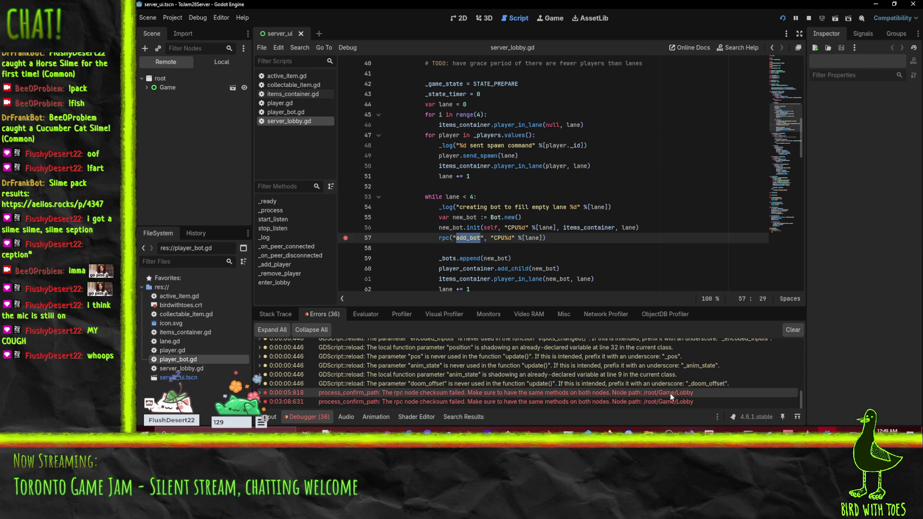
{"action": "mouse_move", "coordinate": [673, 393]}
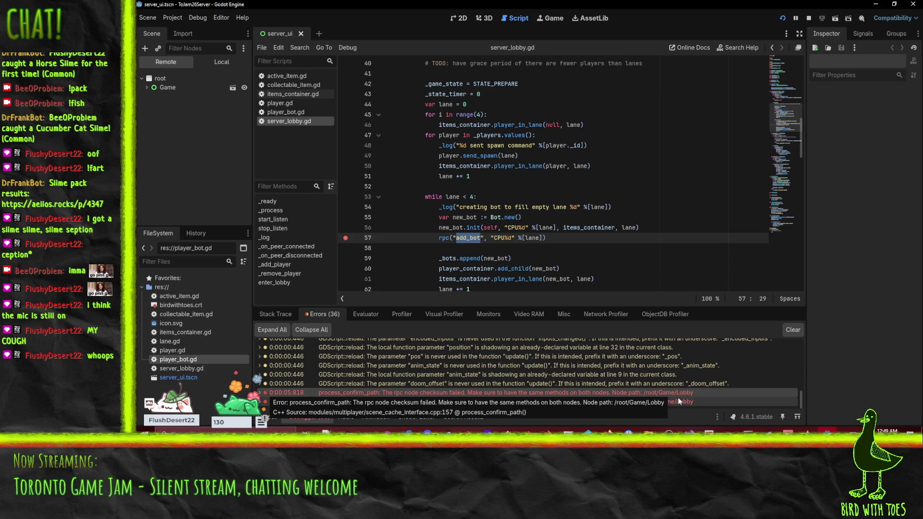
- Stop the running server project and close the client's debug game window
{"action": "left_click", "coordinate": [808, 18]}
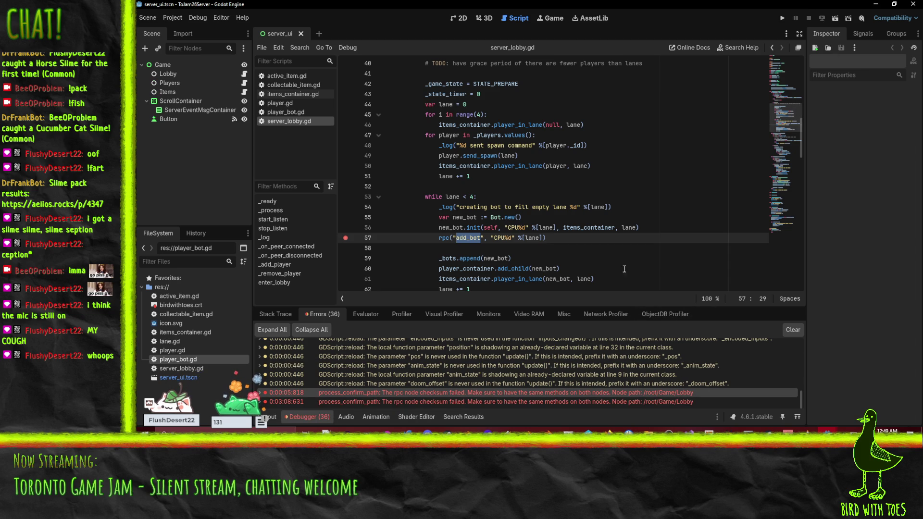
{"action": "scroll", "coordinate": [514, 159], "scroll_direction": "down", "scroll_amount": 3}
{"action": "scroll", "coordinate": [515, 159], "scroll_direction": "up", "scroll_amount": 1}
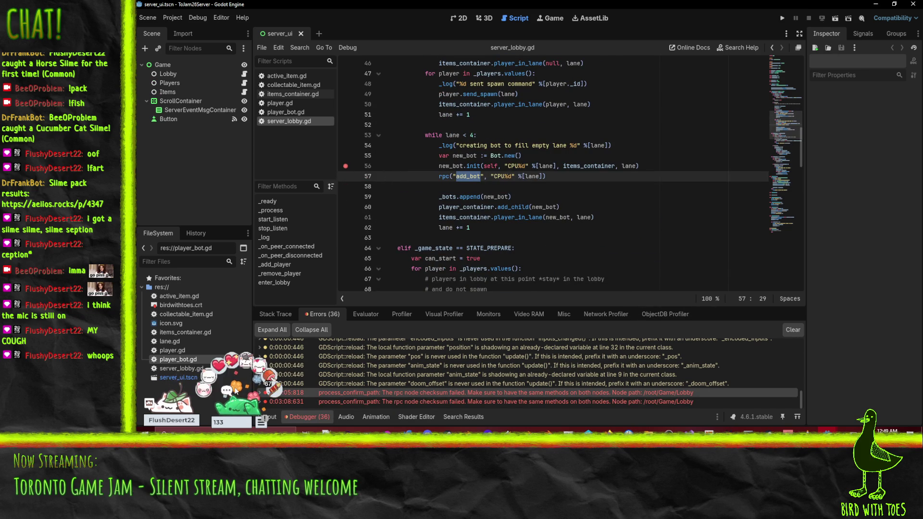
{"action": "mouse_move", "coordinate": [826, 431]}
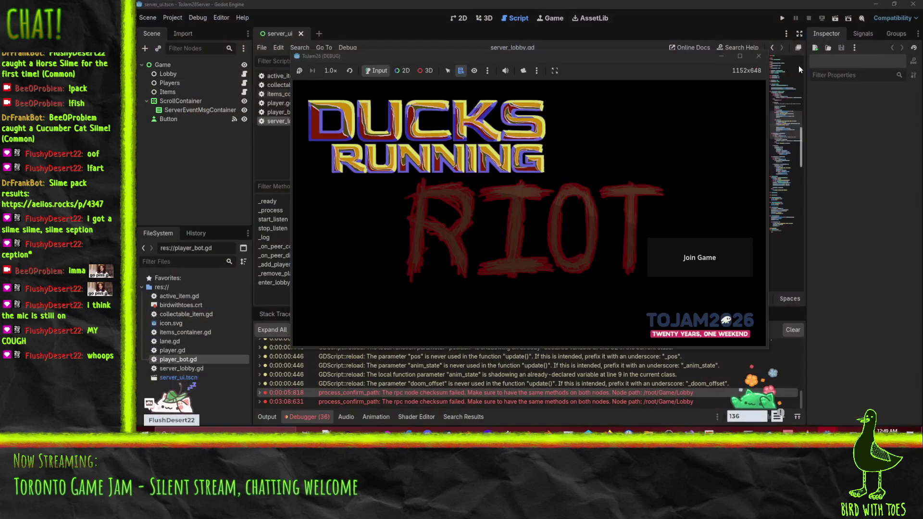
{"action": "left_click", "coordinate": [758, 55]}
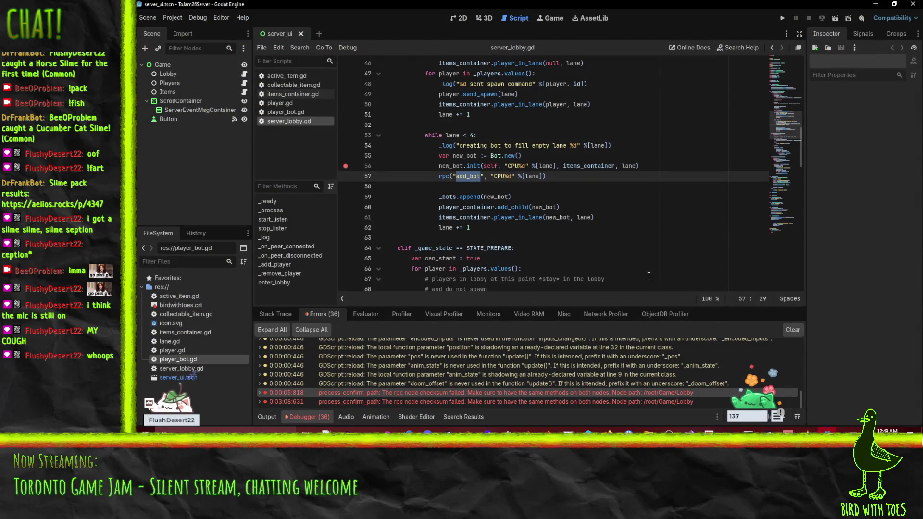
- Relaunch the server listening for players, then run the client and join the game
{"action": "left_click", "coordinate": [782, 17]}
{"action": "left_click", "coordinate": [333, 79]}
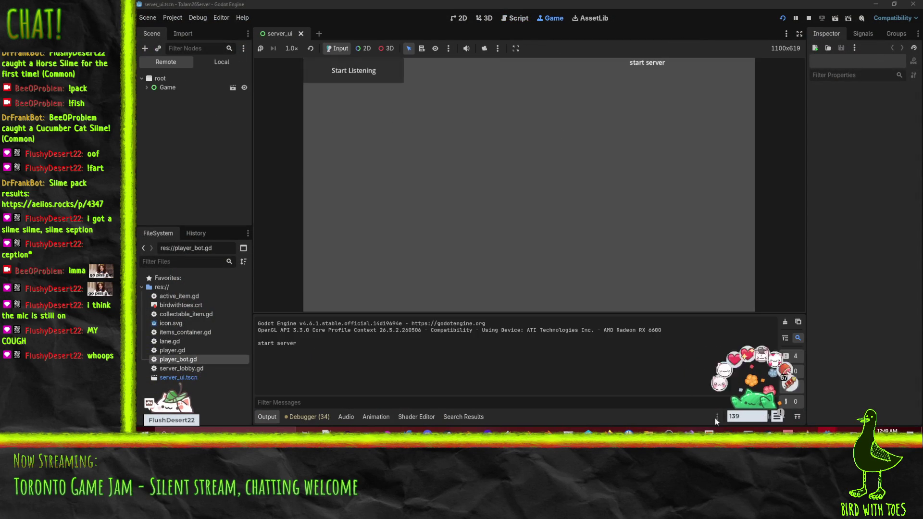
{"action": "mouse_move", "coordinate": [827, 431]}
{"action": "left_click", "coordinate": [776, 397]}
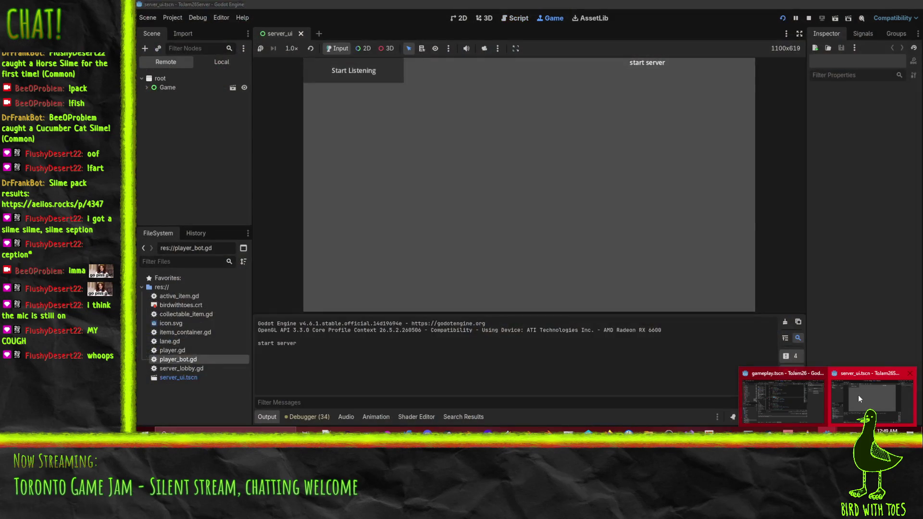
{"action": "left_click", "coordinate": [789, 402]}
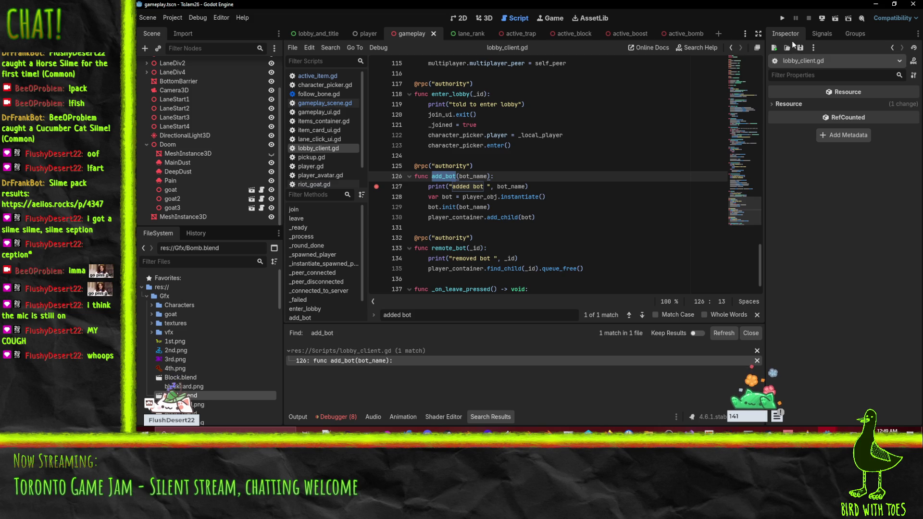
{"action": "left_click", "coordinate": [780, 17]}
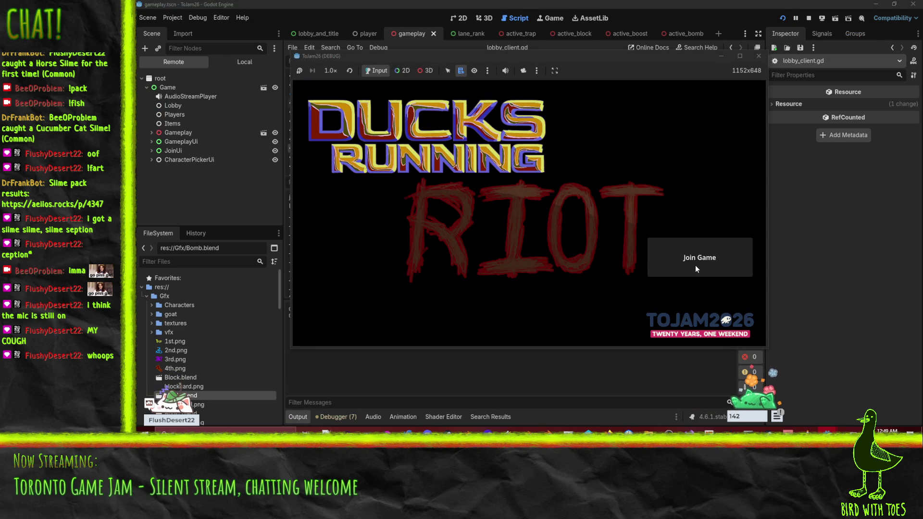
{"action": "left_click", "coordinate": [695, 265]}
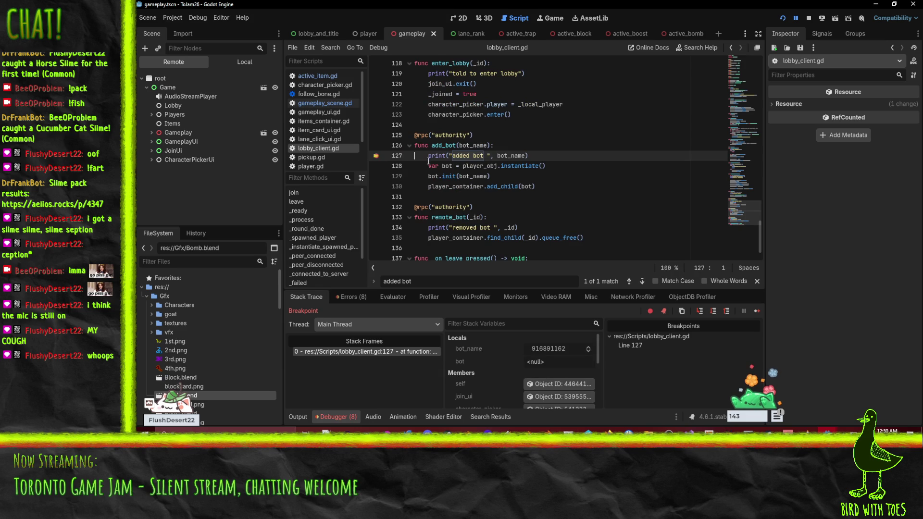
- Check the paused client's debugger errors and output log
{"action": "mouse_move", "coordinate": [512, 156]}
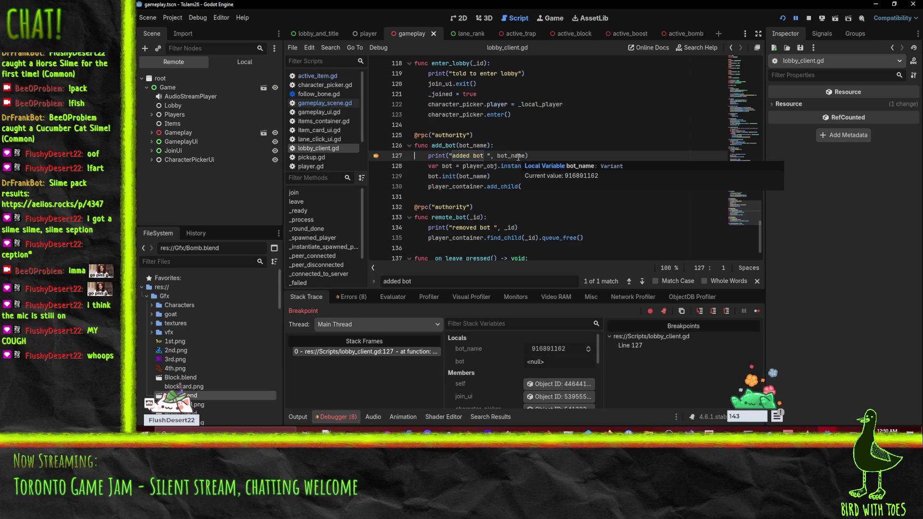
{"action": "left_click", "coordinate": [347, 296]}
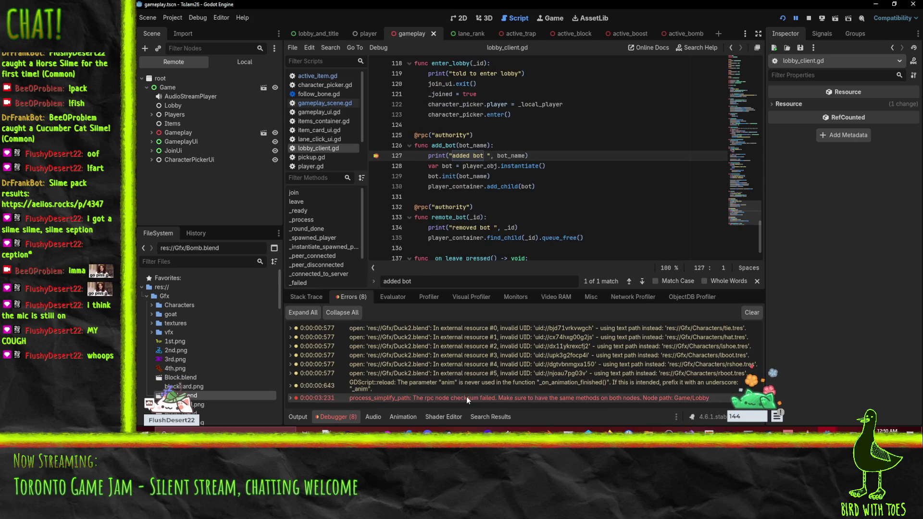
{"action": "mouse_move", "coordinate": [460, 400]}
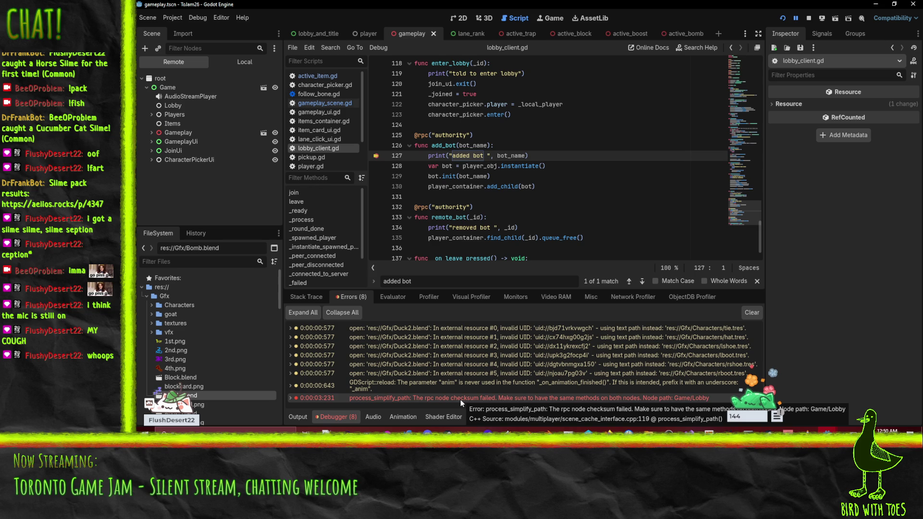
{"action": "left_click", "coordinate": [294, 417]}
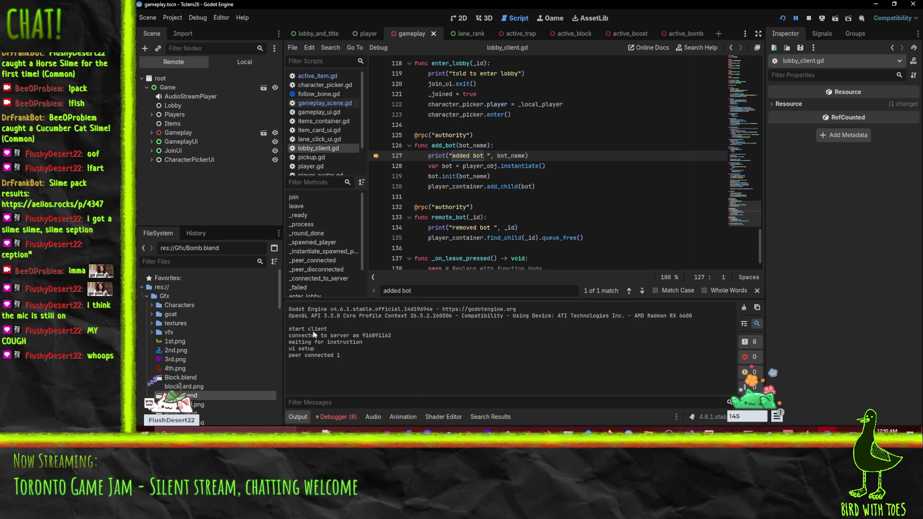
{"action": "left_click", "coordinate": [331, 416]}
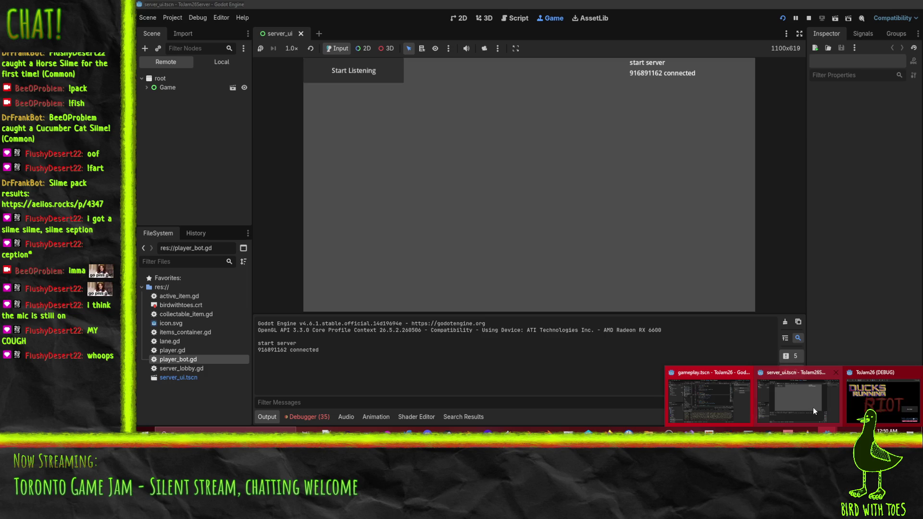
- Expand the server's remote Game node and inspect its Lobby node
{"action": "left_click", "coordinate": [812, 407]}
{"action": "left_click", "coordinate": [147, 88]}
{"action": "left_click", "coordinate": [158, 98]}
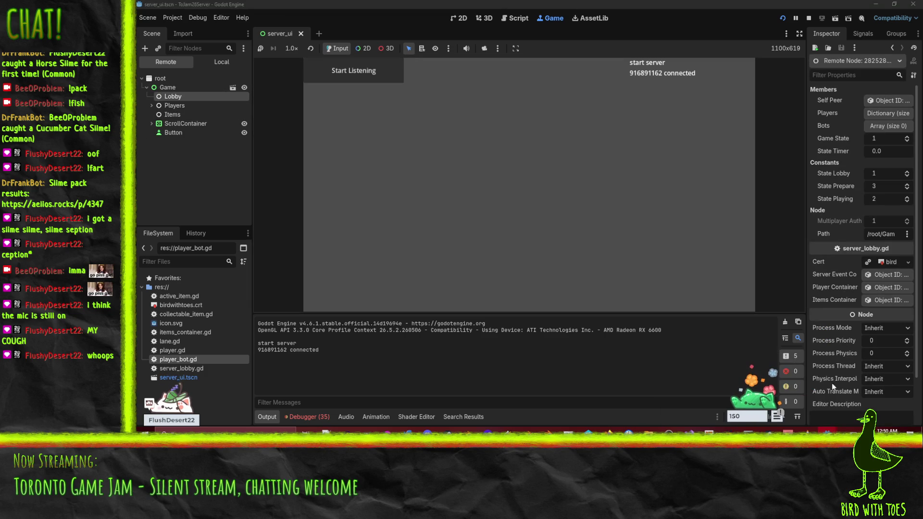
- Inspect the client's remote Players node holding player 916891162
{"action": "mouse_move", "coordinate": [828, 434]}
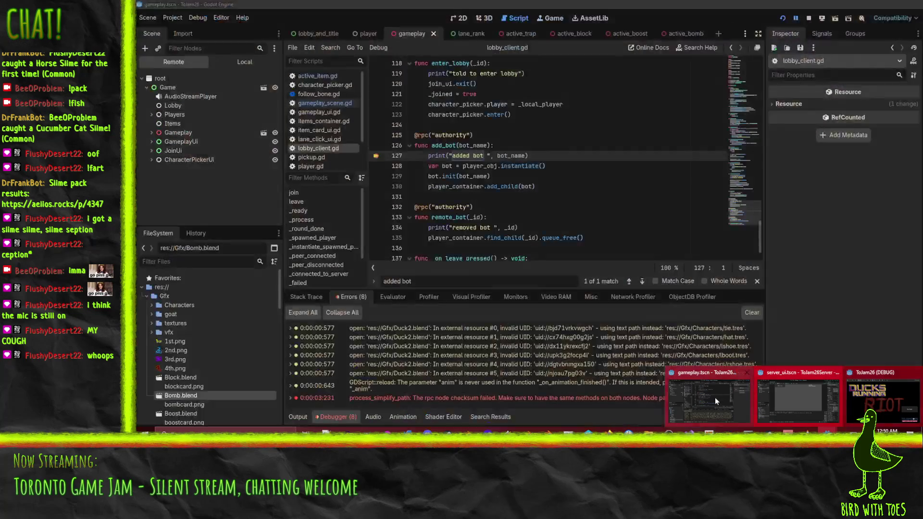
{"action": "left_click", "coordinate": [715, 401]}
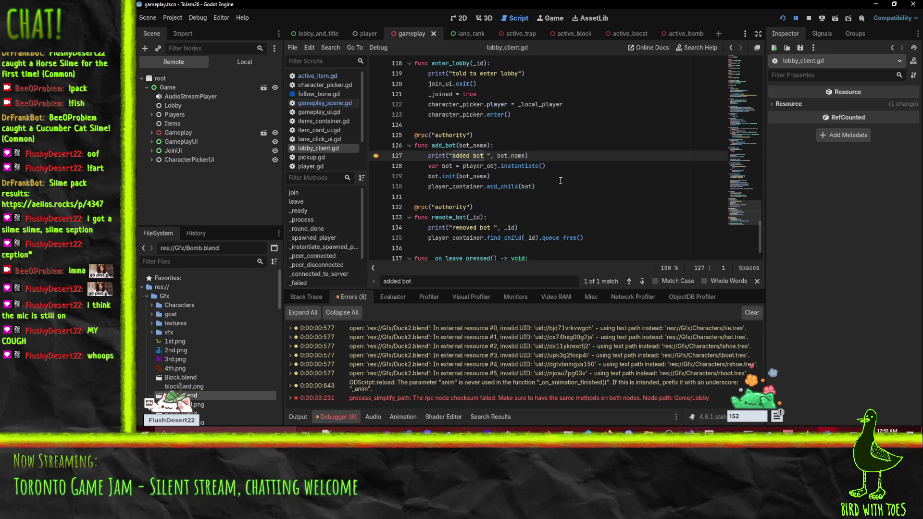
{"action": "left_click", "coordinate": [195, 116]}
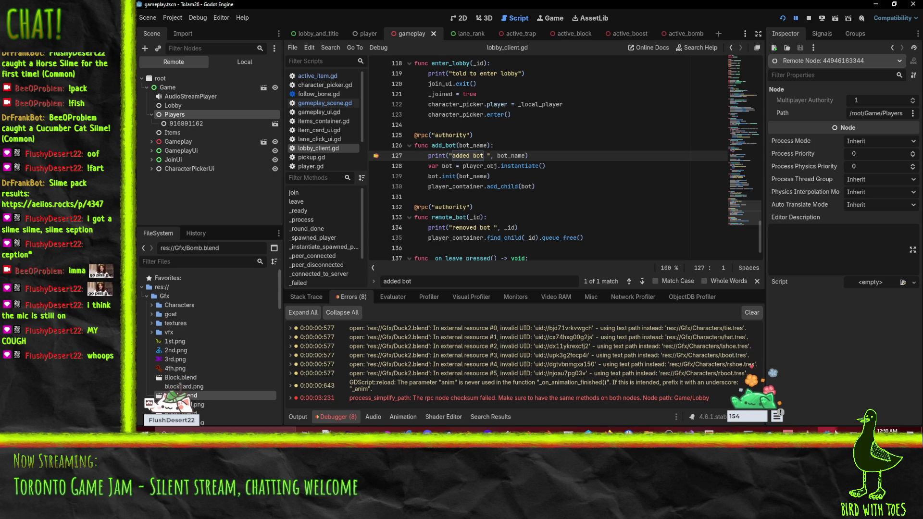
- Revisit the server's remote Game and Lobby nodes
{"action": "mouse_move", "coordinate": [837, 428]}
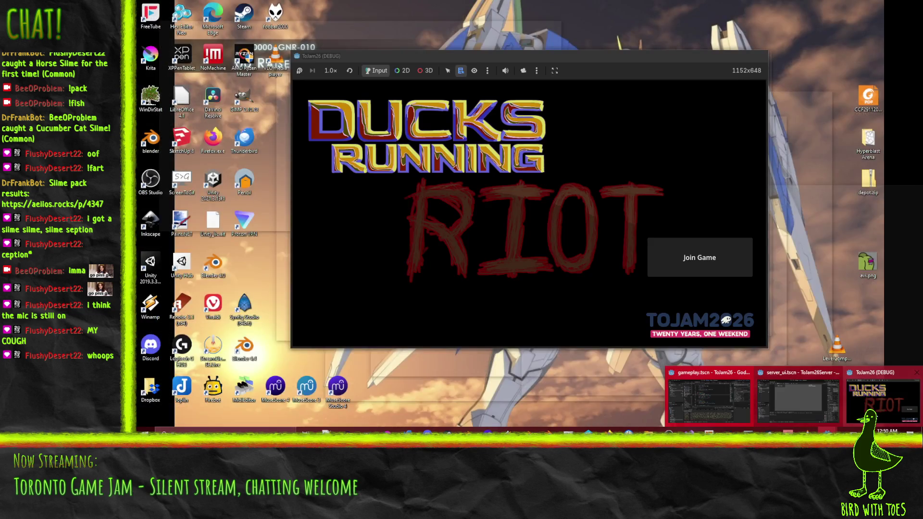
{"action": "left_click", "coordinate": [798, 408]}
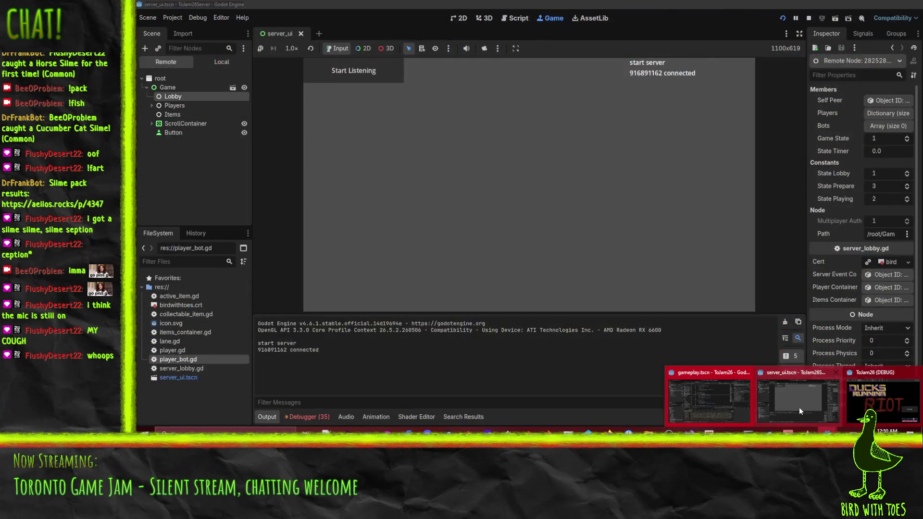
{"action": "left_click", "coordinate": [169, 88]}
{"action": "left_click", "coordinate": [173, 96]}
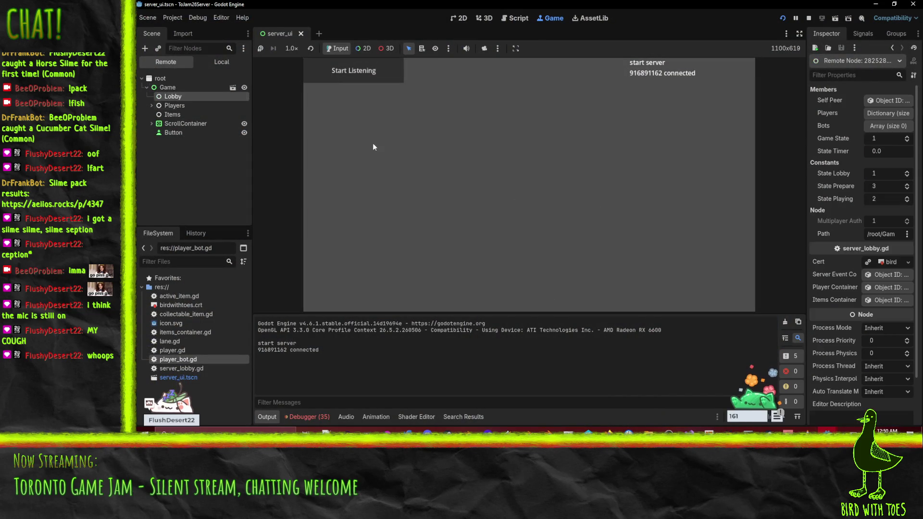
- Inspect the client's remote Lobby node and its one-entry All Players dictionary
{"action": "mouse_move", "coordinate": [827, 431]}
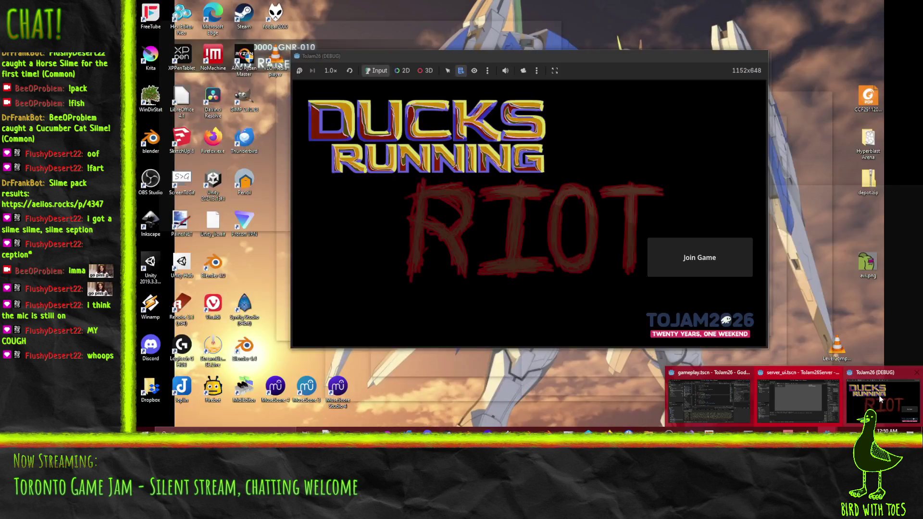
{"action": "left_click", "coordinate": [870, 398]}
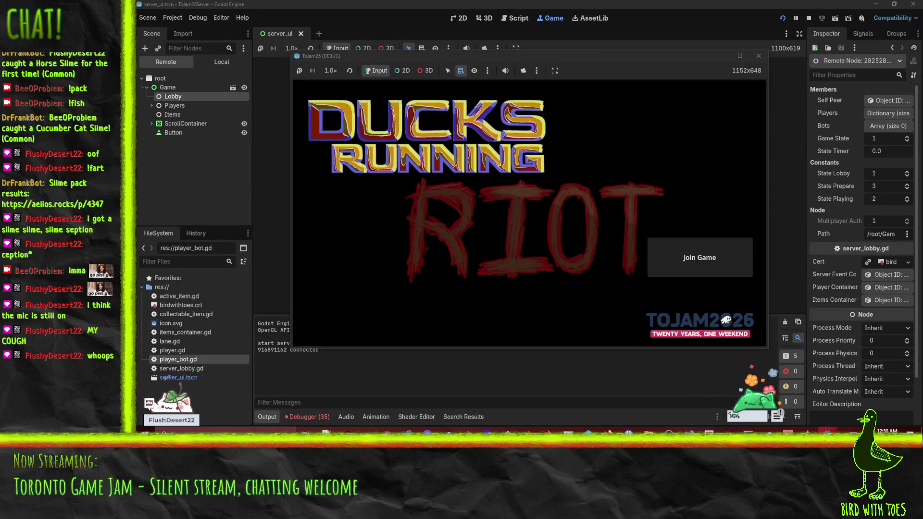
{"action": "mouse_move", "coordinate": [828, 431]}
{"action": "left_click", "coordinate": [706, 405]}
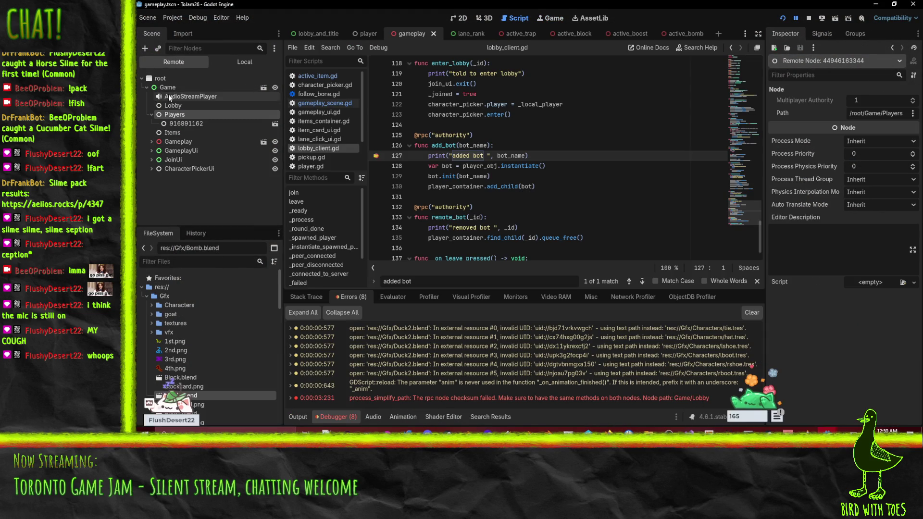
{"action": "left_click", "coordinate": [174, 106]}
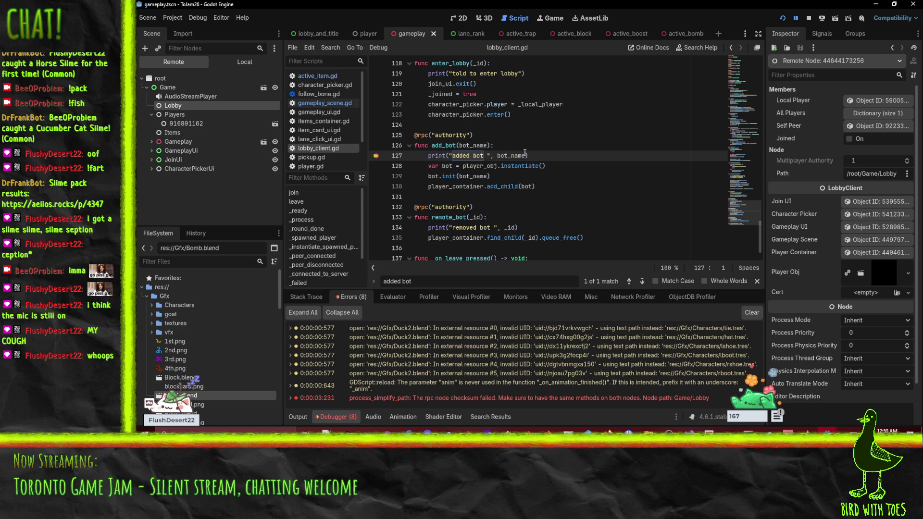
{"action": "mouse_move", "coordinate": [511, 156]}
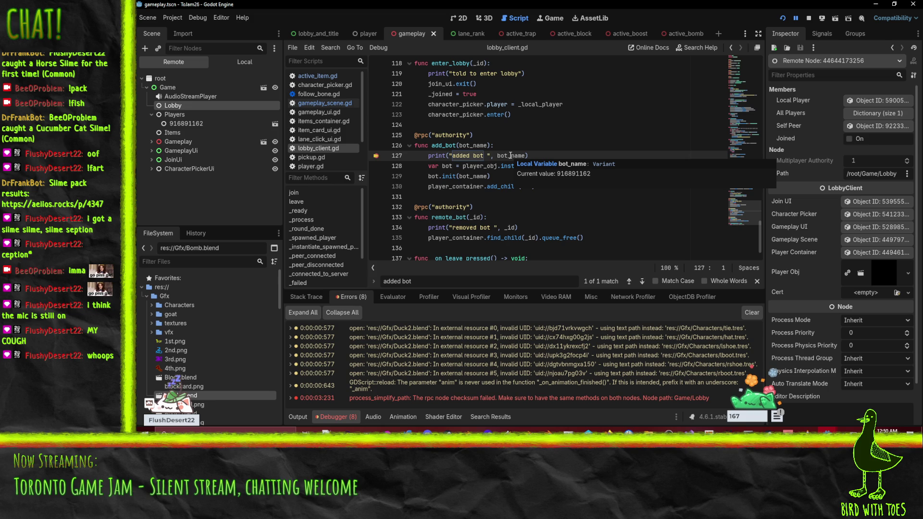
{"action": "scroll", "coordinate": [475, 124], "scroll_direction": "up", "scroll_amount": 2}
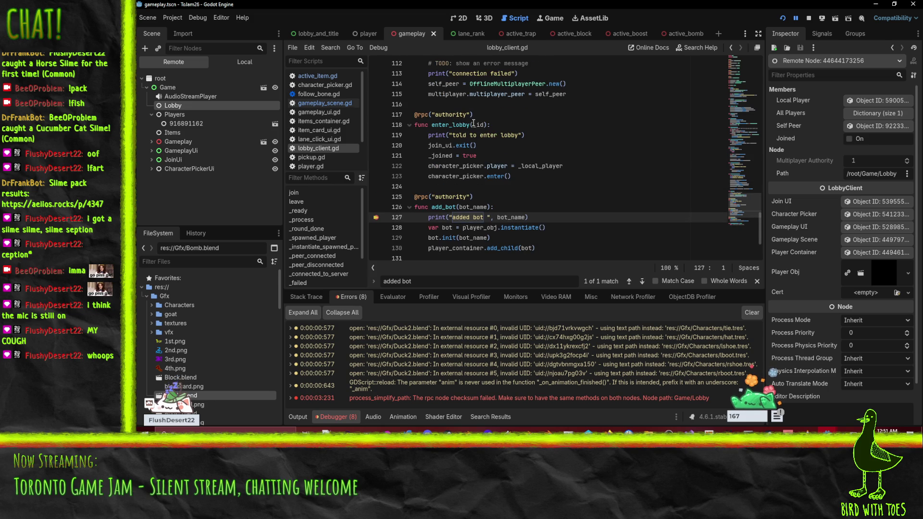